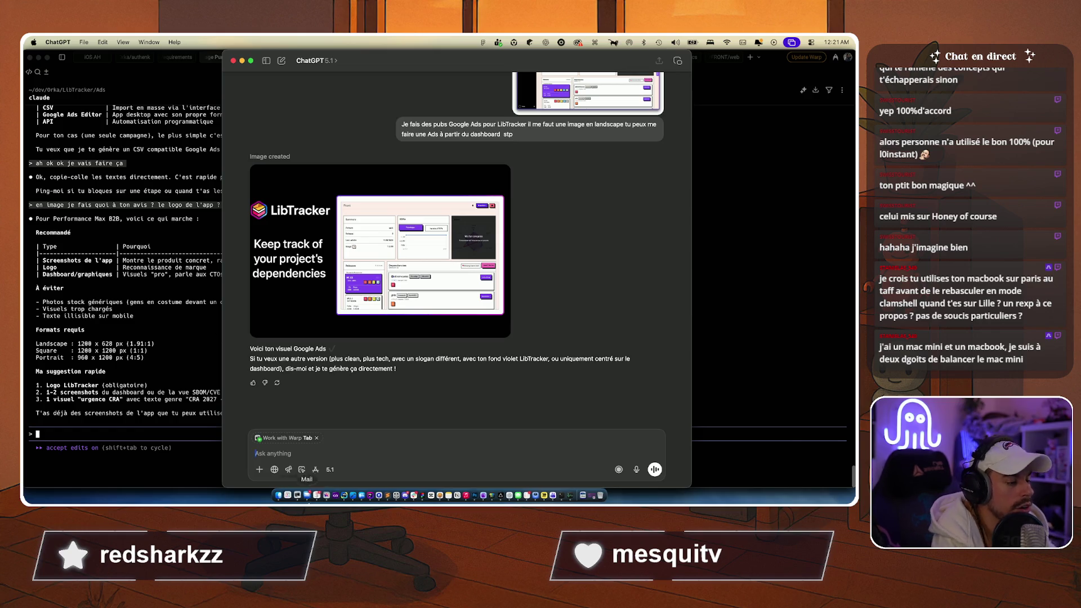
Step: Bring the Arc browser with the LibTracker dashboard forward and start a new search
{"action": "left_click", "coordinate": [324, 493]}
{"action": "key", "text": "super+t"}
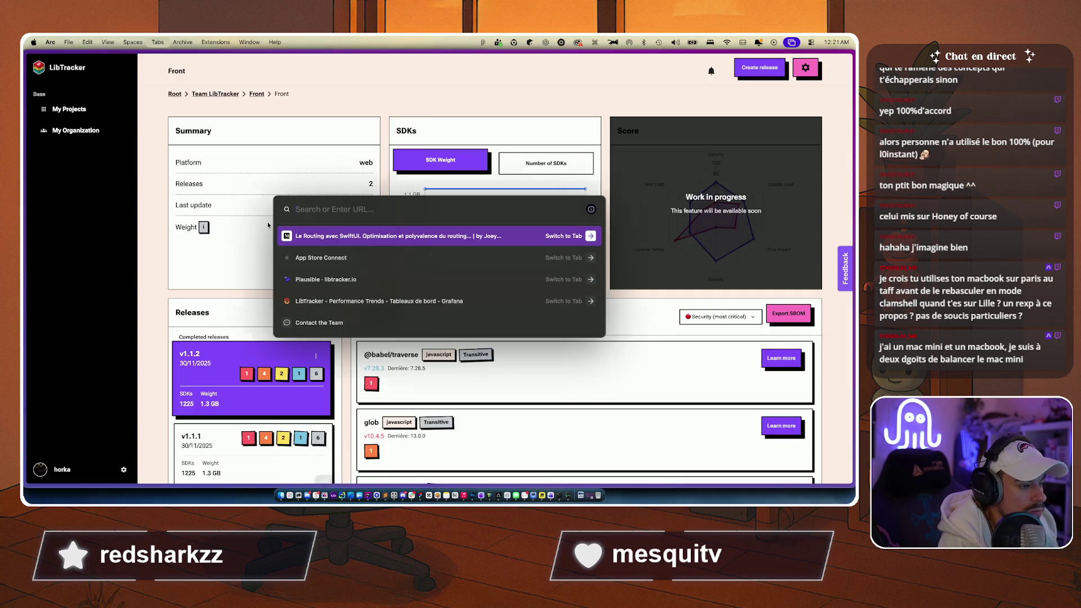
Step: Search Google for 'google ads image', then return to the LibTracker tab
{"action": "type", "text": "google ads "}
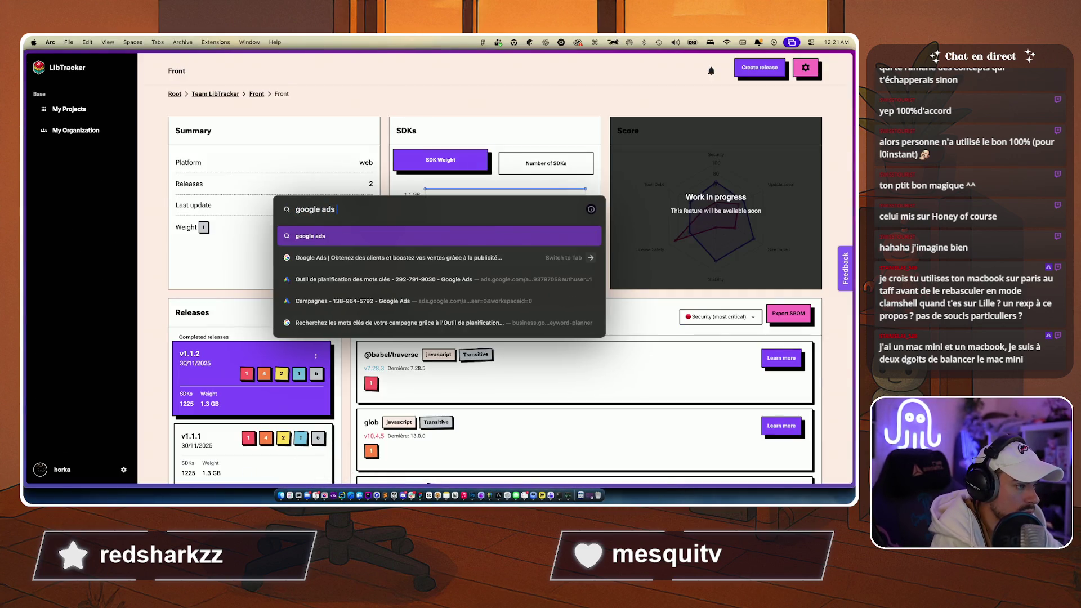
{"action": "type", "text": "image"}
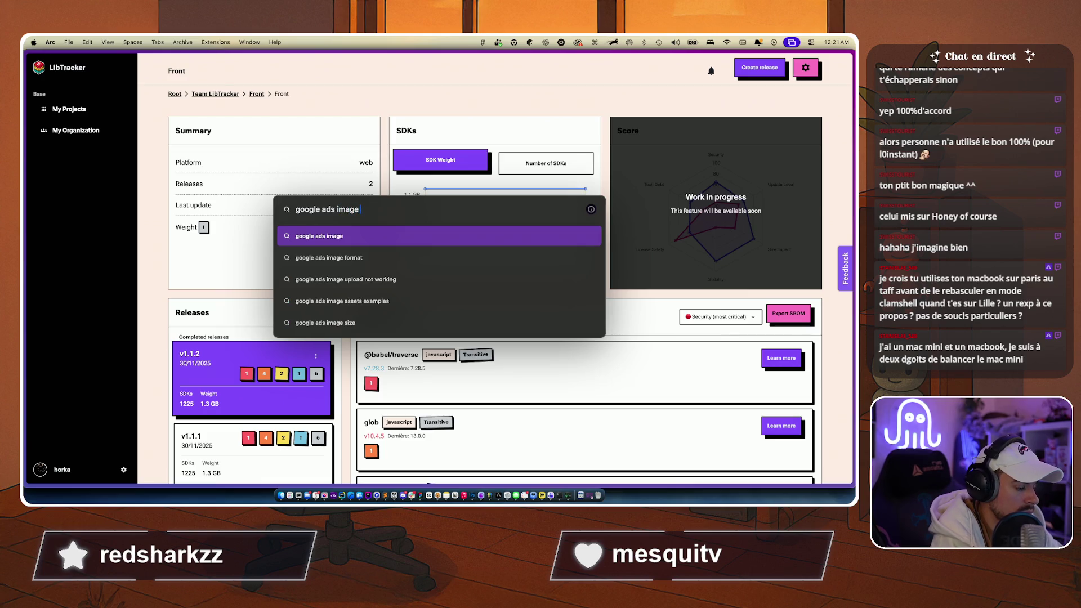
{"action": "key", "text": "Return"}
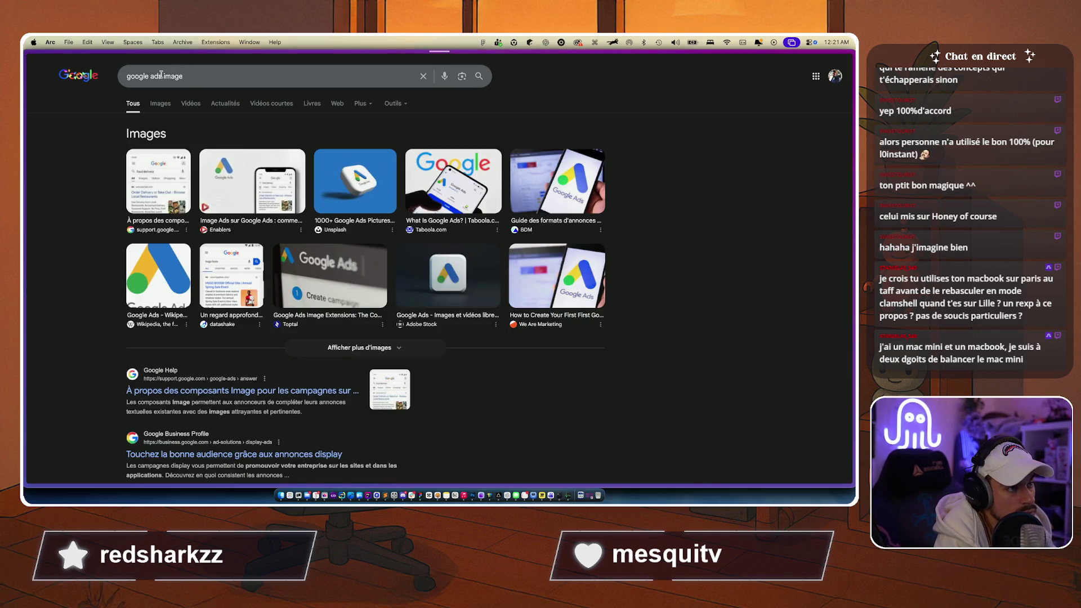
{"action": "key", "text": "ctrl+Tab"}
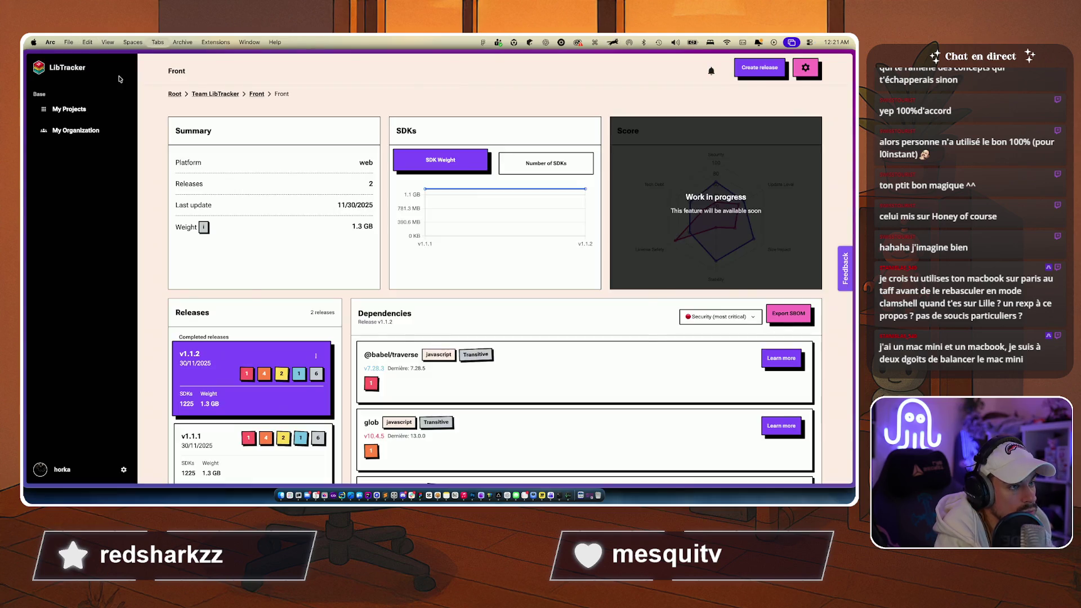
Step: Open the Dribbble website by entering 'dri' as the address
{"action": "key", "text": "super+t"}
{"action": "type", "text": "dri"}
{"action": "key", "text": "Return"}
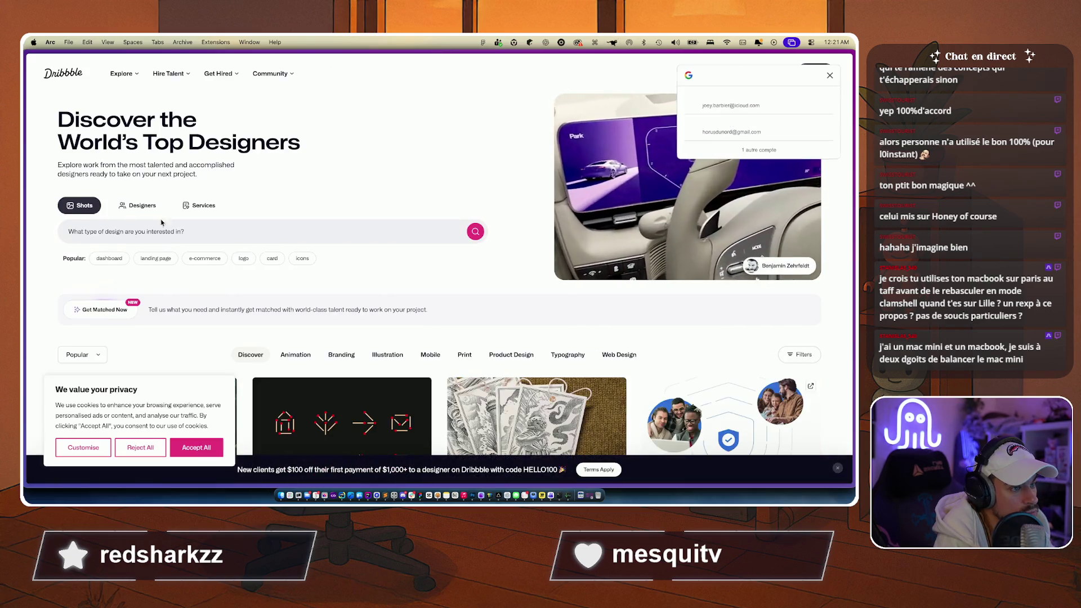
Step: Search Dribbble for ads designs ('adfs') and dismiss the cookie banner
{"action": "type", "text": "adfs"}
{"action": "key", "text": "Return"}
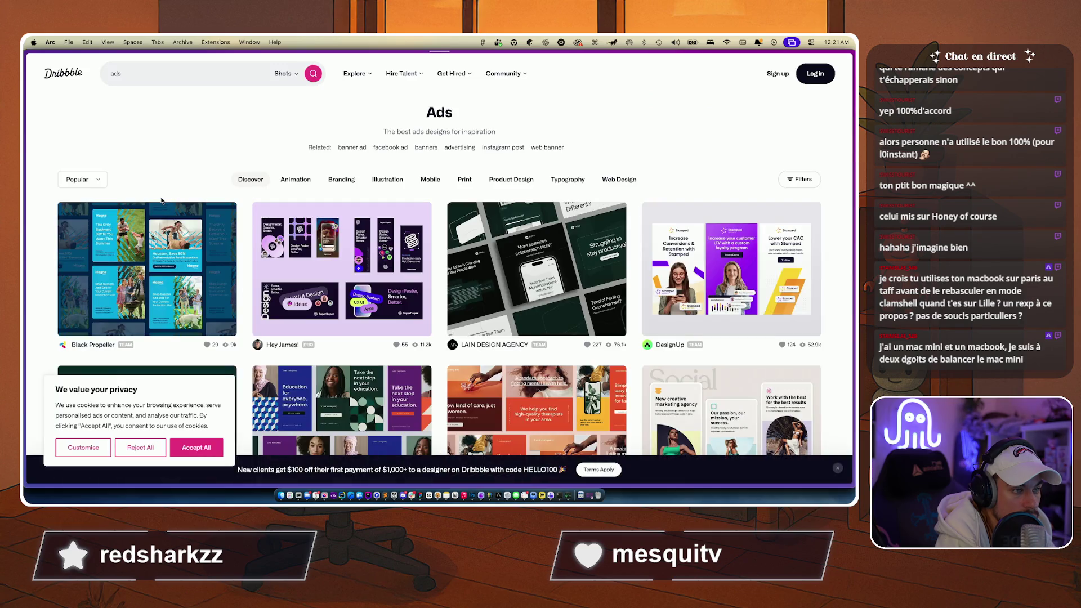
{"action": "scroll", "coordinate": [150, 415], "scroll_direction": "down", "scroll_amount": 3}
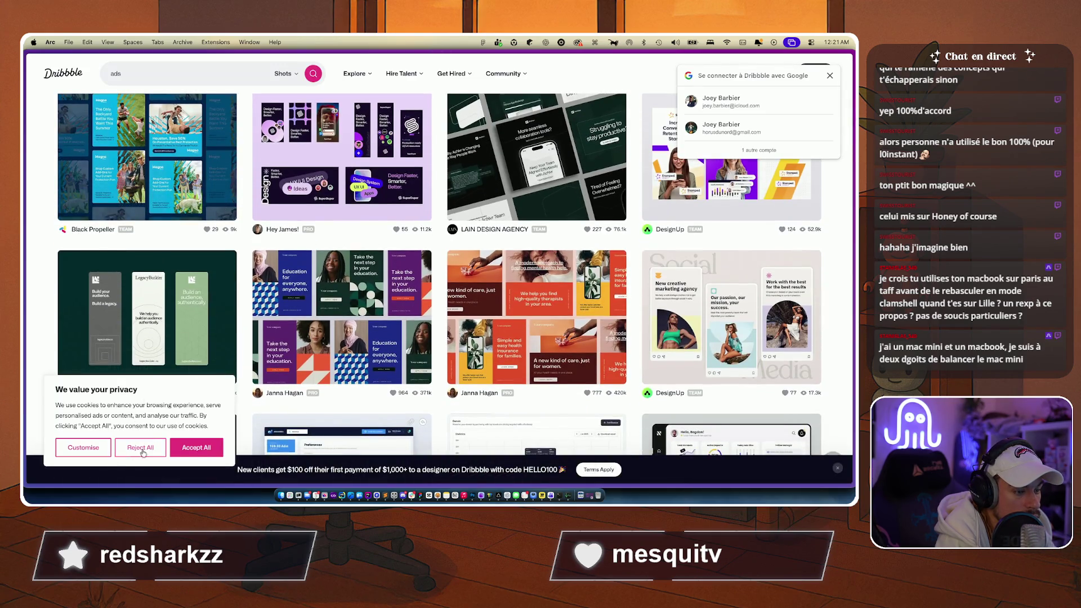
{"action": "left_click", "coordinate": [194, 447]}
{"action": "scroll", "coordinate": [195, 448], "scroll_direction": "up", "scroll_amount": 3}
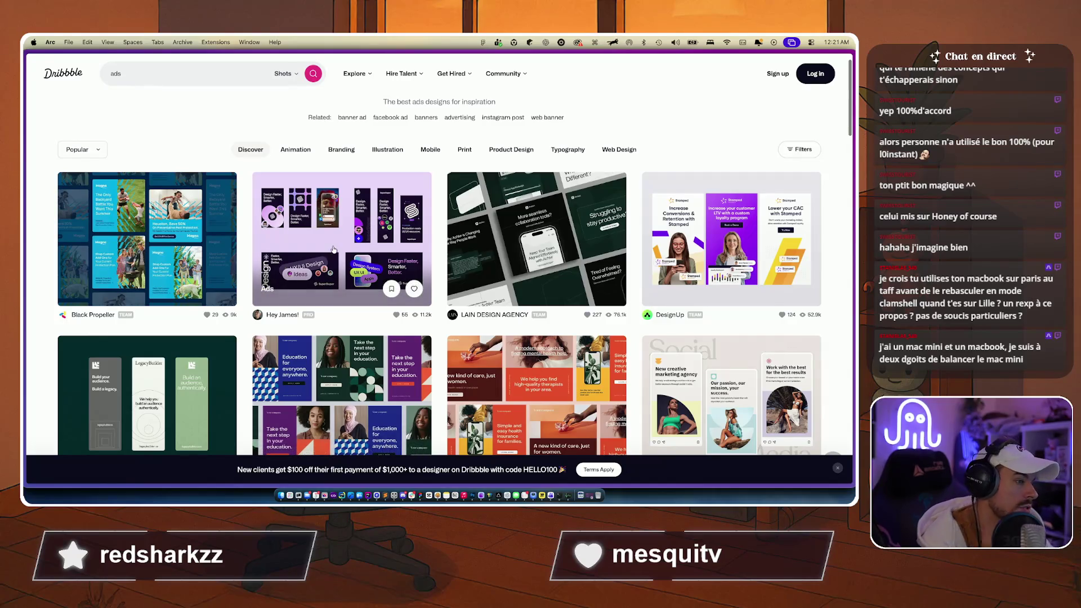
{"action": "scroll", "coordinate": [293, 263], "scroll_direction": "down", "scroll_amount": 3}
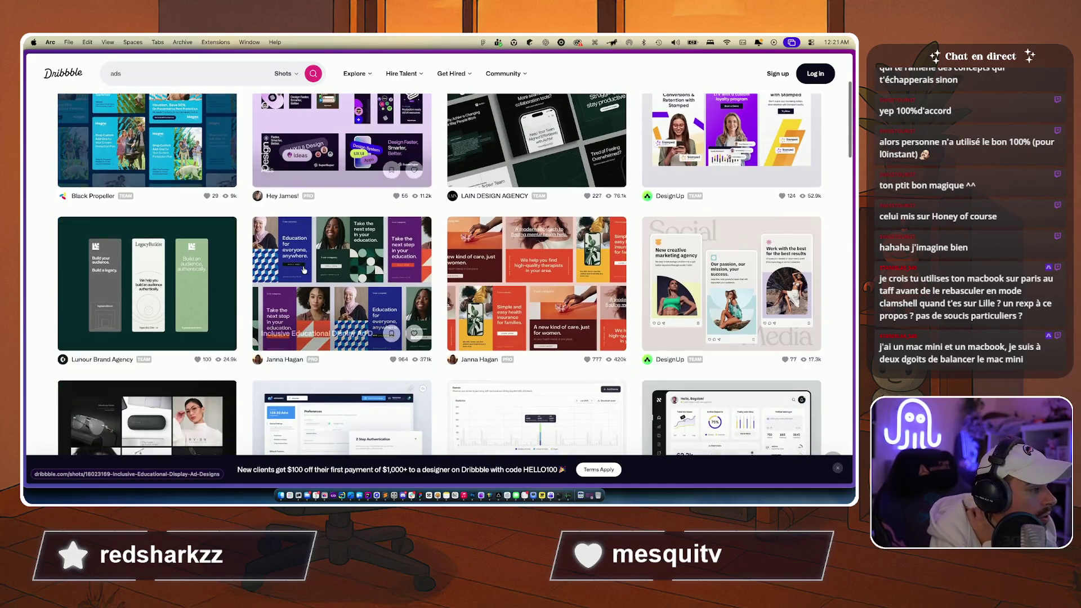
{"action": "scroll", "coordinate": [240, 330], "scroll_direction": "down", "scroll_amount": 3}
{"action": "scroll", "coordinate": [240, 329], "scroll_direction": "down", "scroll_amount": 10}
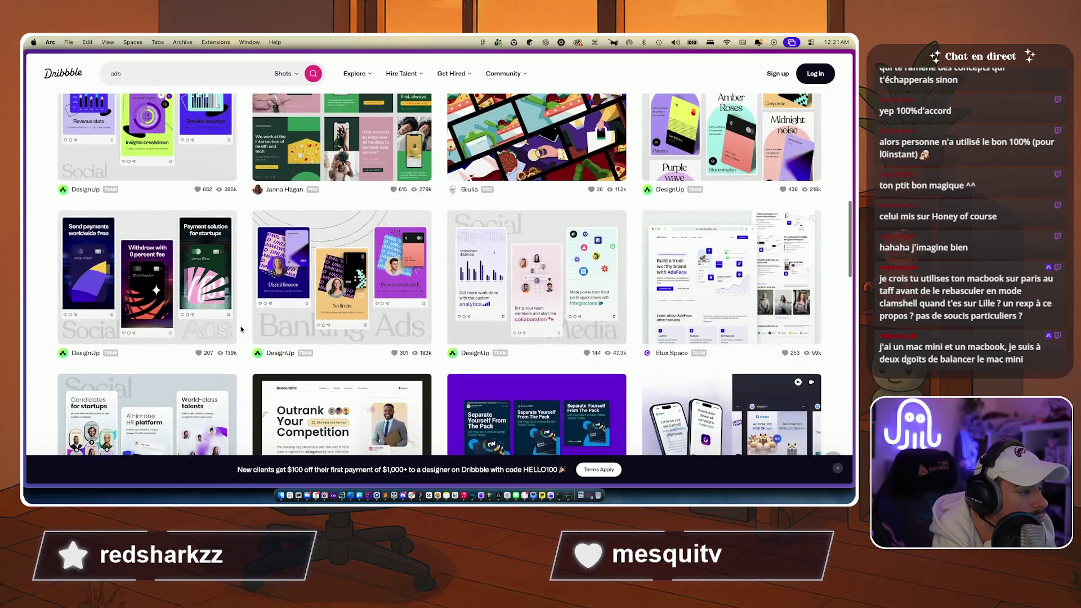
{"action": "scroll", "coordinate": [241, 329], "scroll_direction": "up", "scroll_amount": 10}
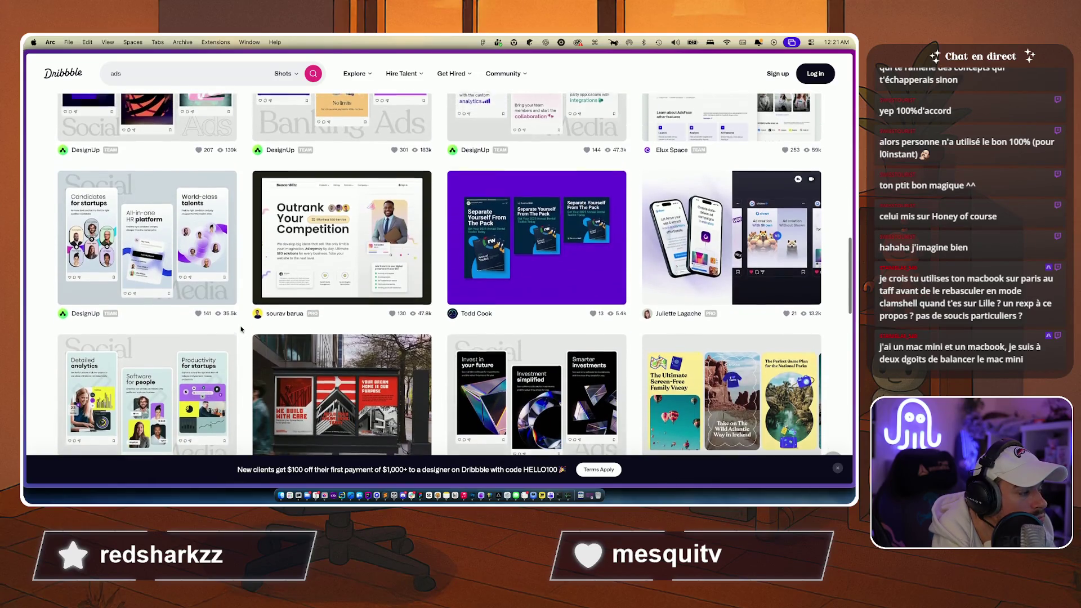
{"action": "scroll", "coordinate": [241, 329], "scroll_direction": "up", "scroll_amount": 5}
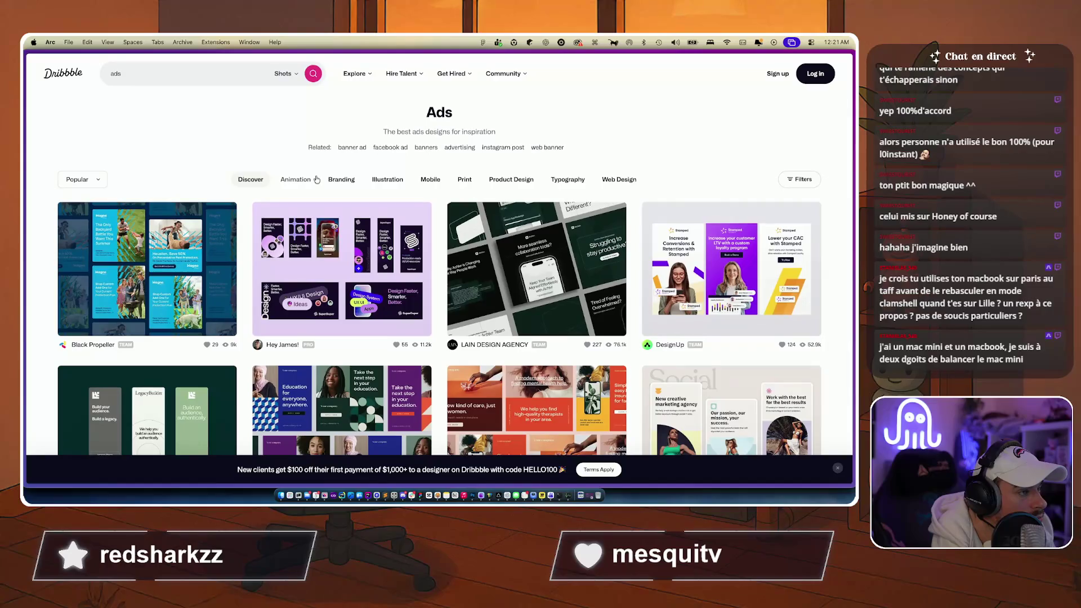
Step: Filter the Ads results to Branding and sign in to Dribbble with a Google account
{"action": "left_click", "coordinate": [342, 180]}
{"action": "left_click", "coordinate": [438, 252]}
{"action": "left_click", "coordinate": [507, 210]}
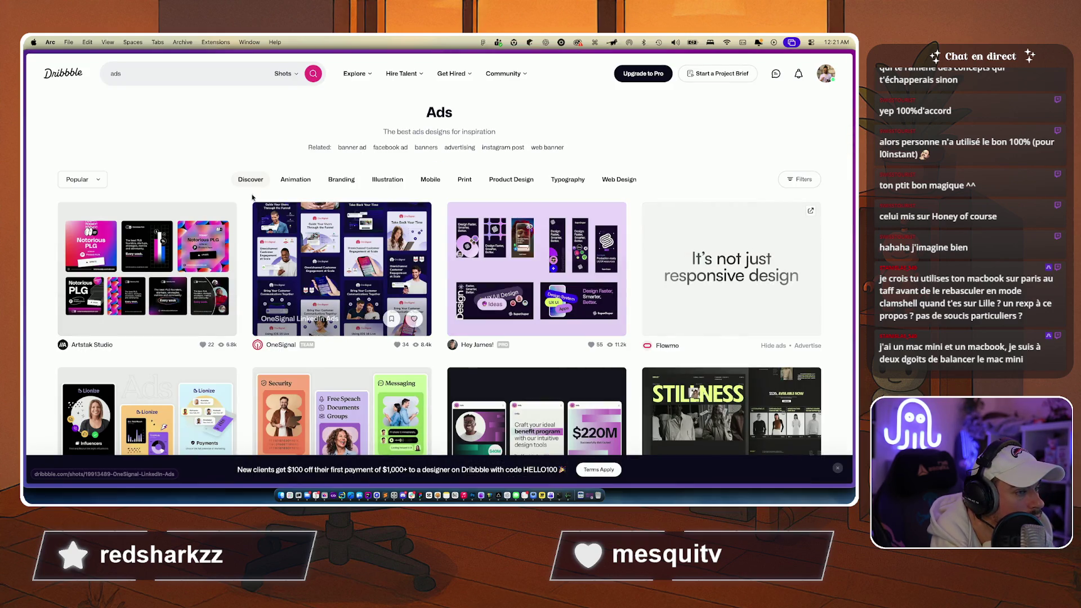
Step: Switch the Dribbble results to banner ad designs and scroll through the shot grid
{"action": "left_click", "coordinate": [352, 147]}
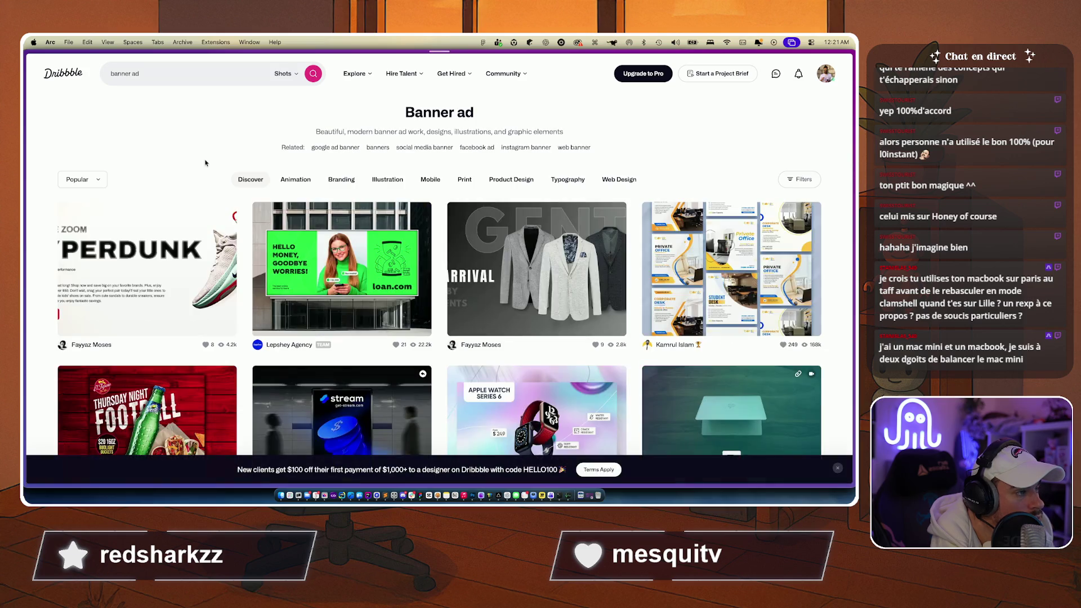
{"action": "scroll", "coordinate": [85, 222], "scroll_direction": "down", "scroll_amount": 2}
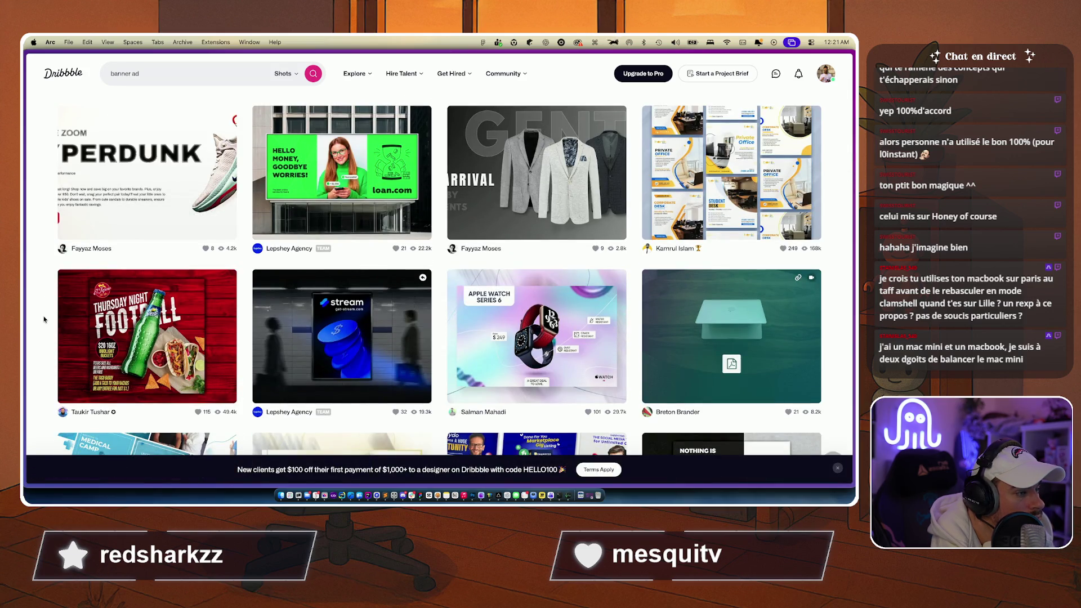
{"action": "scroll", "coordinate": [45, 319], "scroll_direction": "down", "scroll_amount": 3}
{"action": "scroll", "coordinate": [44, 319], "scroll_direction": "down", "scroll_amount": 3}
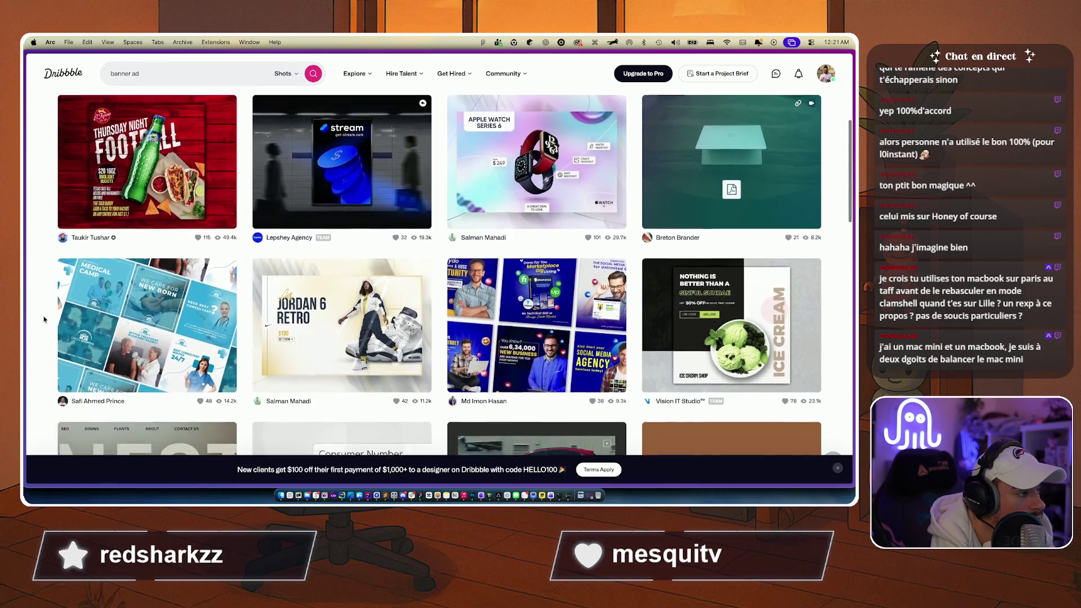
{"action": "scroll", "coordinate": [44, 319], "scroll_direction": "down", "scroll_amount": 5}
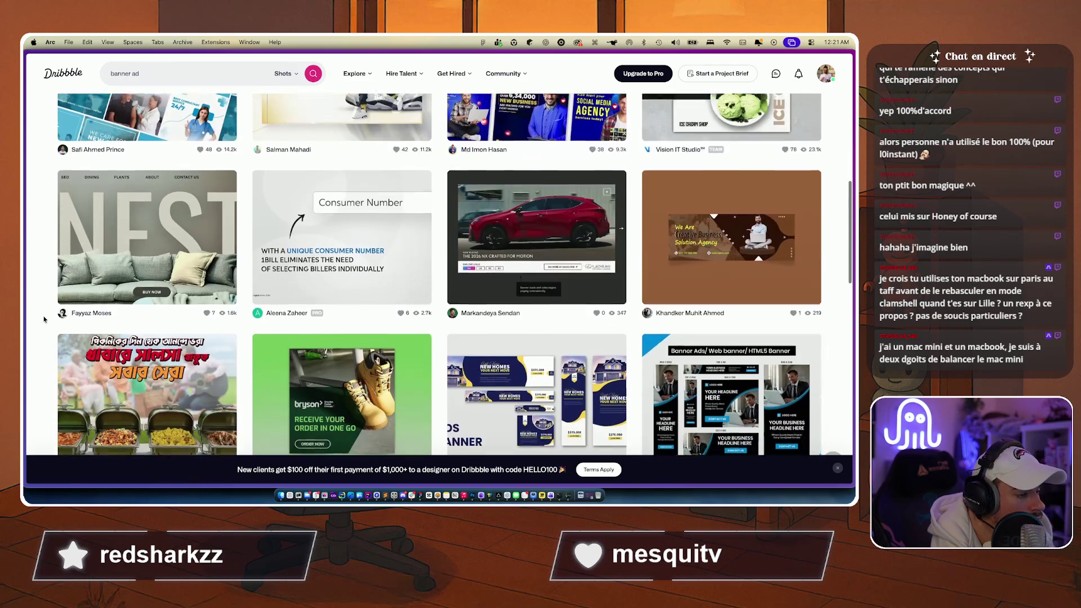
{"action": "scroll", "coordinate": [44, 319], "scroll_direction": "down", "scroll_amount": 3}
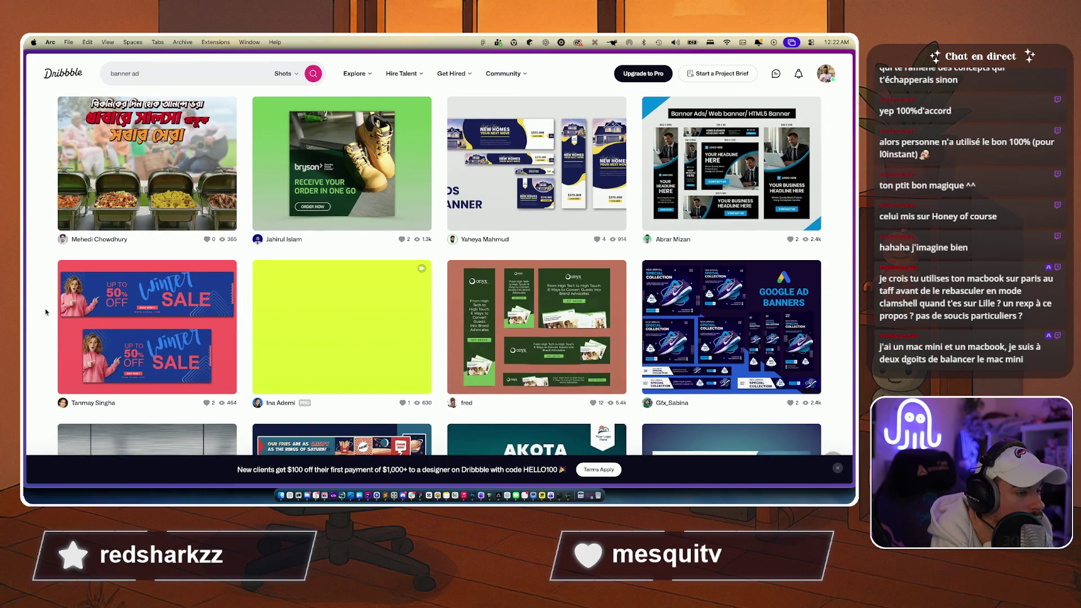
{"action": "scroll", "coordinate": [46, 312], "scroll_direction": "down", "scroll_amount": 10}
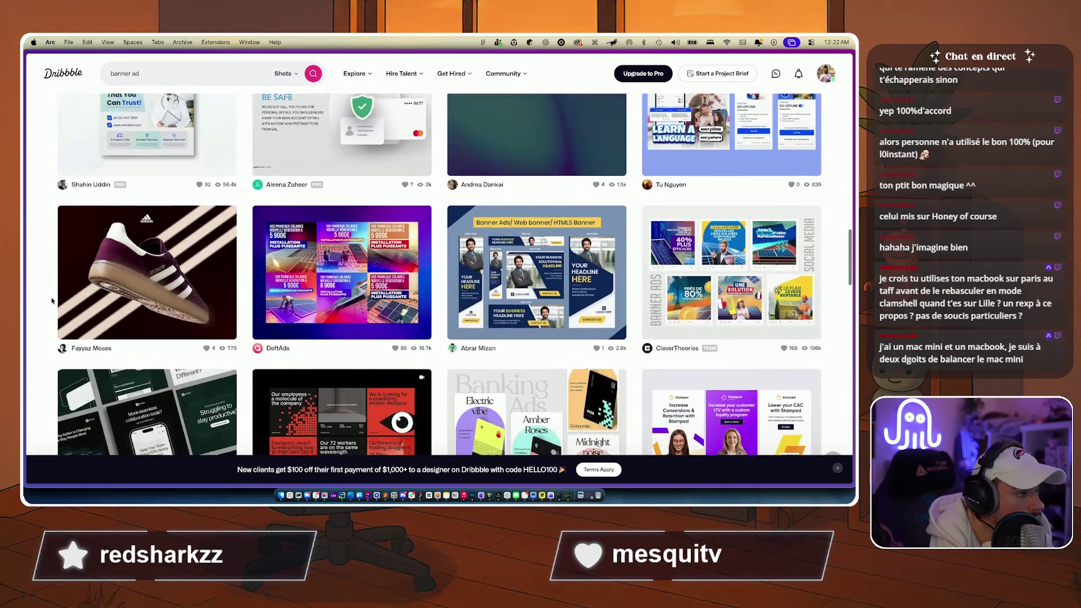
{"action": "scroll", "coordinate": [52, 300], "scroll_direction": "down", "scroll_amount": 7}
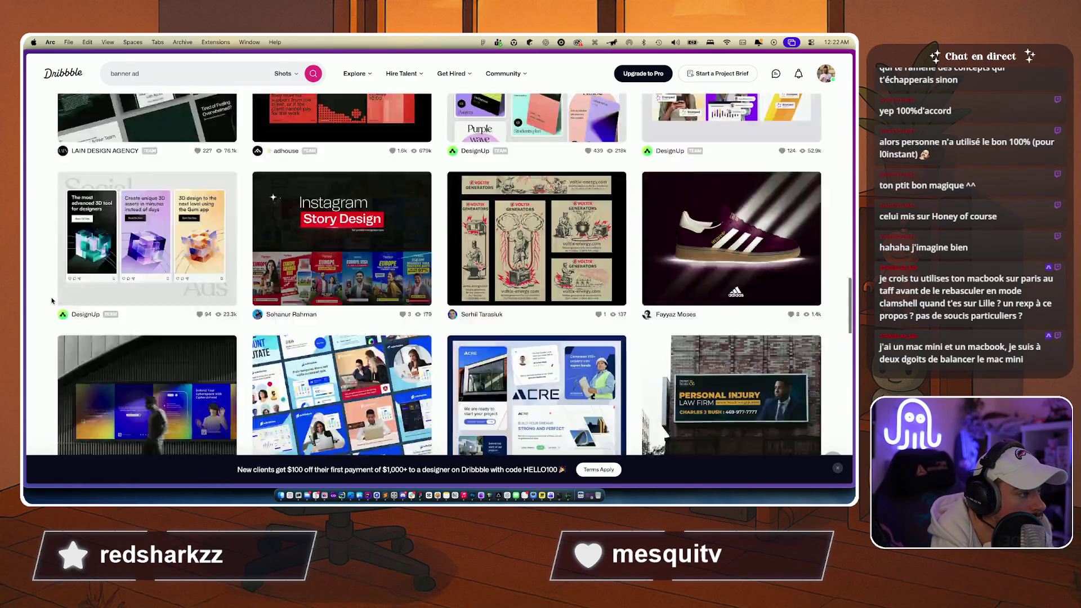
{"action": "scroll", "coordinate": [52, 301], "scroll_direction": "down", "scroll_amount": 10}
{"action": "scroll", "coordinate": [52, 301], "scroll_direction": "up", "scroll_amount": 12}
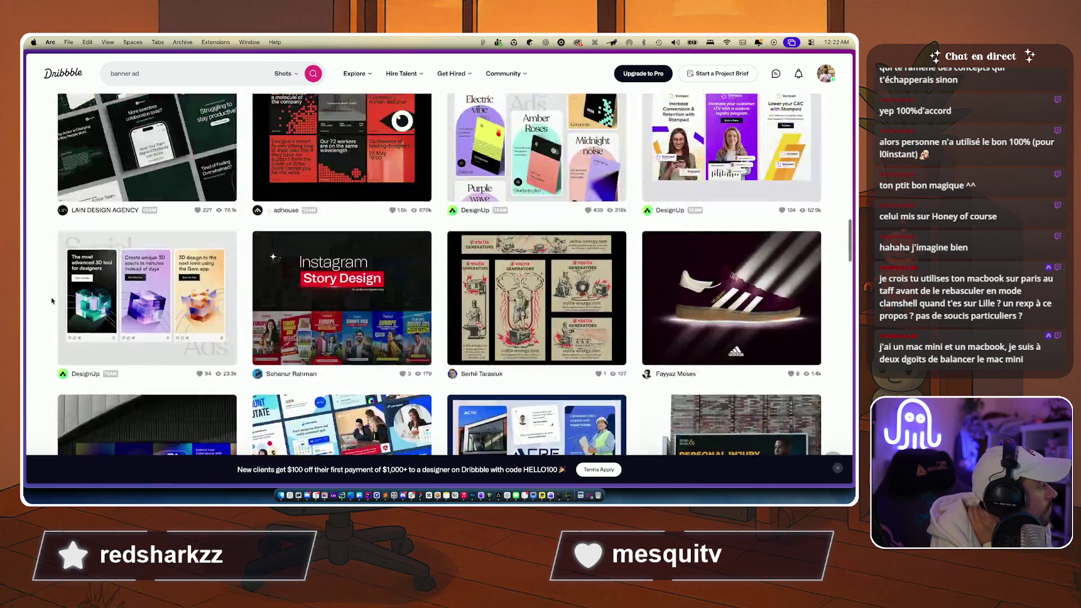
{"action": "scroll", "coordinate": [52, 301], "scroll_direction": "up", "scroll_amount": 6}
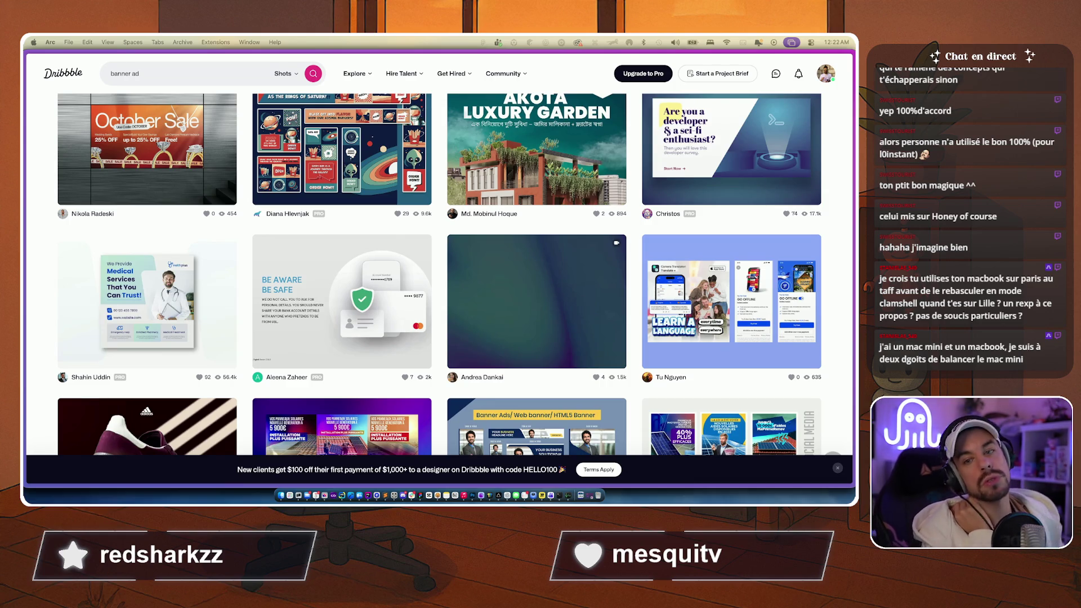
Step: Browse more banner ad shots, then return to the LibTracker Front project page
{"action": "scroll", "coordinate": [616, 350], "scroll_direction": "down", "scroll_amount": 5}
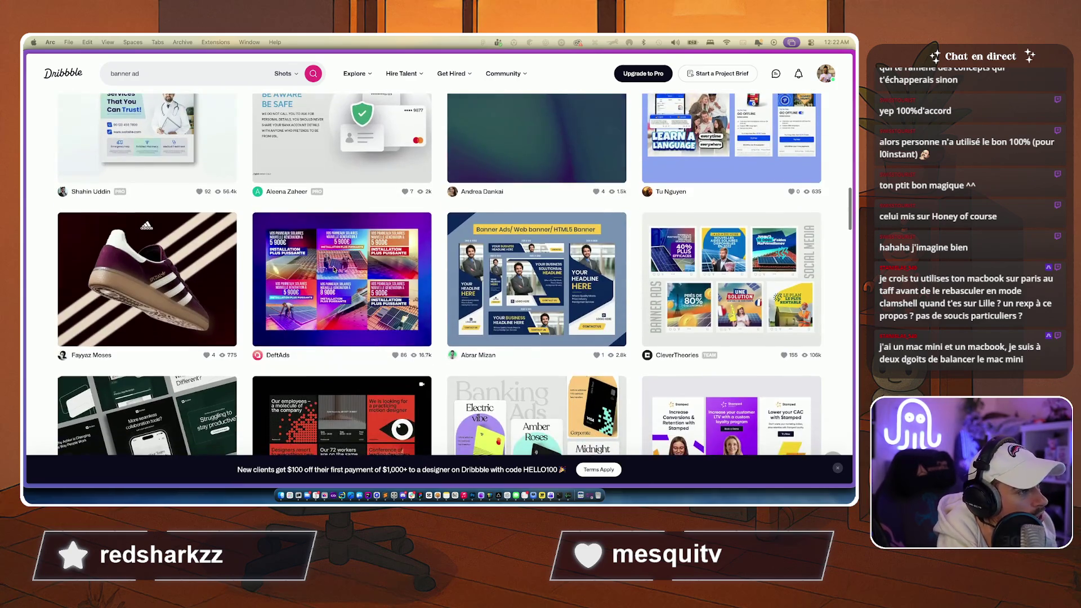
{"action": "scroll", "coordinate": [322, 247], "scroll_direction": "up", "scroll_amount": 3}
{"action": "scroll", "coordinate": [245, 271], "scroll_direction": "down", "scroll_amount": 5}
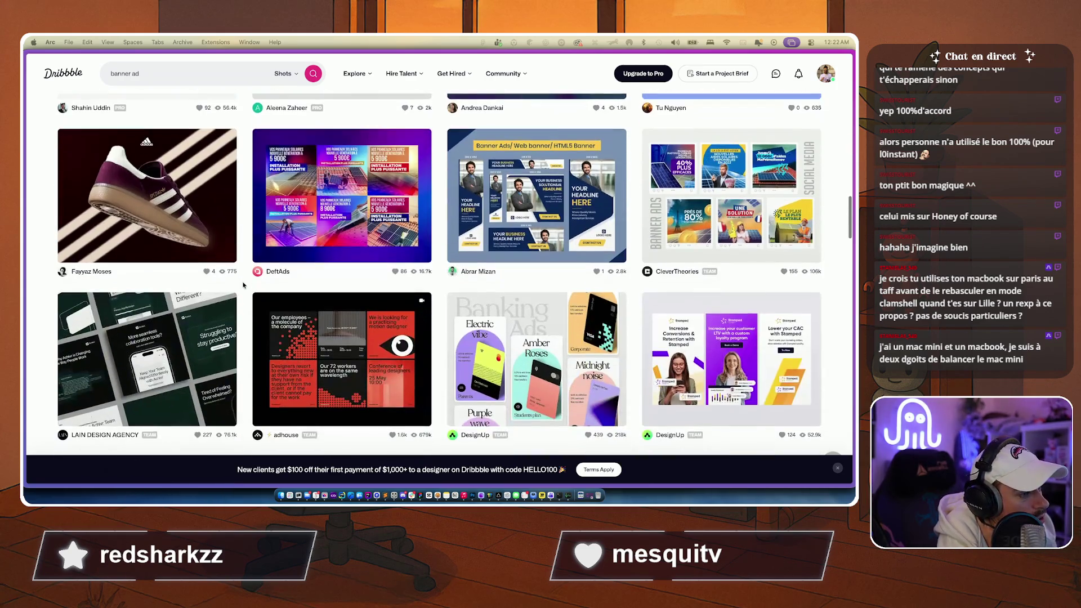
{"action": "scroll", "coordinate": [248, 251], "scroll_direction": "down", "scroll_amount": 4}
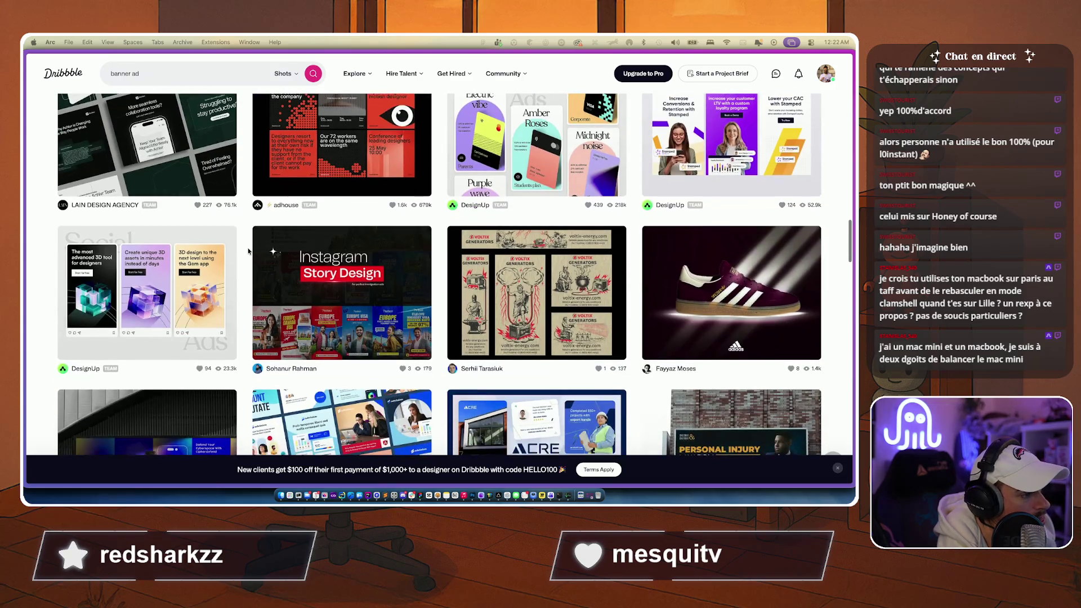
{"action": "scroll", "coordinate": [248, 251], "scroll_direction": "down", "scroll_amount": 5}
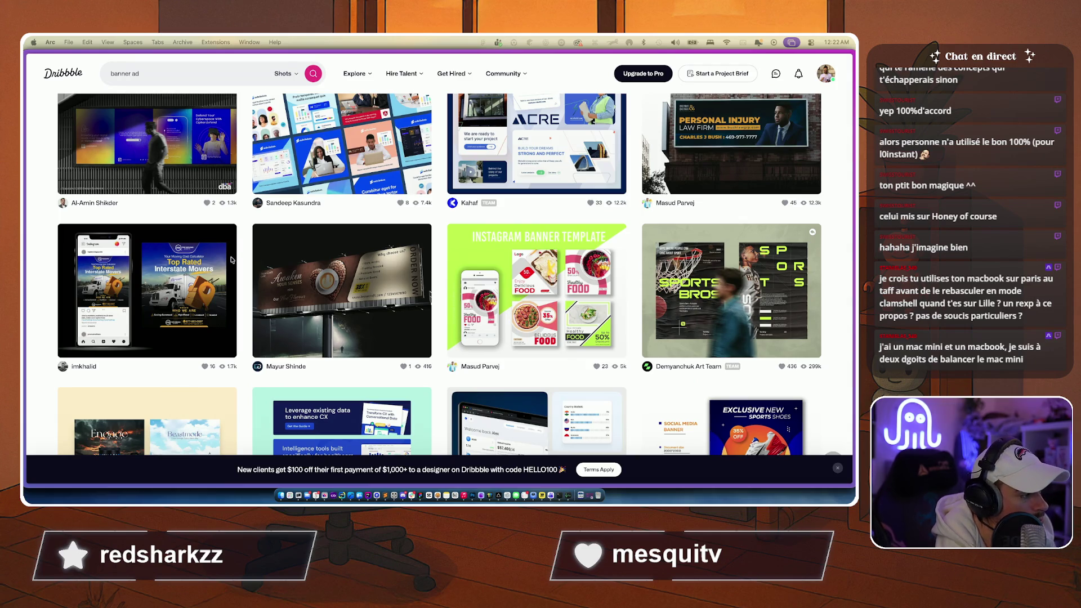
{"action": "scroll", "coordinate": [231, 260], "scroll_direction": "down", "scroll_amount": 3}
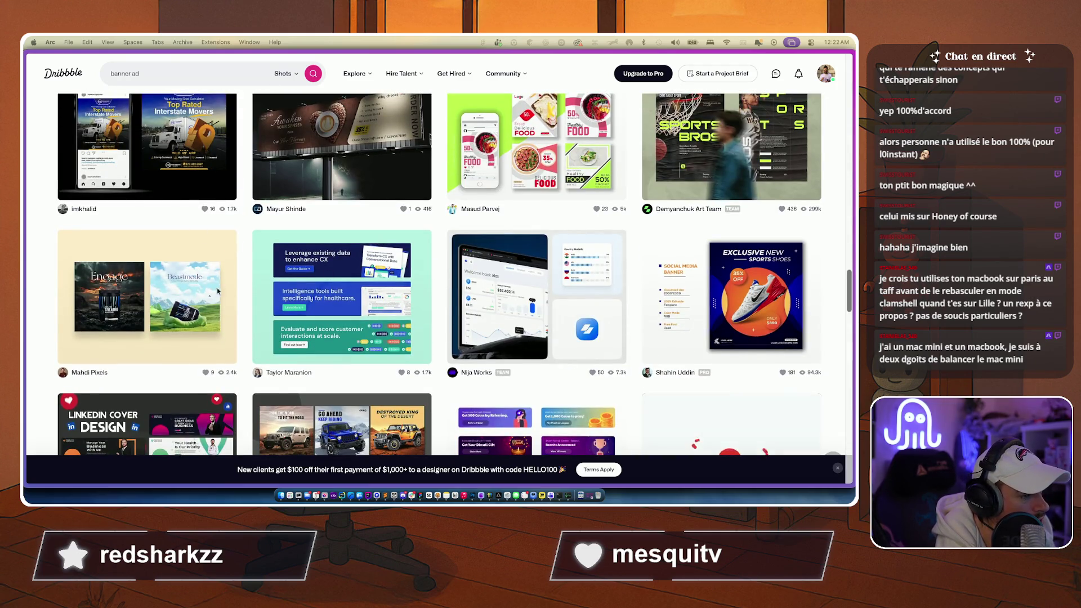
{"action": "scroll", "coordinate": [272, 242], "scroll_direction": "down", "scroll_amount": 5}
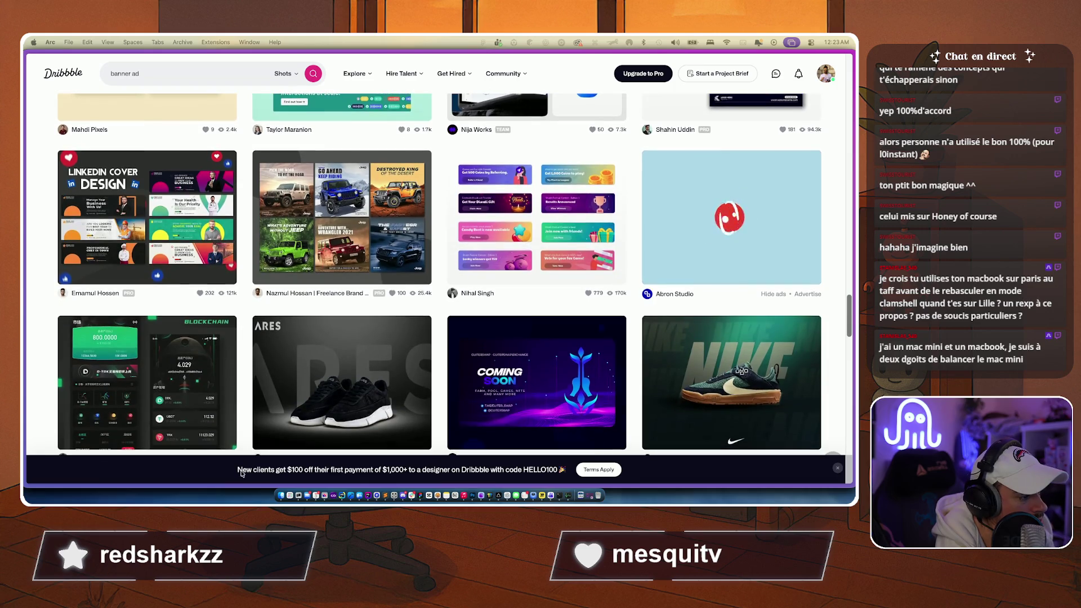
{"action": "scroll", "coordinate": [222, 364], "scroll_direction": "down", "scroll_amount": 10}
{"action": "scroll", "coordinate": [265, 250], "scroll_direction": "up", "scroll_amount": 4}
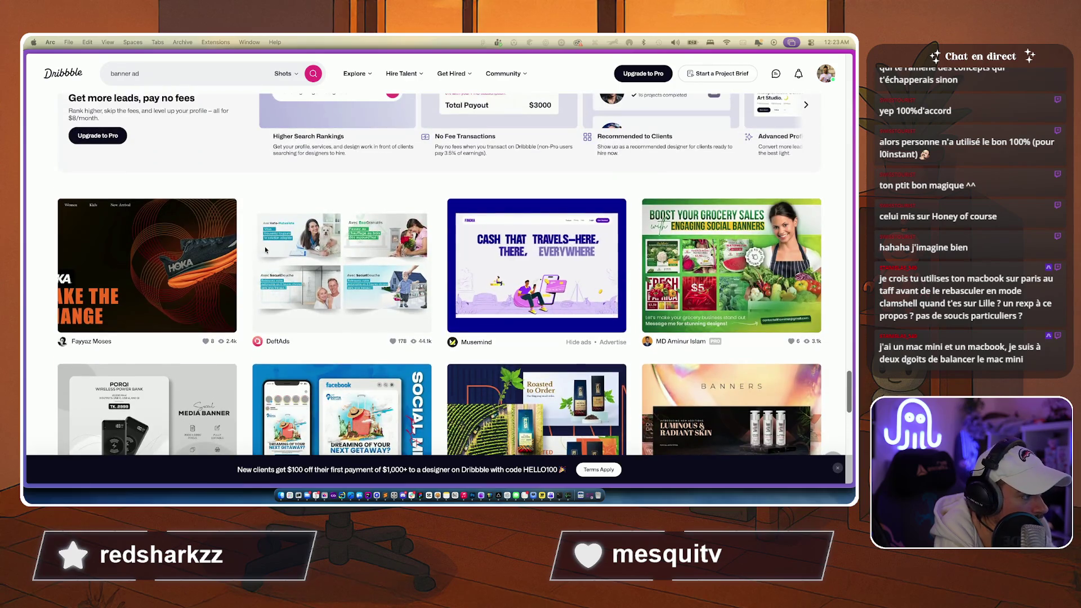
{"action": "scroll", "coordinate": [258, 236], "scroll_direction": "up", "scroll_amount": 8}
{"action": "scroll", "coordinate": [245, 214], "scroll_direction": "up", "scroll_amount": 20}
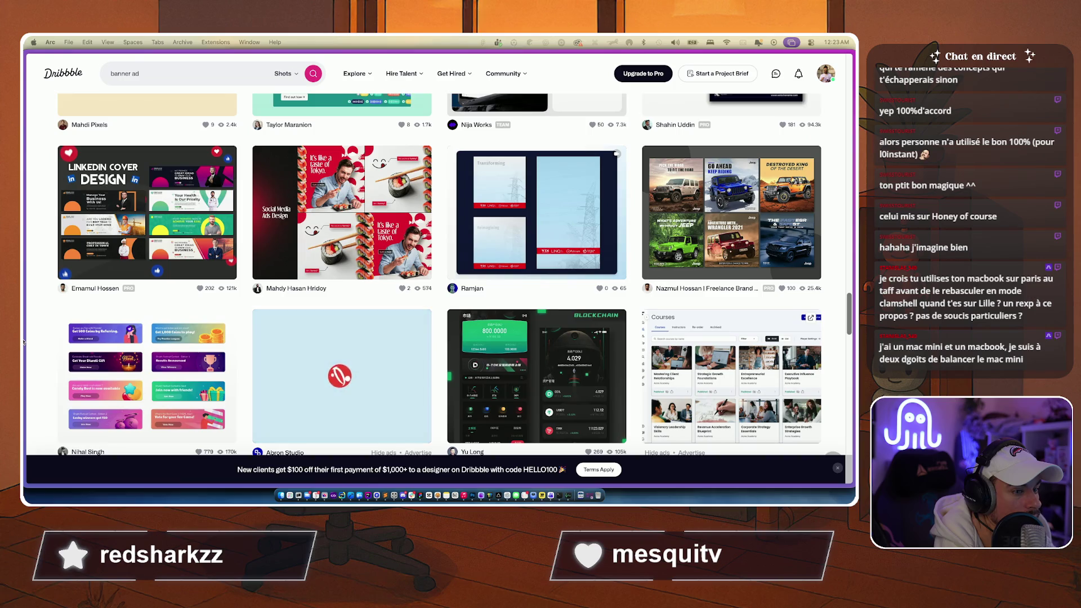
{"action": "mouse_move", "coordinate": [24, 342]}
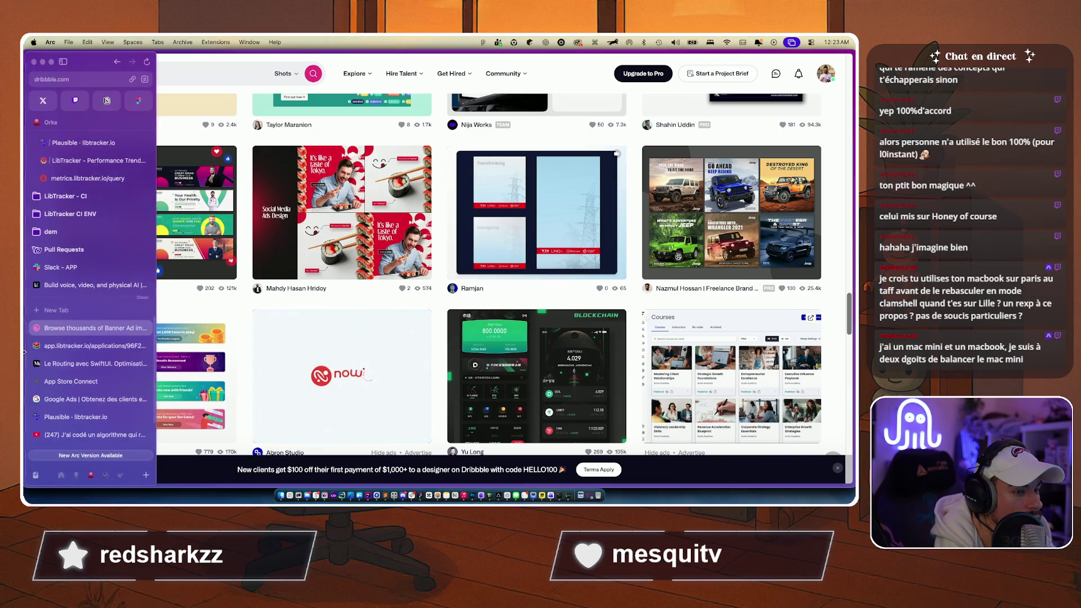
{"action": "left_click", "coordinate": [61, 346]}
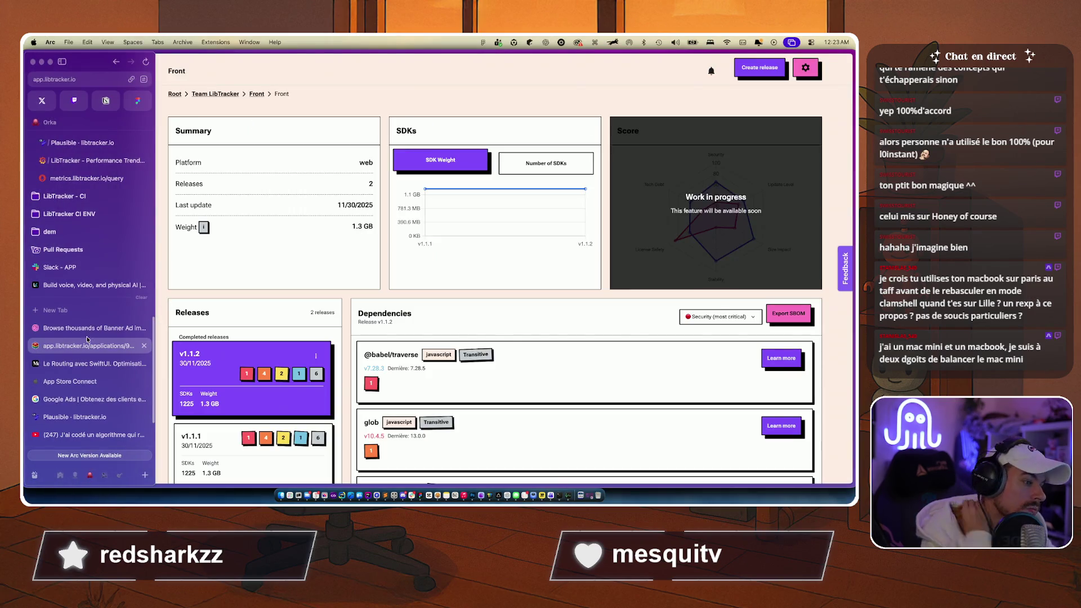
Step: Leave the Front project page for the recette LibTracker landing page via the 'rec' address
{"action": "scroll", "coordinate": [350, 266], "scroll_direction": "down", "scroll_amount": 2}
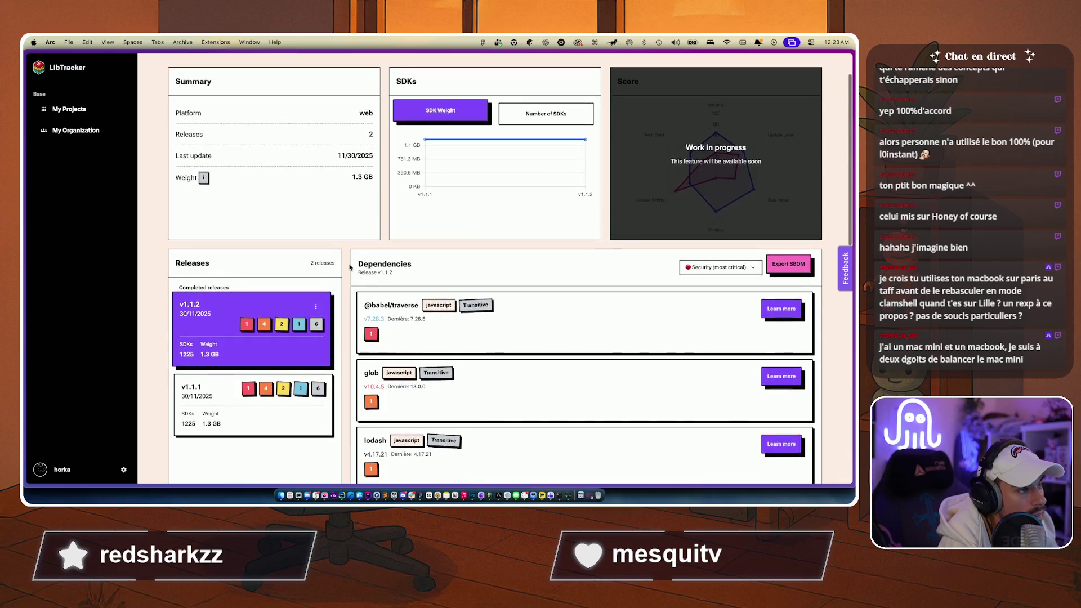
{"action": "scroll", "coordinate": [351, 266], "scroll_direction": "up", "scroll_amount": 1}
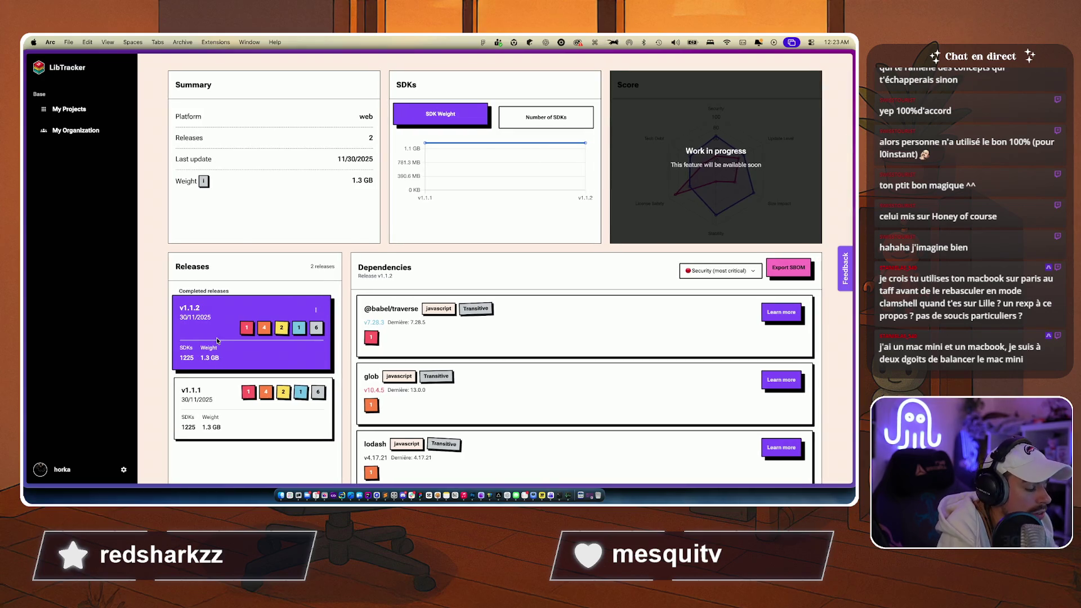
{"action": "key", "text": "super+l"}
{"action": "type", "text": "rec."}
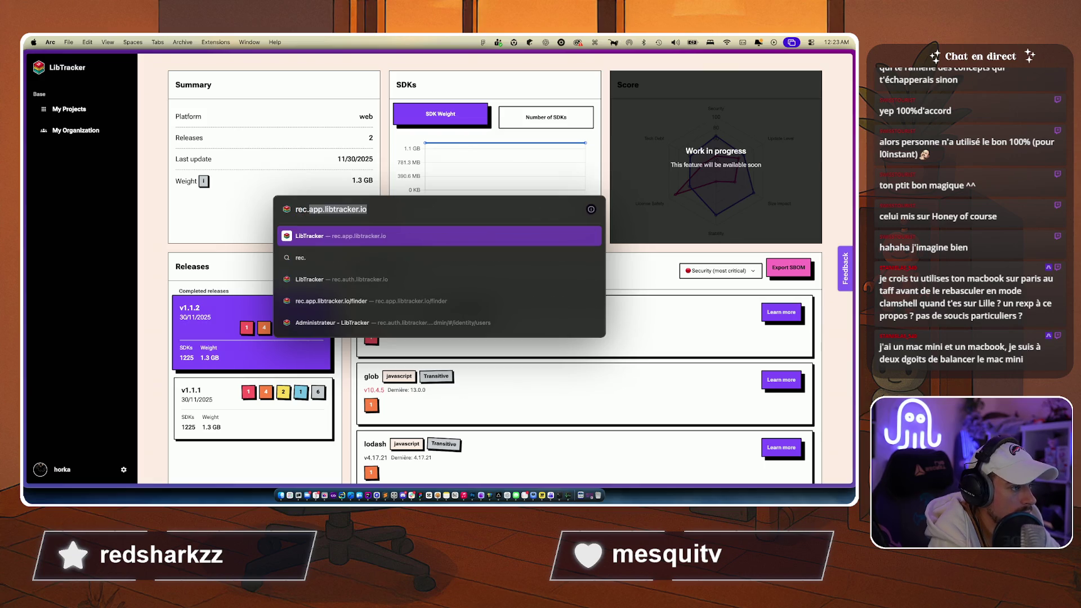
{"action": "key", "text": "Return"}
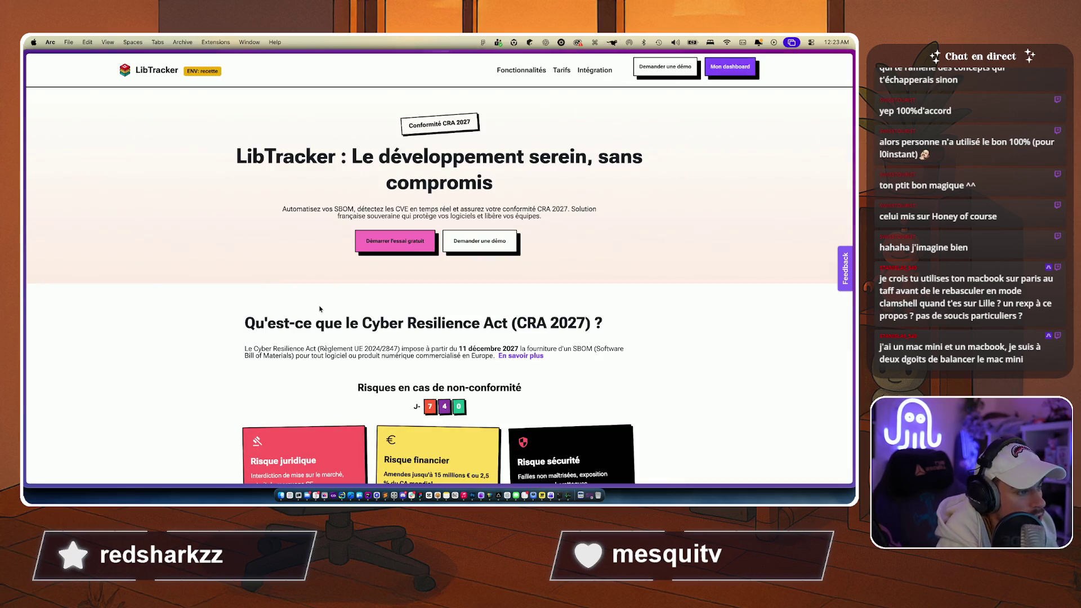
Step: Sign in from Mon dashboard using saved credentials and the autofilled two-factor code
{"action": "left_click", "coordinate": [744, 71]}
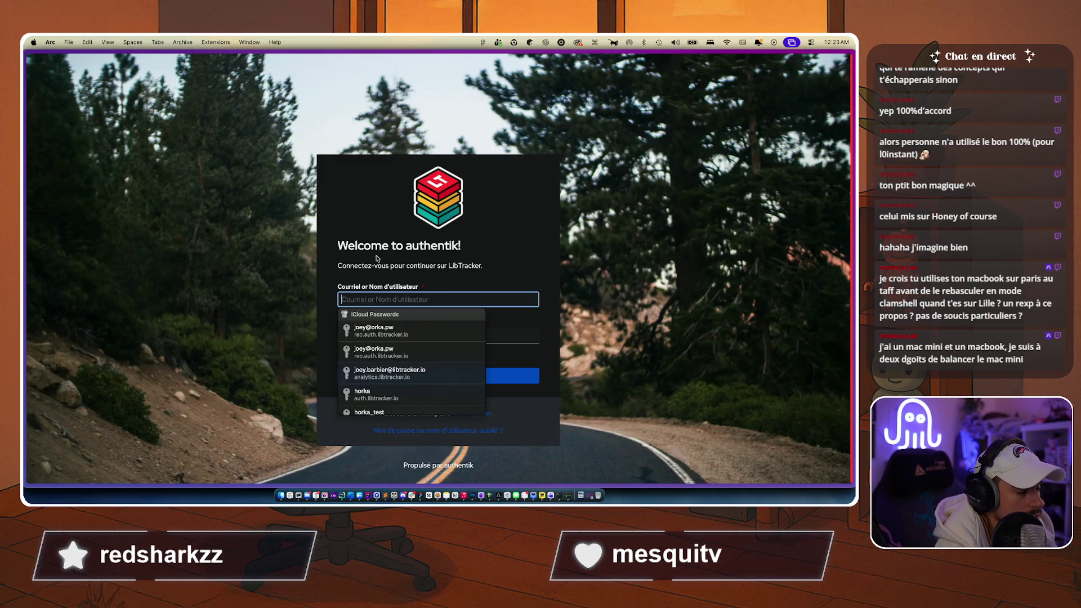
{"action": "left_click", "coordinate": [365, 336]}
{"action": "left_click", "coordinate": [373, 374]}
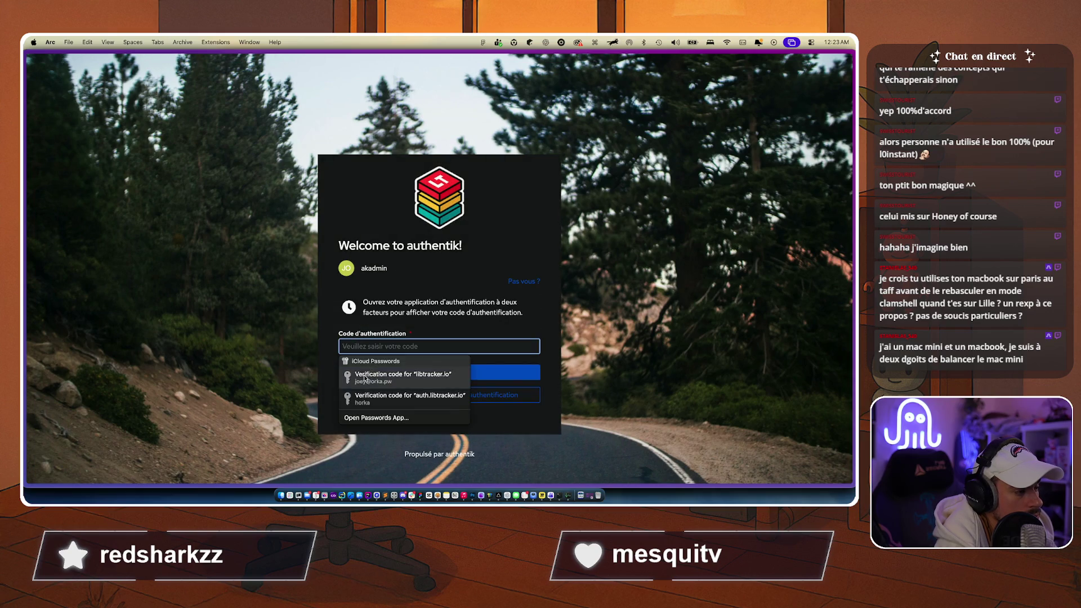
{"action": "left_click", "coordinate": [360, 383]}
{"action": "left_click", "coordinate": [360, 377]}
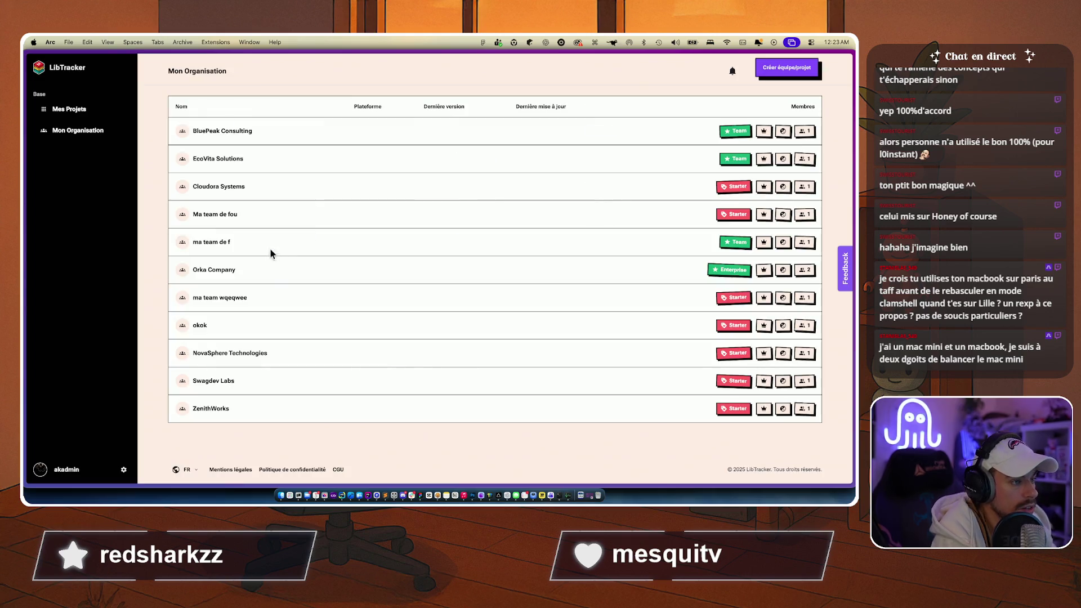
Step: Open Orka Company's Portfolio team and its Popoooppooo project, then go back
{"action": "left_click", "coordinate": [220, 271]}
{"action": "left_click", "coordinate": [209, 174]}
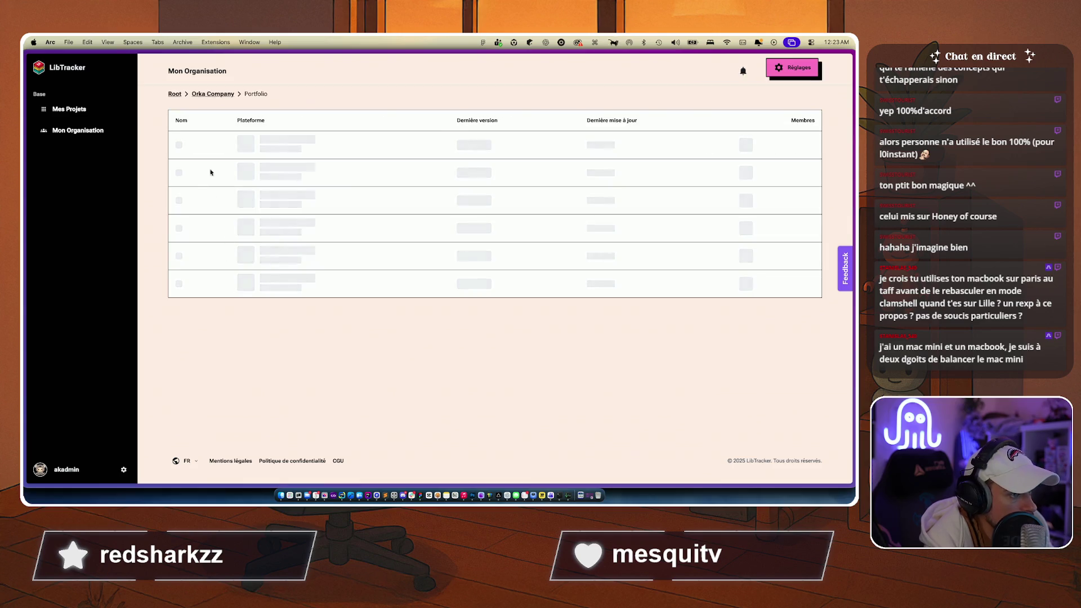
{"action": "left_click", "coordinate": [206, 144]}
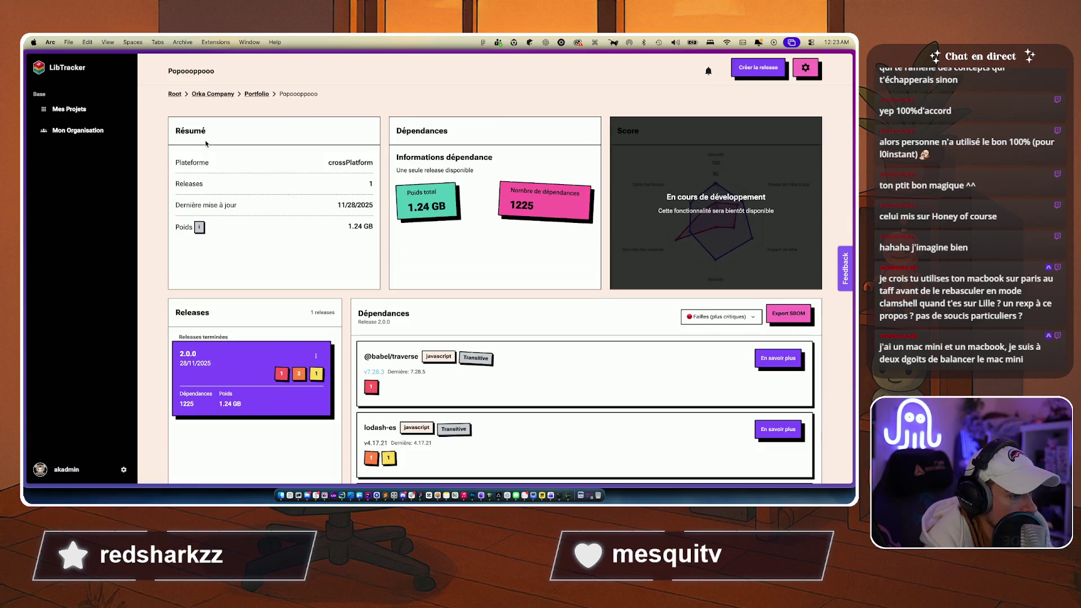
{"action": "scroll", "coordinate": [163, 332], "scroll_direction": "left", "scroll_amount": 5}
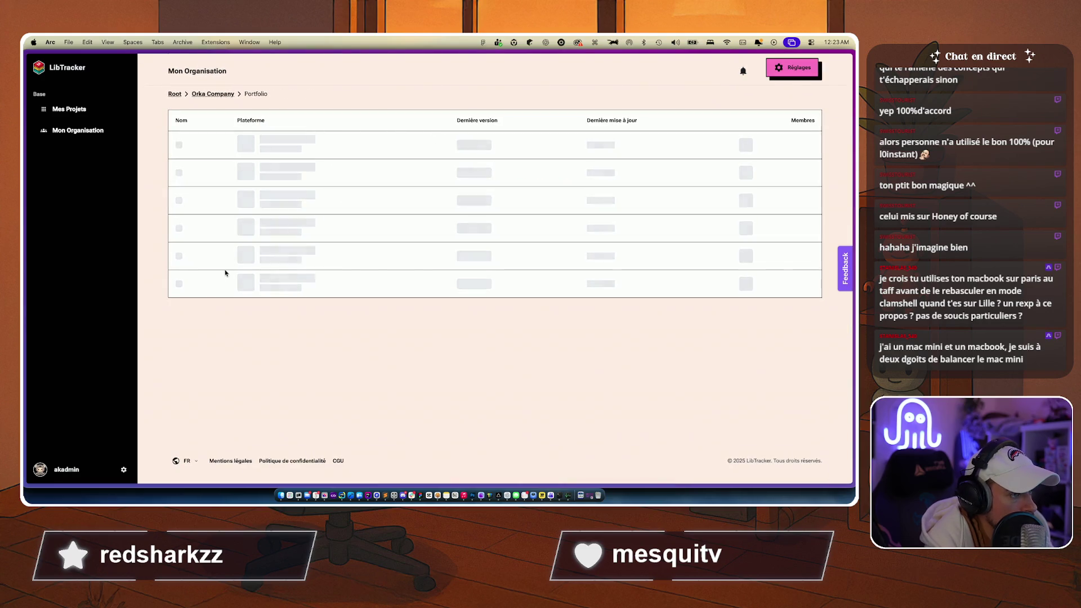
{"action": "scroll", "coordinate": [203, 167], "scroll_direction": "left", "scroll_amount": 5}
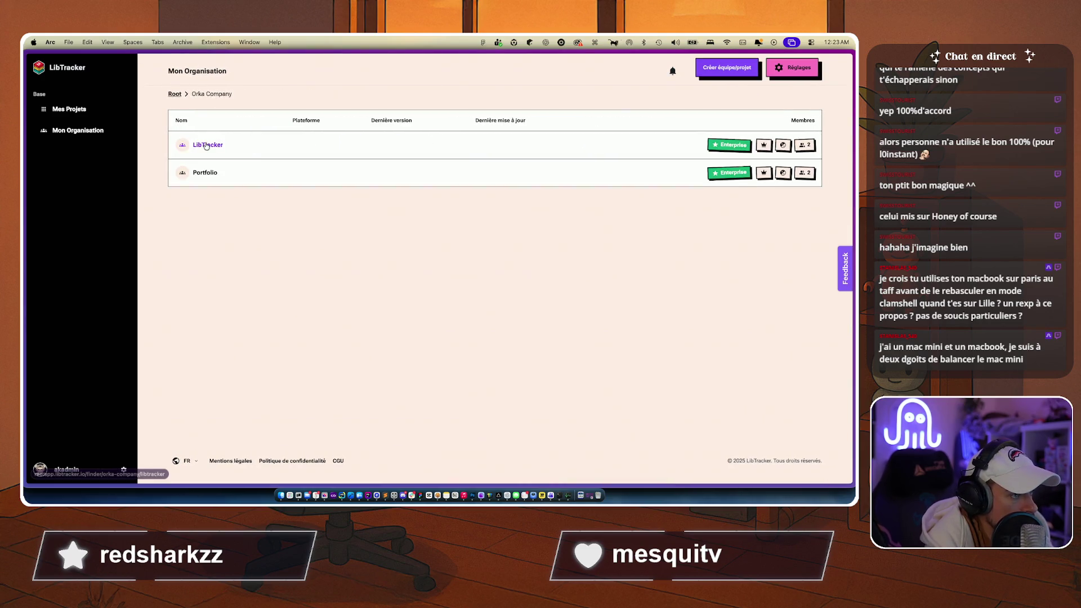
Step: Open the LibTracker team's Backend project and view dependencies of releases 3.1.0 and 3.0.1
{"action": "left_click", "coordinate": [210, 147]}
{"action": "left_click", "coordinate": [211, 147]}
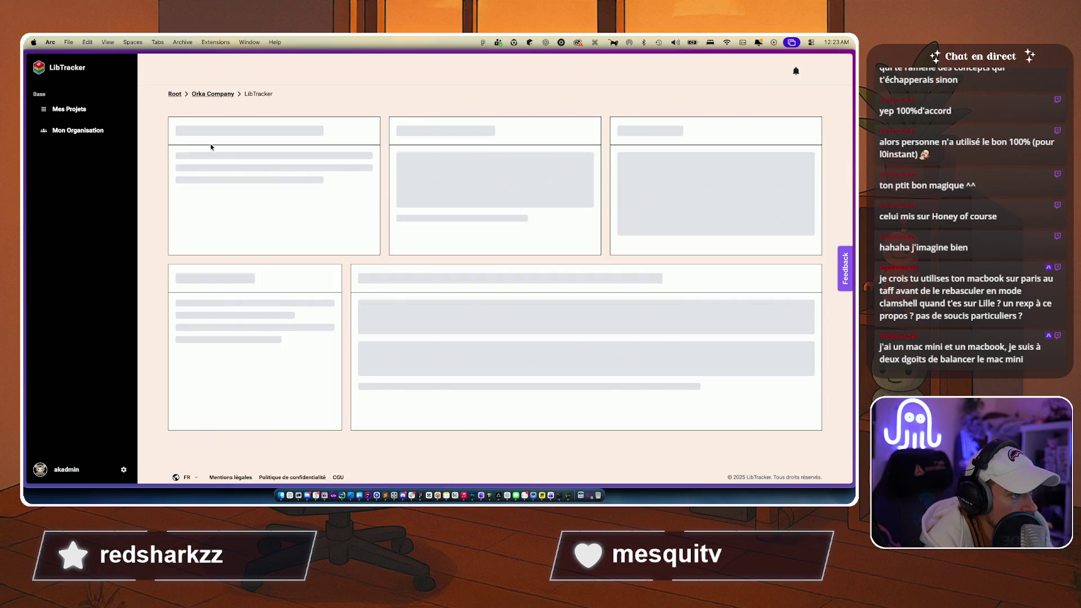
{"action": "scroll", "coordinate": [229, 306], "scroll_direction": "down", "scroll_amount": 5}
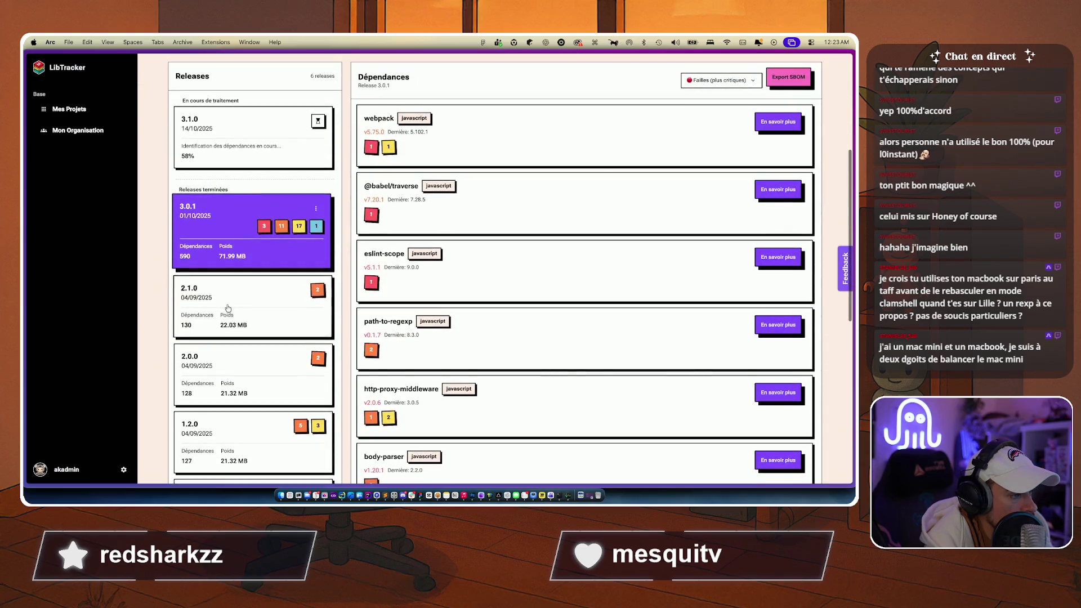
{"action": "scroll", "coordinate": [312, 220], "scroll_direction": "up", "scroll_amount": 3}
{"action": "left_click", "coordinate": [312, 221]}
{"action": "left_click", "coordinate": [236, 307]}
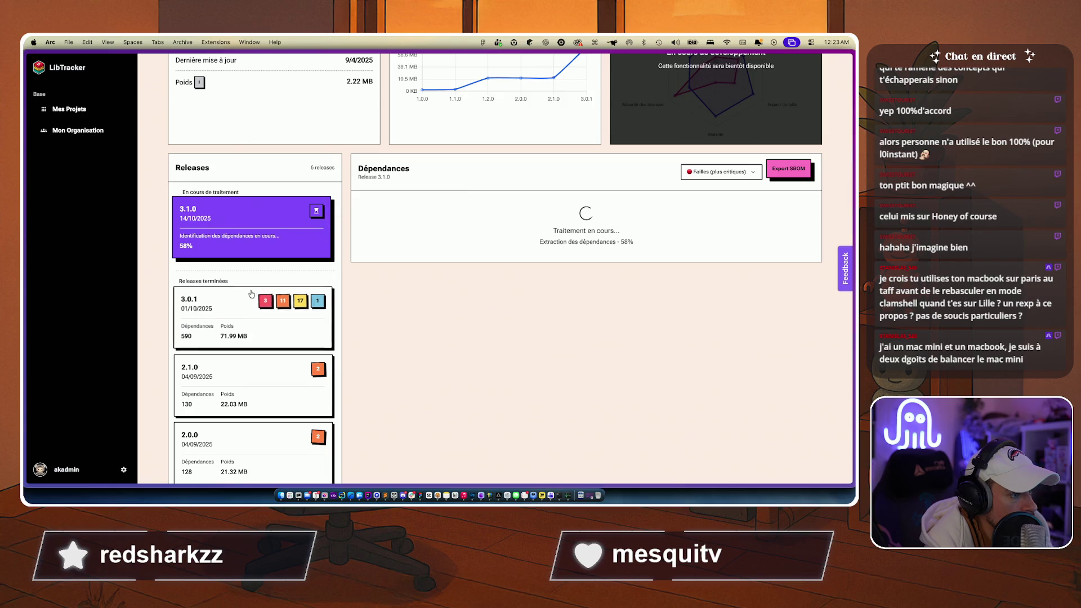
{"action": "scroll", "coordinate": [169, 230], "scroll_direction": "up", "scroll_amount": 2}
{"action": "scroll", "coordinate": [166, 254], "scroll_direction": "down", "scroll_amount": 5}
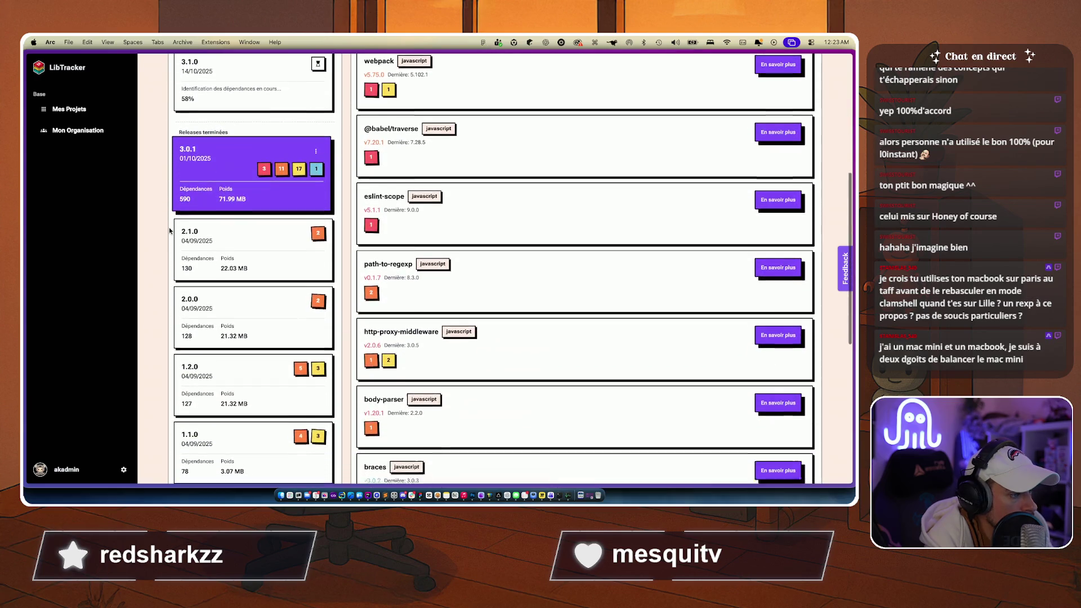
{"action": "scroll", "coordinate": [150, 298], "scroll_direction": "up", "scroll_amount": 8}
{"action": "scroll", "coordinate": [151, 298], "scroll_direction": "down", "scroll_amount": 1}
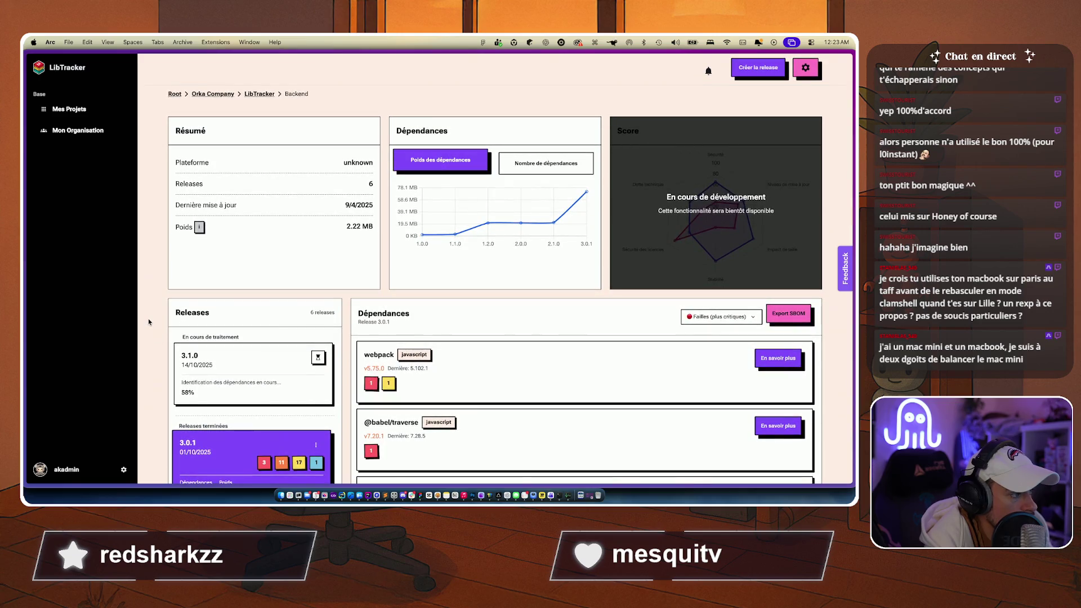
{"action": "scroll", "coordinate": [149, 322], "scroll_direction": "down", "scroll_amount": 5}
{"action": "scroll", "coordinate": [149, 322], "scroll_direction": "up", "scroll_amount": 5}
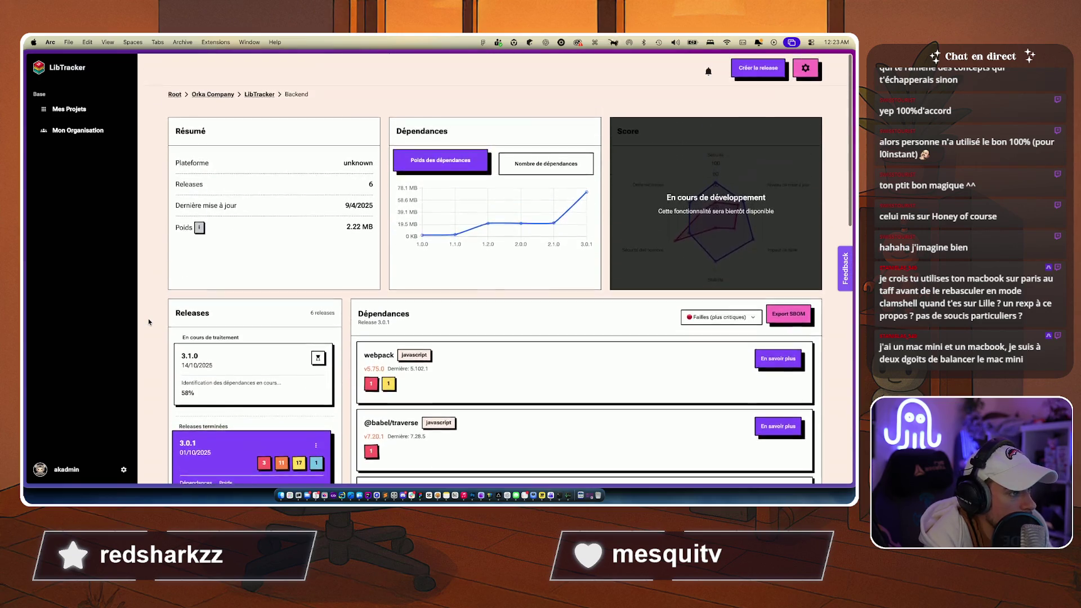
Step: Look at the Backend project's settings and return to its overview
{"action": "left_click", "coordinate": [805, 68]}
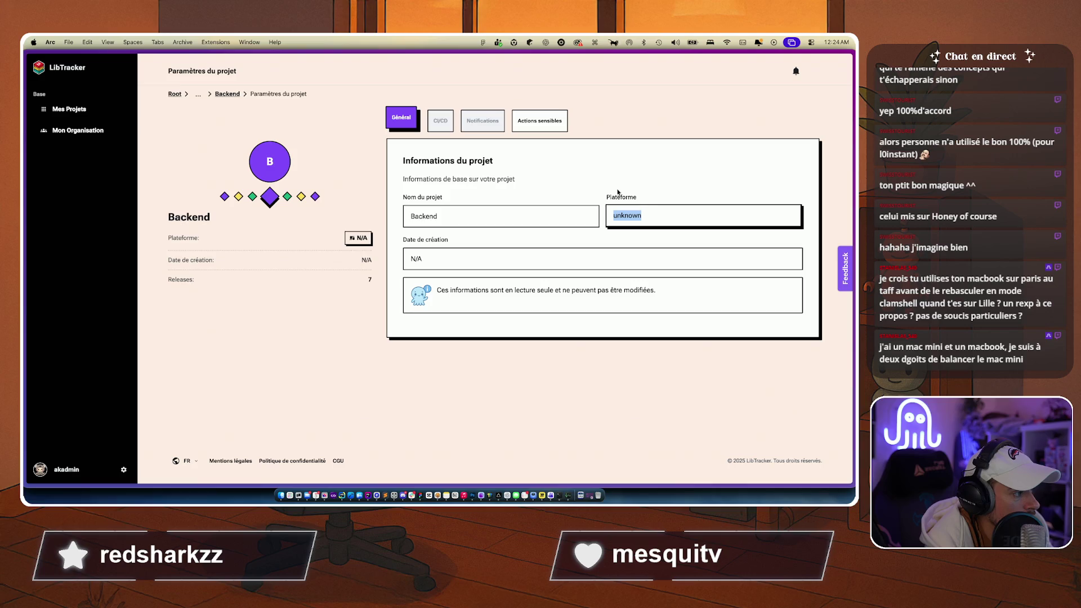
{"action": "left_click", "coordinate": [227, 93]}
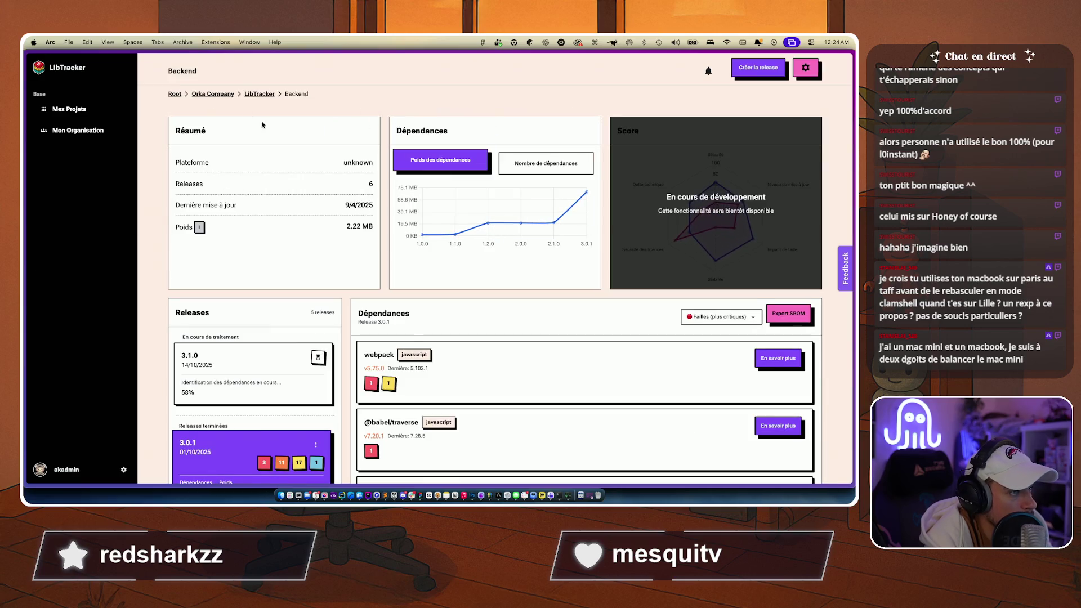
{"action": "scroll", "coordinate": [242, 175], "scroll_direction": "down", "scroll_amount": 15}
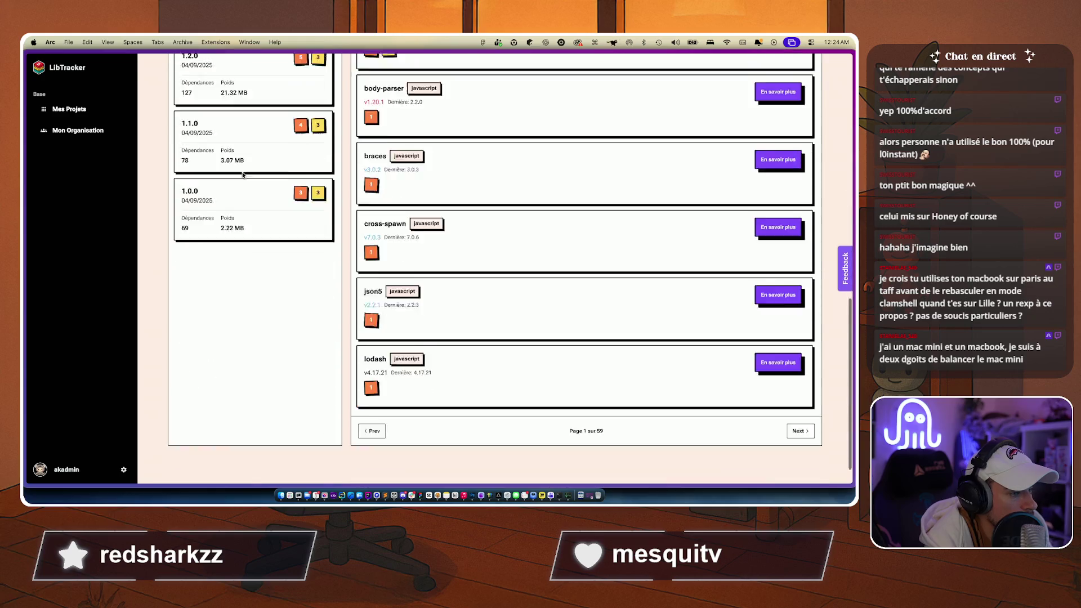
{"action": "scroll", "coordinate": [243, 176], "scroll_direction": "up", "scroll_amount": 10}
{"action": "scroll", "coordinate": [243, 177], "scroll_direction": "up", "scroll_amount": 3}
{"action": "scroll", "coordinate": [259, 188], "scroll_direction": "up", "scroll_amount": 3}
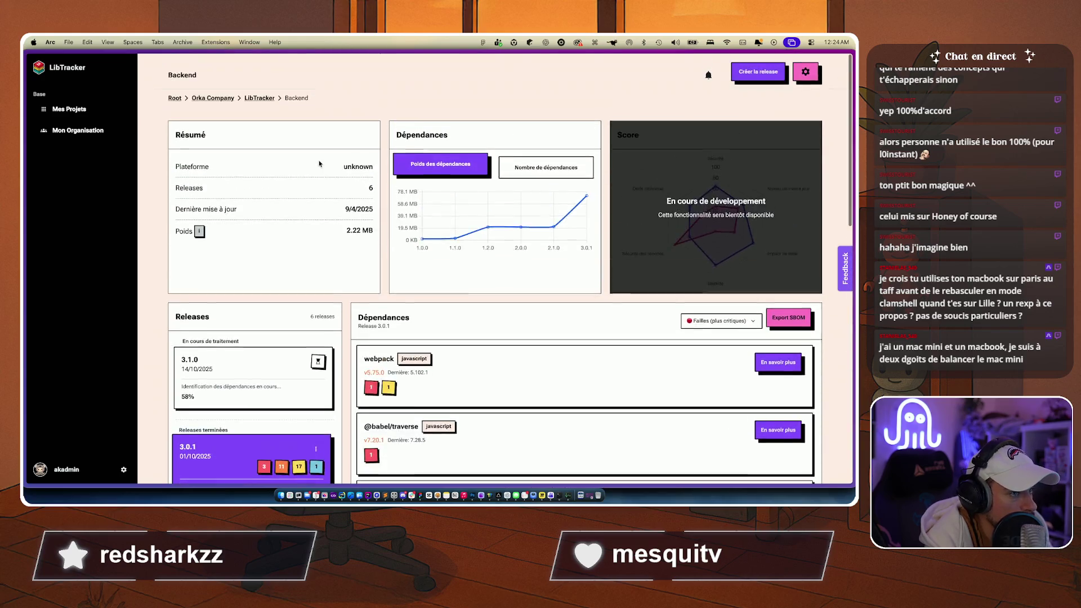
Step: Browse the avatar picker, cancel without saving, and go back to the team's project list
{"action": "left_click", "coordinate": [36, 470]}
{"action": "scroll", "coordinate": [422, 298], "scroll_direction": "down", "scroll_amount": 10}
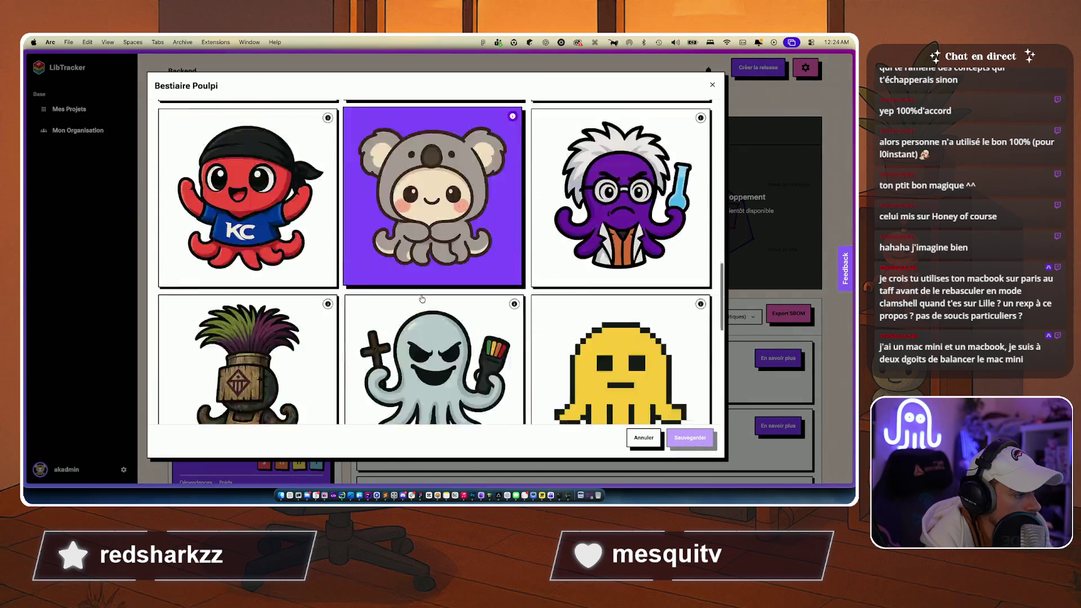
{"action": "scroll", "coordinate": [421, 299], "scroll_direction": "down", "scroll_amount": 4}
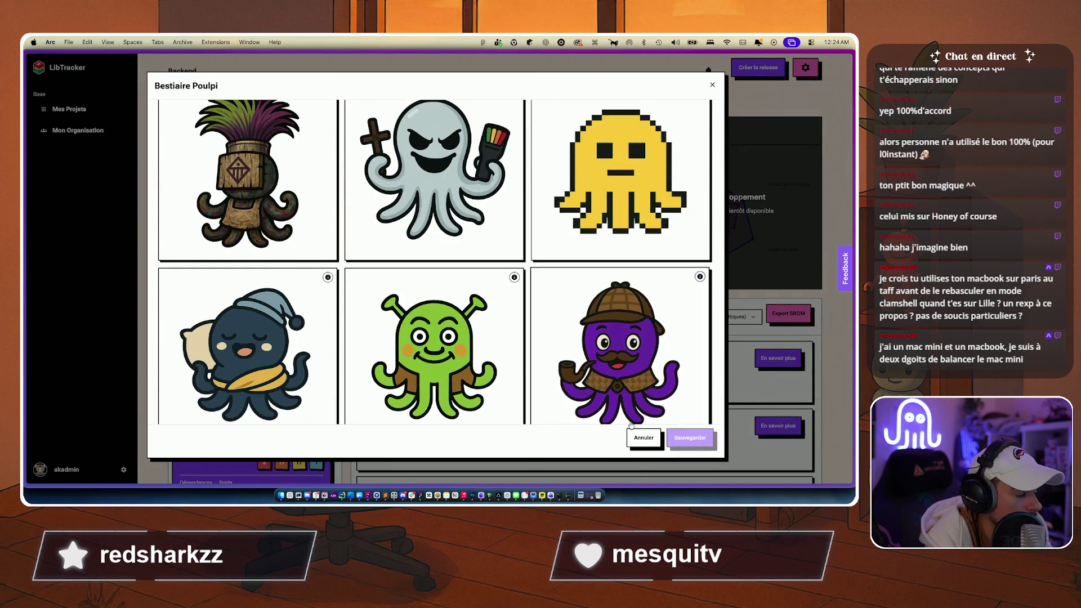
{"action": "scroll", "coordinate": [624, 304], "scroll_direction": "down", "scroll_amount": 5}
{"action": "scroll", "coordinate": [624, 305], "scroll_direction": "up", "scroll_amount": 10}
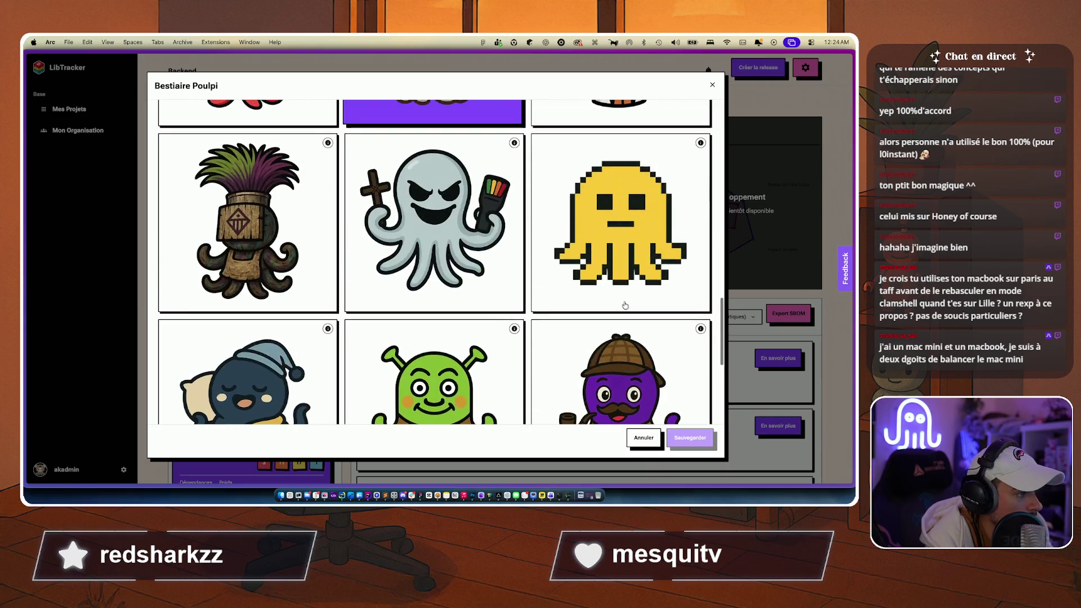
{"action": "left_click", "coordinate": [651, 441]}
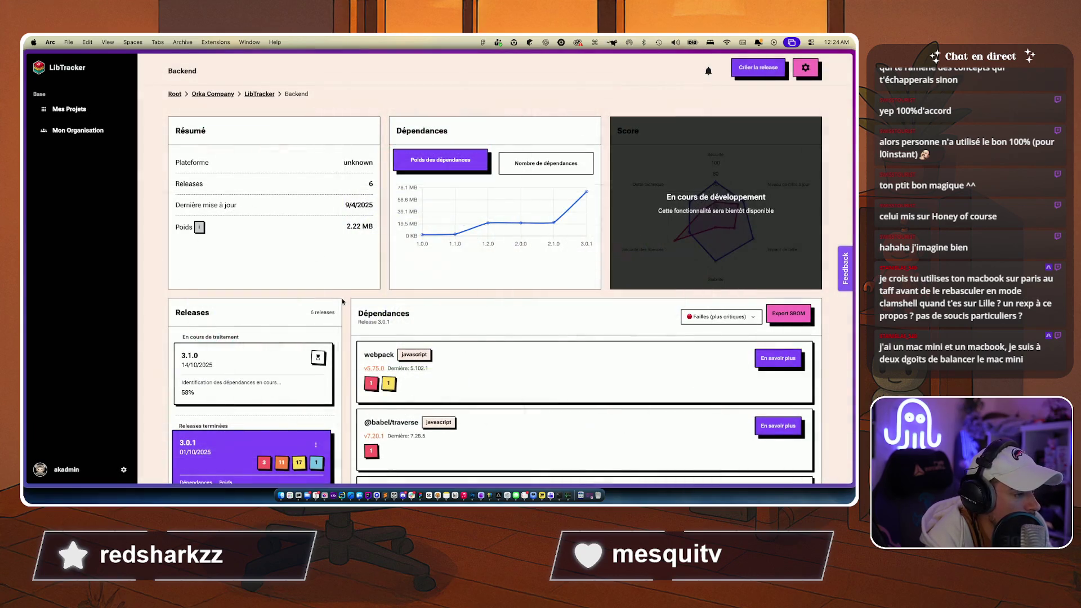
{"action": "key", "text": "super+bracketleft"}
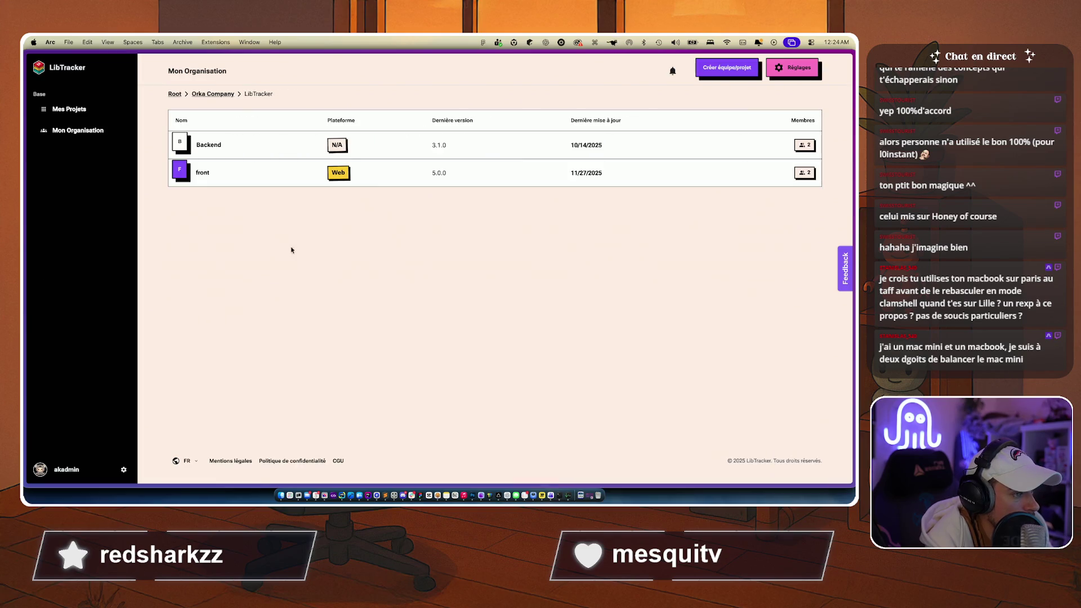
Step: Return to Mes Projets and open BluePeak Consulting/oikoko, Orka Company/Backend and Orka Company/front in new tabs
{"action": "key", "text": "super+bracketleft"}
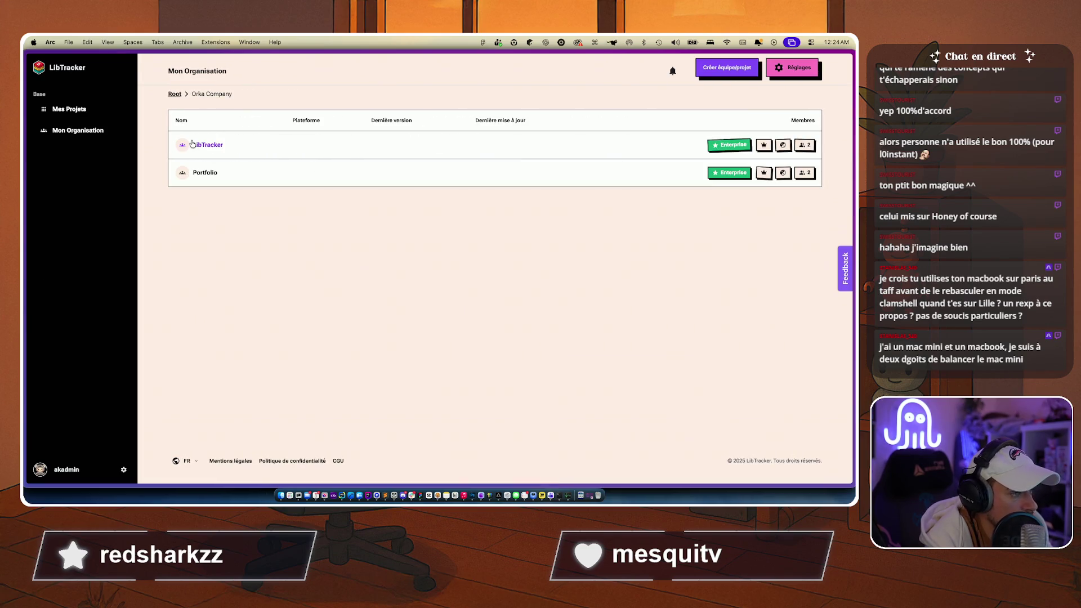
{"action": "key", "text": "super+bracketleft"}
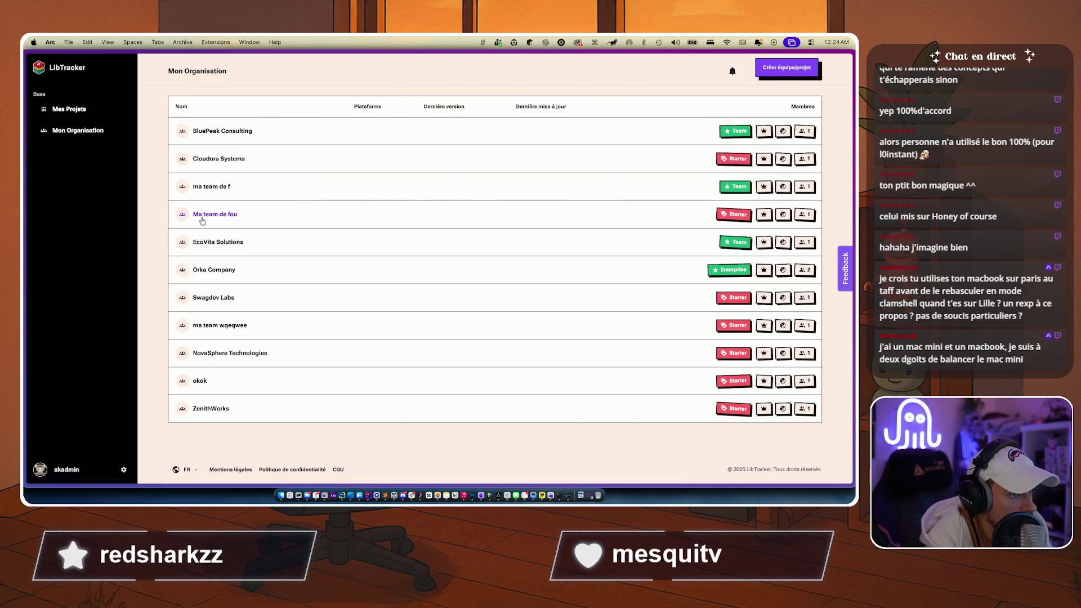
{"action": "key", "text": "super+bracketleft"}
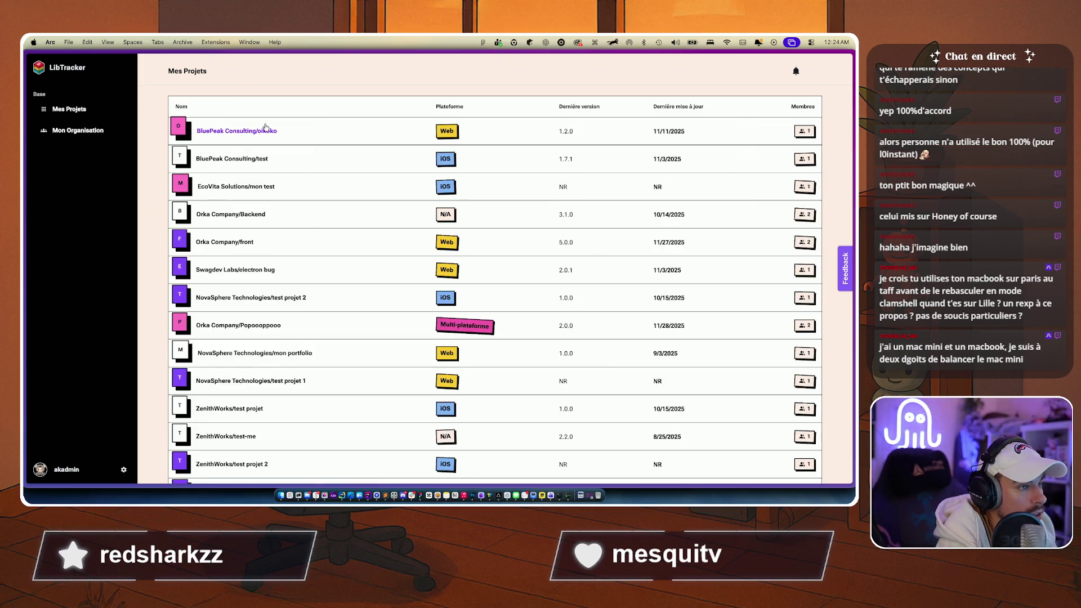
{"action": "left_click", "coordinate": [237, 135], "text": "super"}
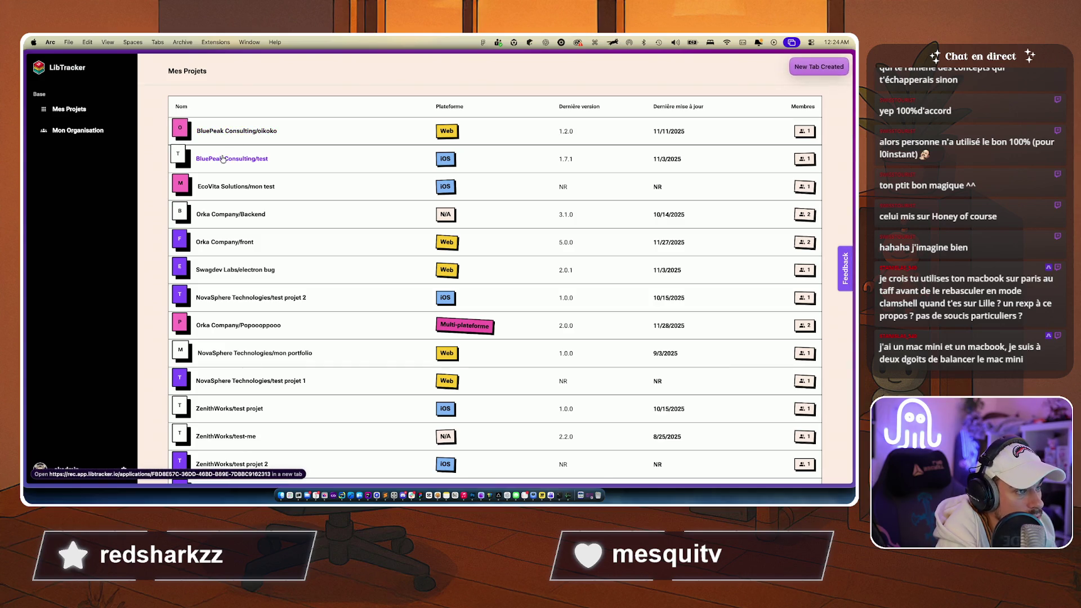
{"action": "left_click", "coordinate": [221, 188], "text": "super"}
{"action": "left_click", "coordinate": [231, 215], "text": "super"}
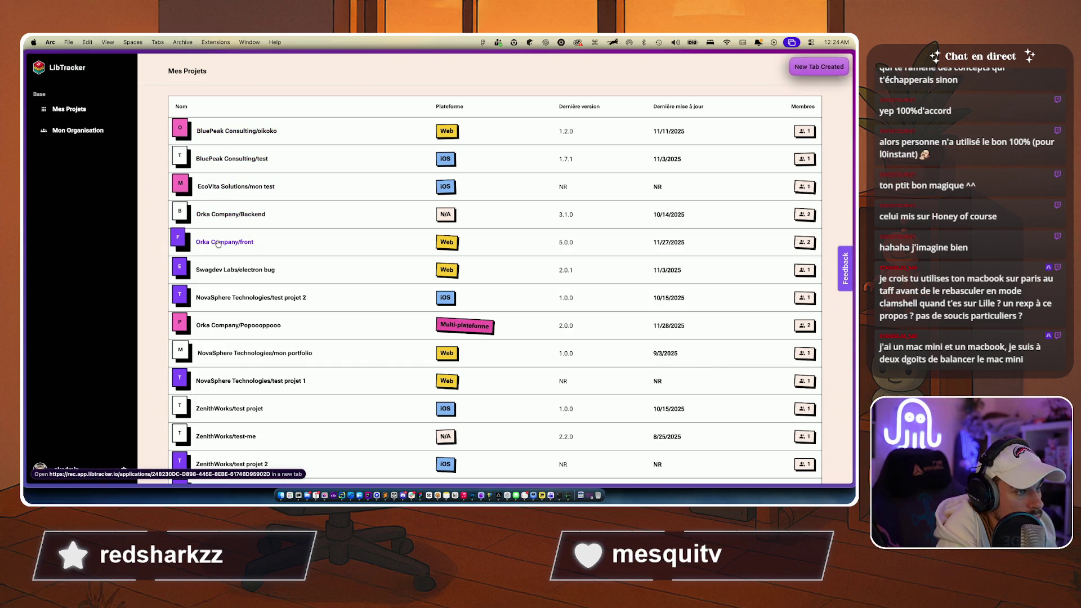
Step: Review the first newly opened project dashboard
{"action": "mouse_move", "coordinate": [24, 343]}
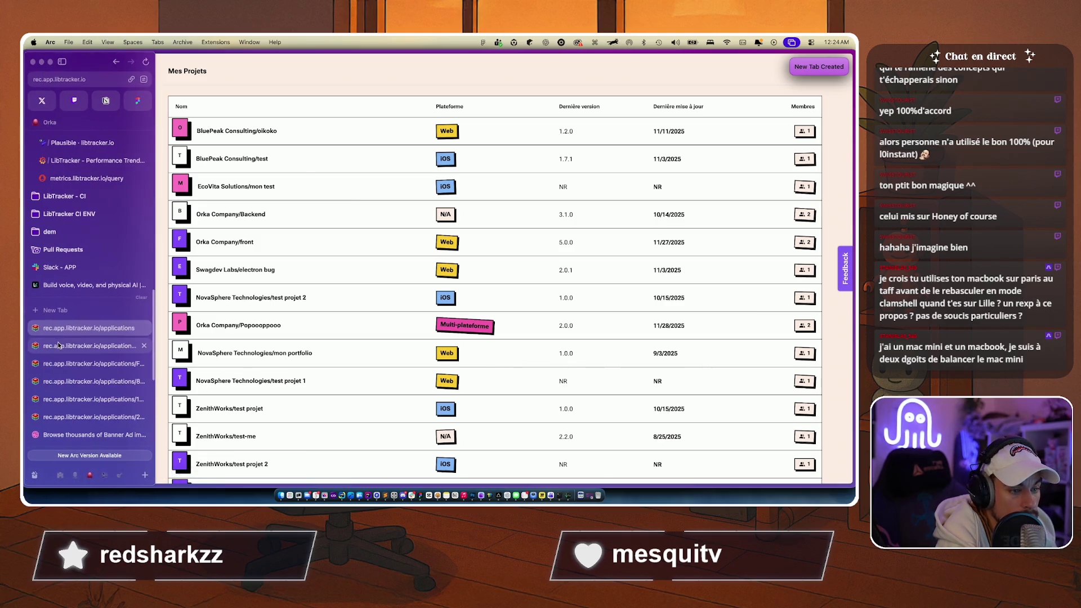
{"action": "left_click", "coordinate": [58, 346]}
{"action": "scroll", "coordinate": [321, 260], "scroll_direction": "down", "scroll_amount": 2}
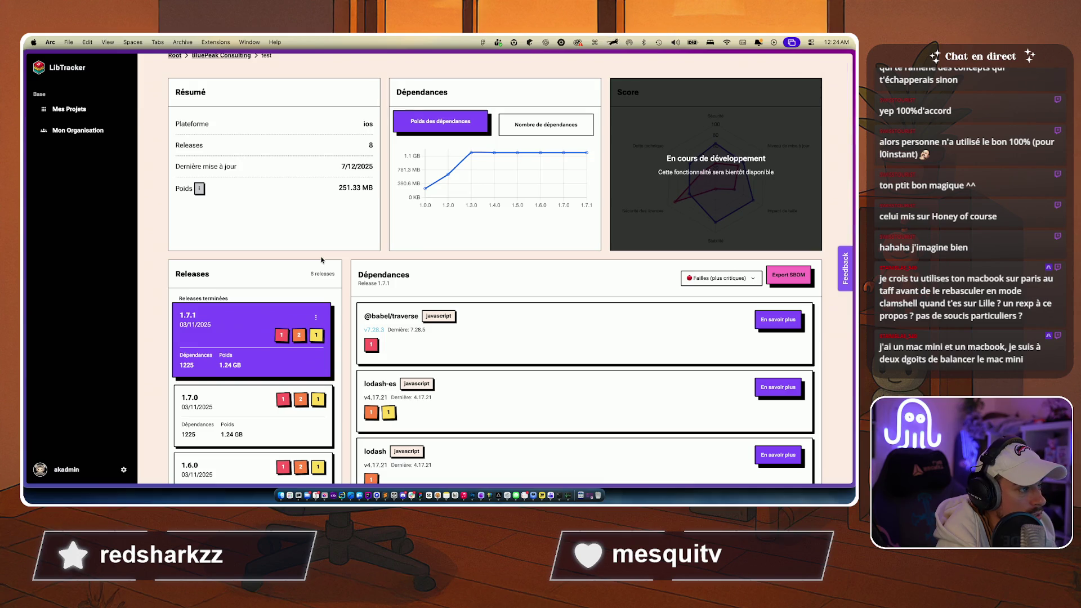
{"action": "scroll", "coordinate": [322, 260], "scroll_direction": "down", "scroll_amount": 15}
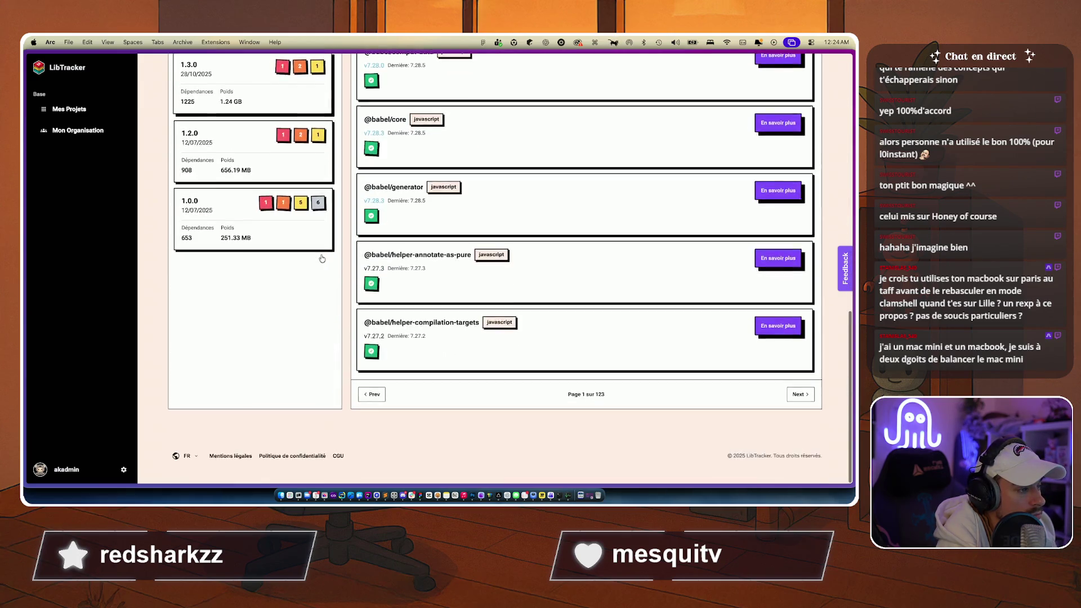
{"action": "scroll", "coordinate": [321, 258], "scroll_direction": "up", "scroll_amount": 15}
{"action": "scroll", "coordinate": [315, 248], "scroll_direction": "down", "scroll_amount": 5}
{"action": "scroll", "coordinate": [305, 232], "scroll_direction": "down", "scroll_amount": 4}
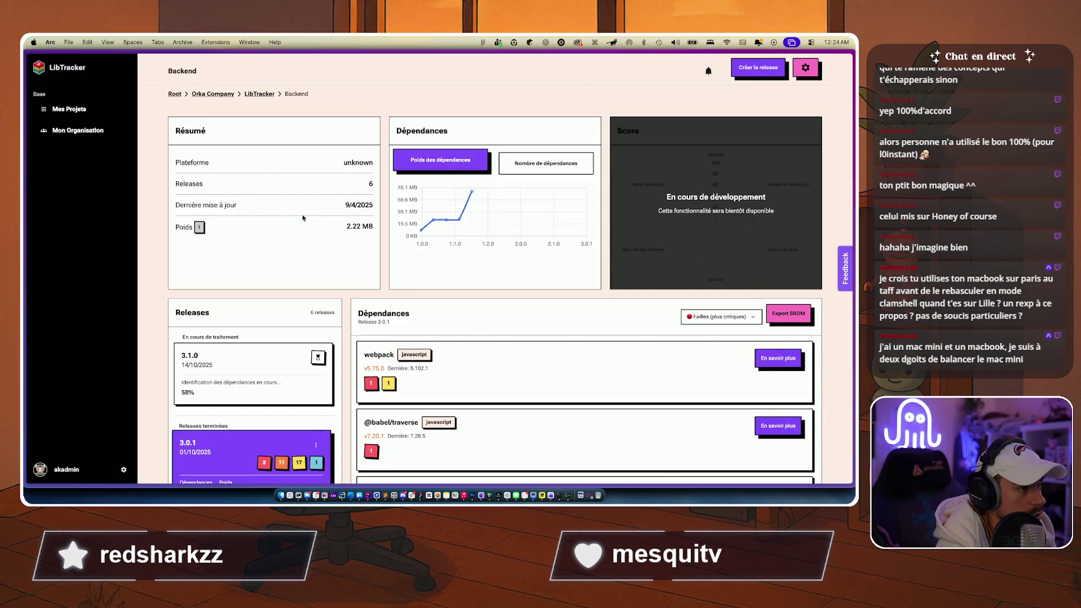
{"action": "scroll", "coordinate": [287, 237], "scroll_direction": "down", "scroll_amount": 6}
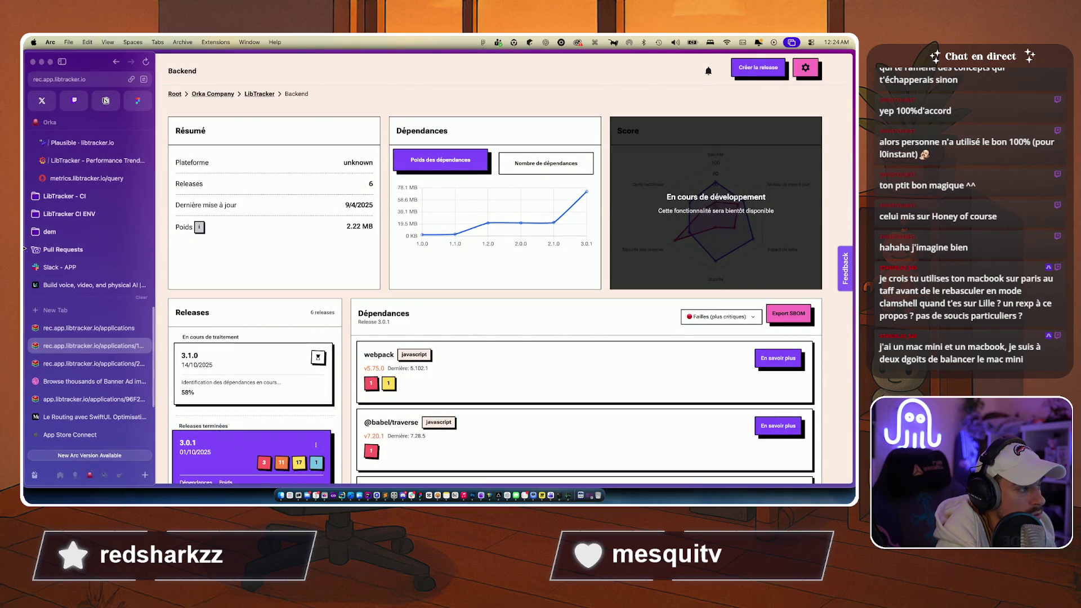
Step: Review the front and Backend dashboards, then go back to the project list tab
{"action": "left_click", "coordinate": [90, 363]}
{"action": "scroll", "coordinate": [277, 377], "scroll_direction": "down", "scroll_amount": 6}
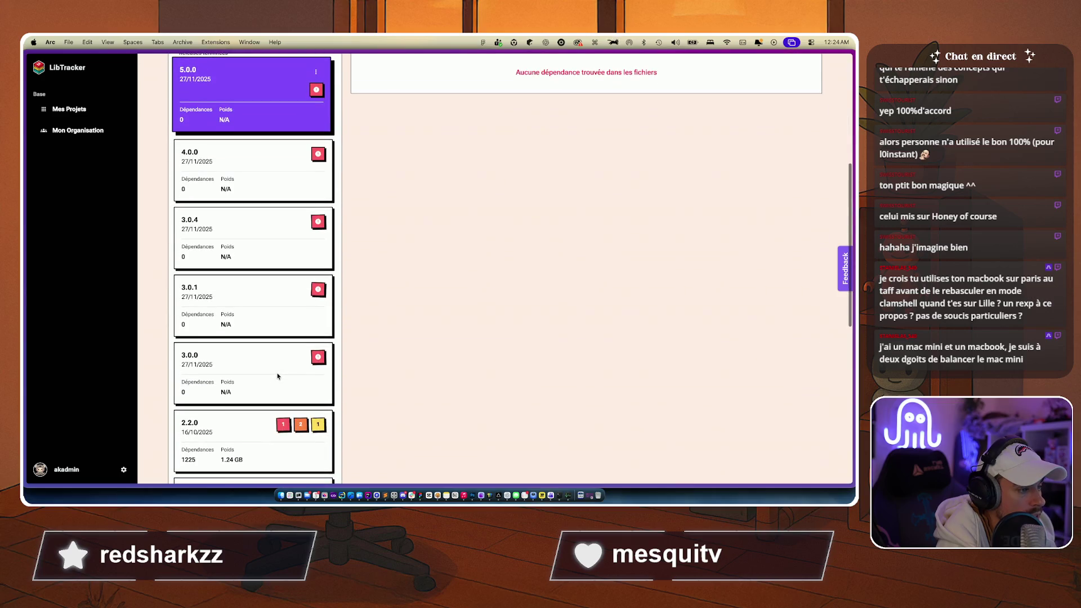
{"action": "scroll", "coordinate": [277, 377], "scroll_direction": "down", "scroll_amount": 3}
{"action": "scroll", "coordinate": [278, 377], "scroll_direction": "up", "scroll_amount": 10}
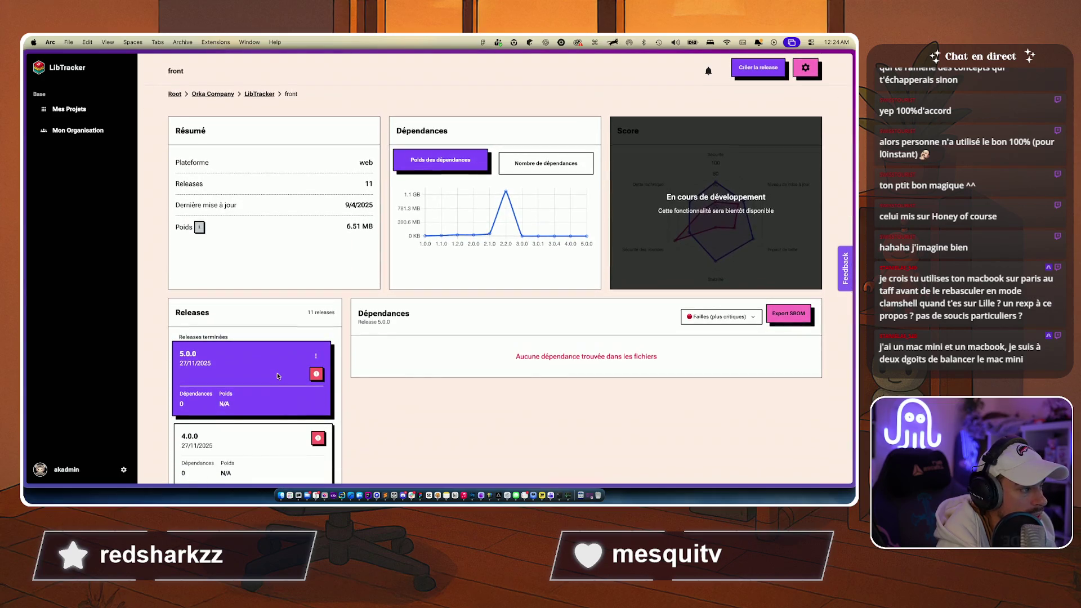
{"action": "key", "text": "ctrl+Tab"}
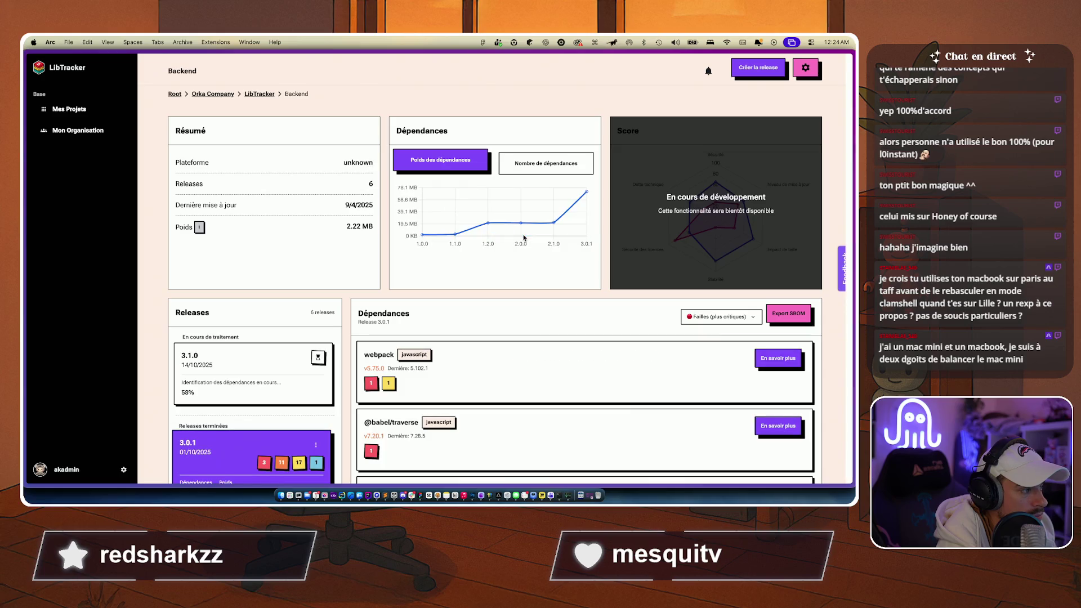
{"action": "scroll", "coordinate": [312, 259], "scroll_direction": "down", "scroll_amount": 5}
{"action": "mouse_move", "coordinate": [24, 371]}
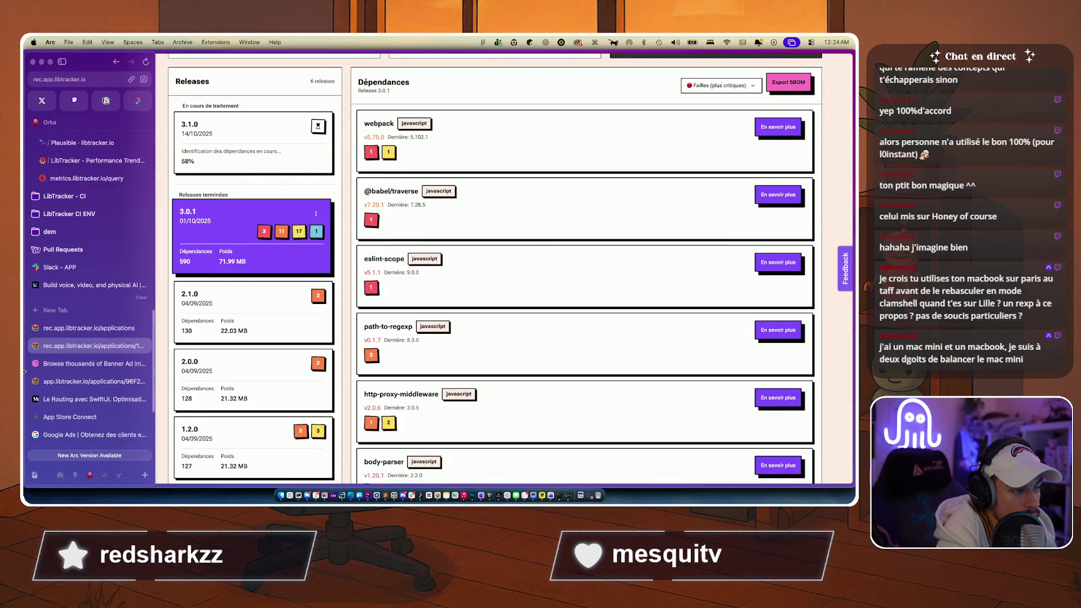
{"action": "left_click", "coordinate": [89, 327]}
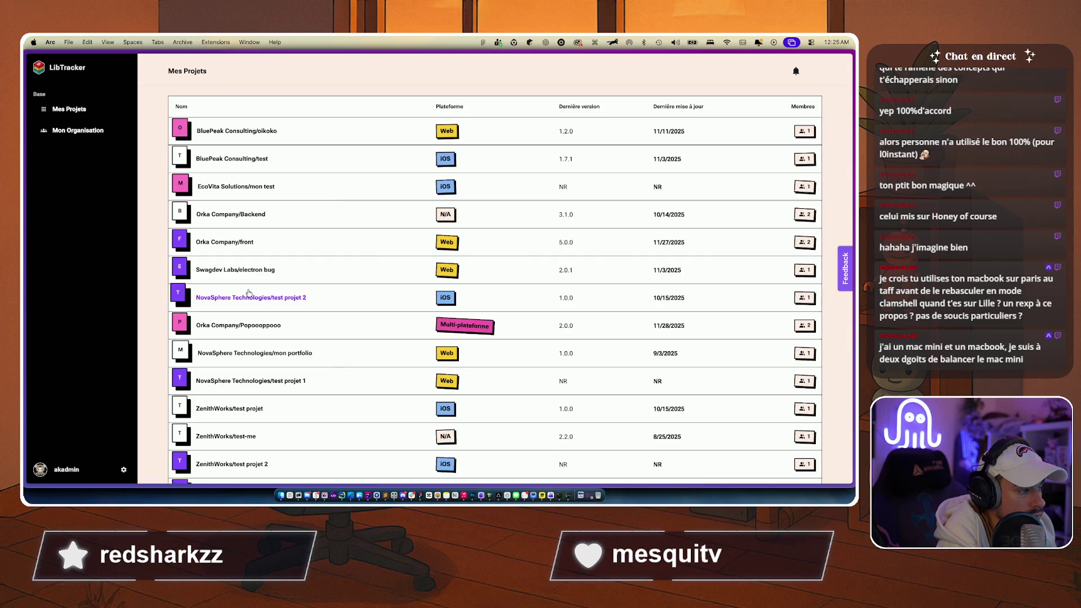
Step: Open mon portfolio, test projet 1, test projet, test-me and okoko in new tabs
{"action": "scroll", "coordinate": [248, 293], "scroll_direction": "down", "scroll_amount": 3}
{"action": "scroll", "coordinate": [248, 292], "scroll_direction": "up", "scroll_amount": 1}
{"action": "left_click", "coordinate": [254, 261], "text": "super"}
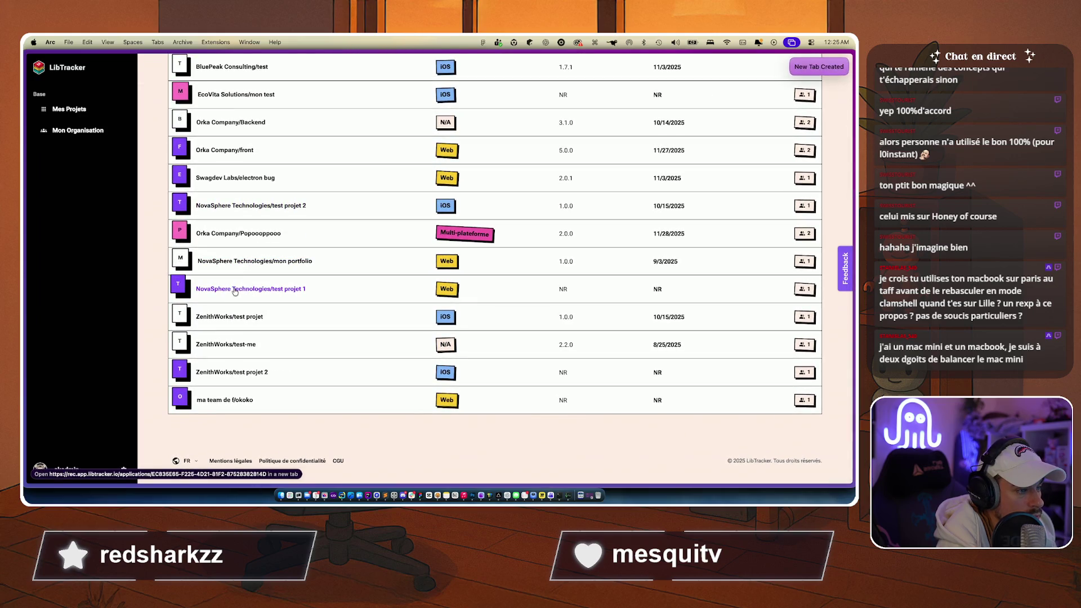
{"action": "left_click", "coordinate": [227, 319], "text": "super"}
{"action": "left_click", "coordinate": [179, 342], "text": "super"}
{"action": "left_click", "coordinate": [185, 370], "text": "super"}
{"action": "left_click", "coordinate": [187, 398], "text": "super"}
Step: Review the okoko, test-me, test projet and test projet 1 dashboards in turn
{"action": "left_click", "coordinate": [85, 331]}
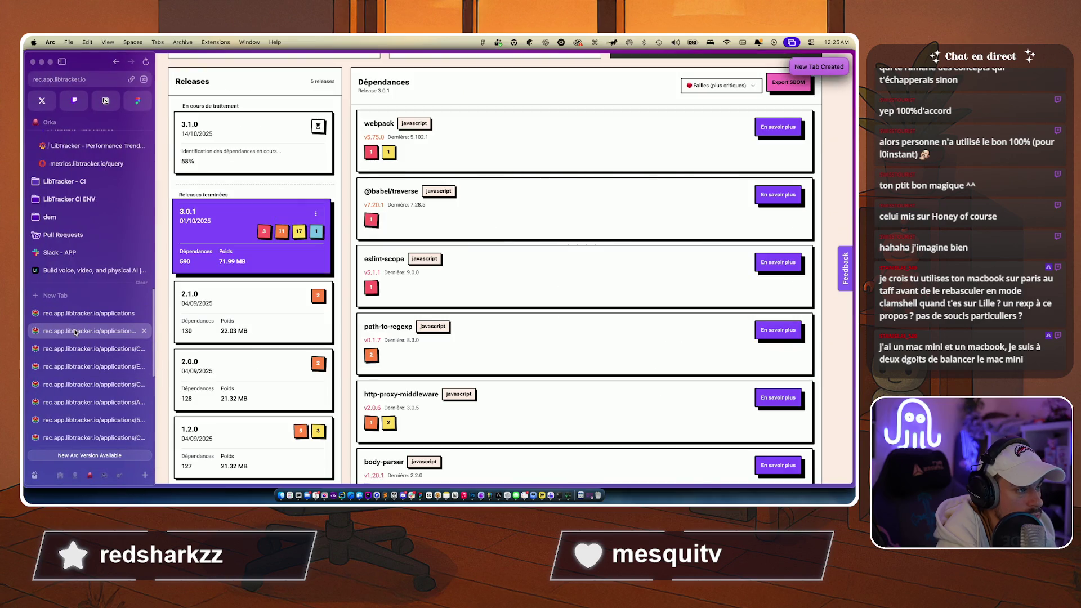
{"action": "left_click", "coordinate": [70, 370]}
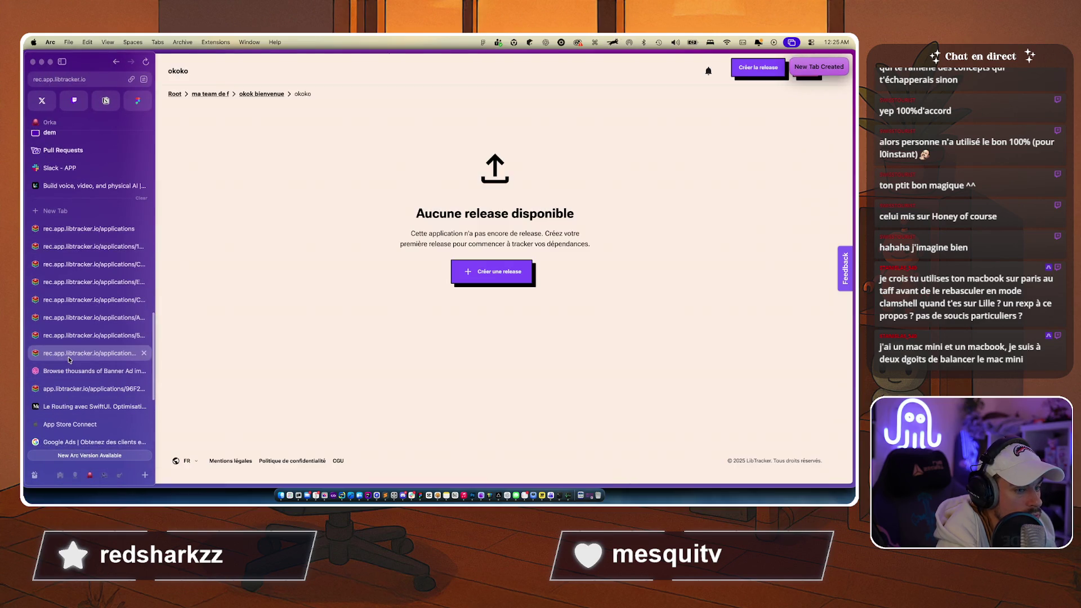
{"action": "key", "text": "ctrl+Tab"}
{"action": "scroll", "coordinate": [228, 378], "scroll_direction": "down", "scroll_amount": 1}
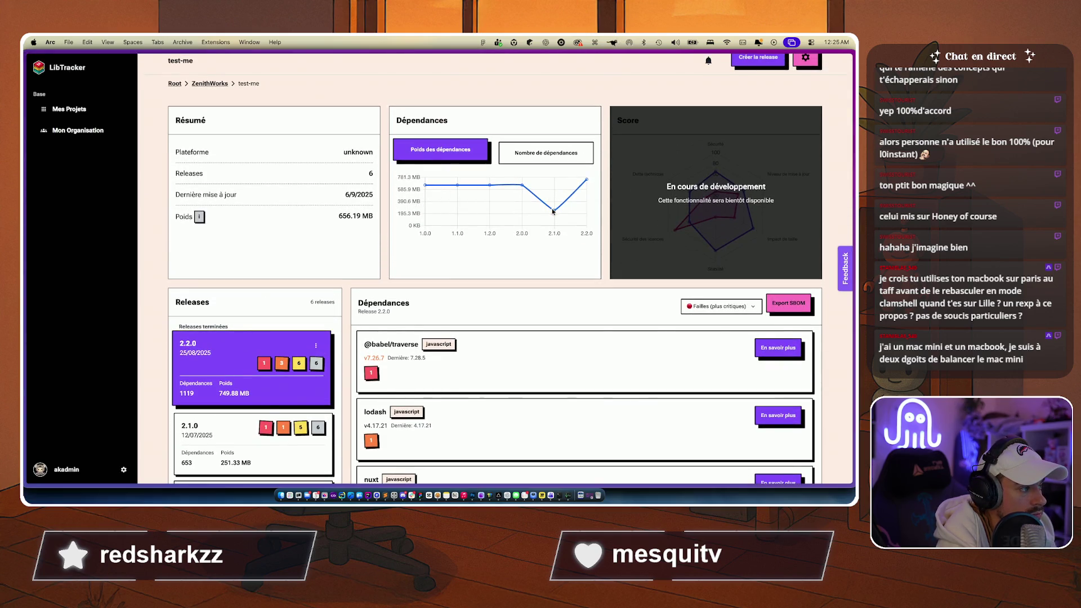
{"action": "scroll", "coordinate": [360, 323], "scroll_direction": "down", "scroll_amount": 10}
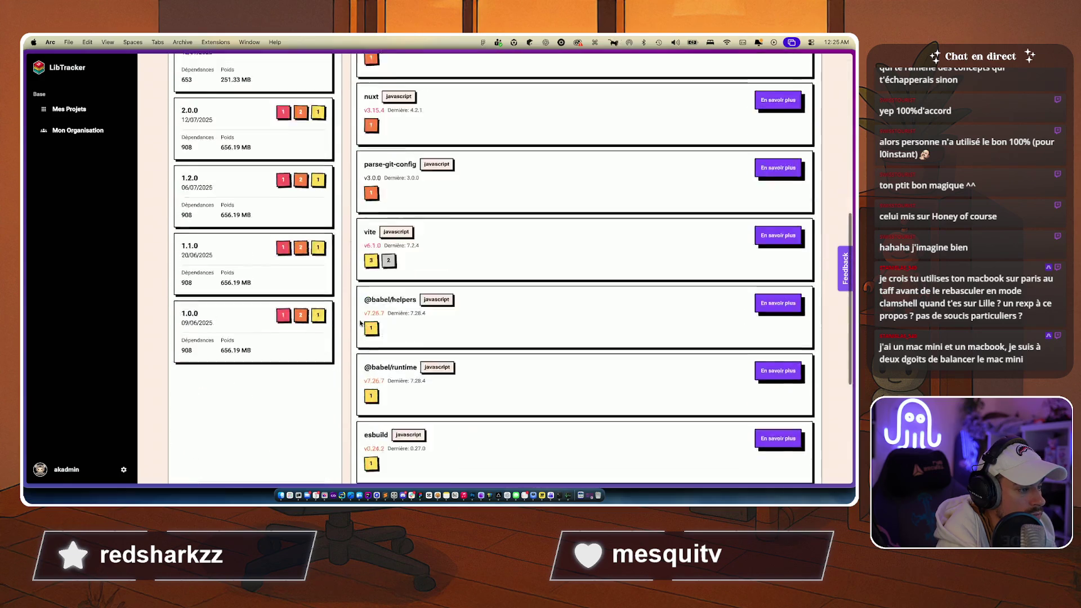
{"action": "key", "text": "ctrl+Tab"}
{"action": "key", "text": "ctrl+Tab"}
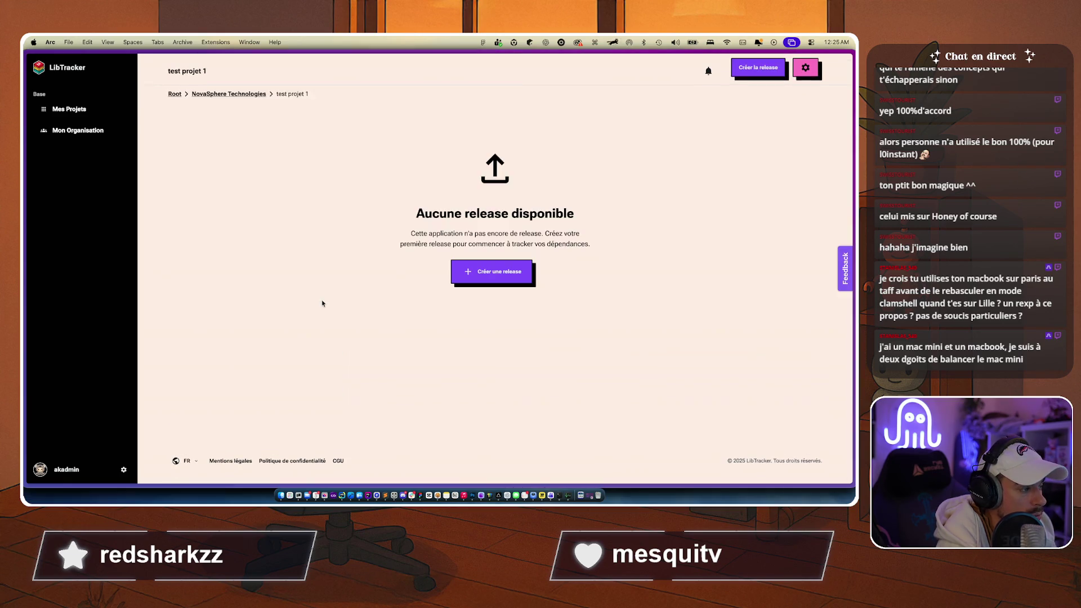
{"action": "key", "text": "ctrl+Tab"}
{"action": "scroll", "coordinate": [323, 307], "scroll_direction": "down", "scroll_amount": 5}
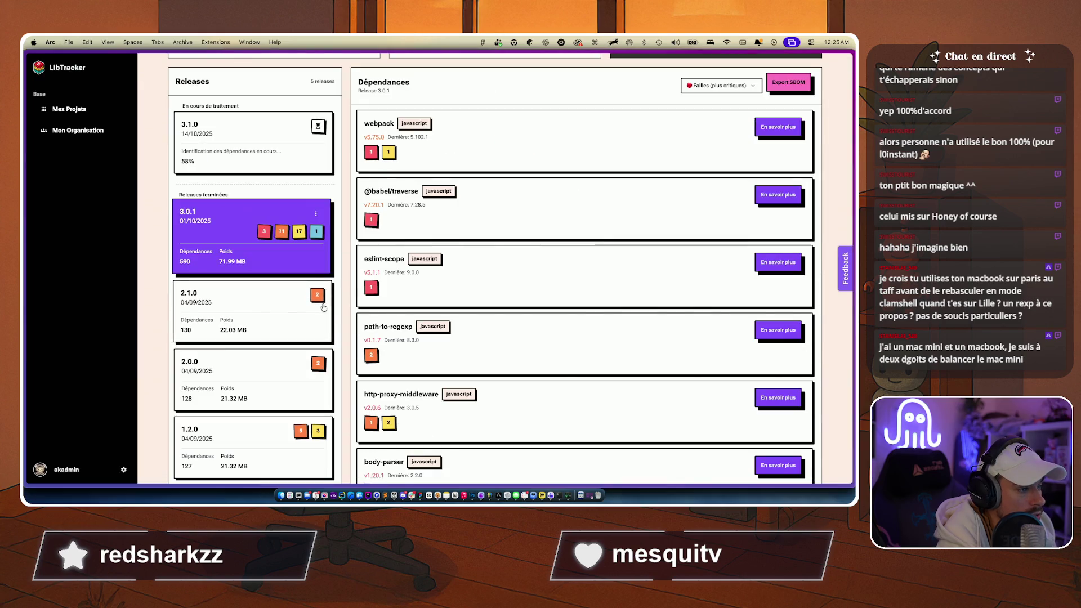
{"action": "scroll", "coordinate": [340, 331], "scroll_direction": "down", "scroll_amount": 5}
Step: On another project page, view the dependencies of releases v1.1.1 and v1.1.2
{"action": "key", "text": "ctrl+Tab"}
{"action": "mouse_move", "coordinate": [25, 273]}
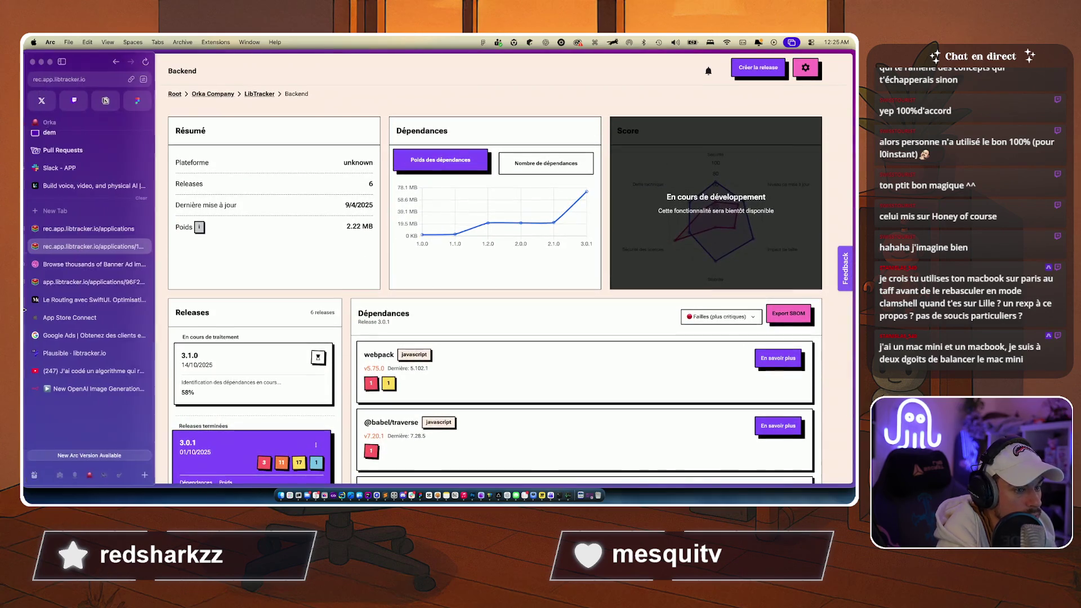
{"action": "left_click", "coordinate": [85, 281]}
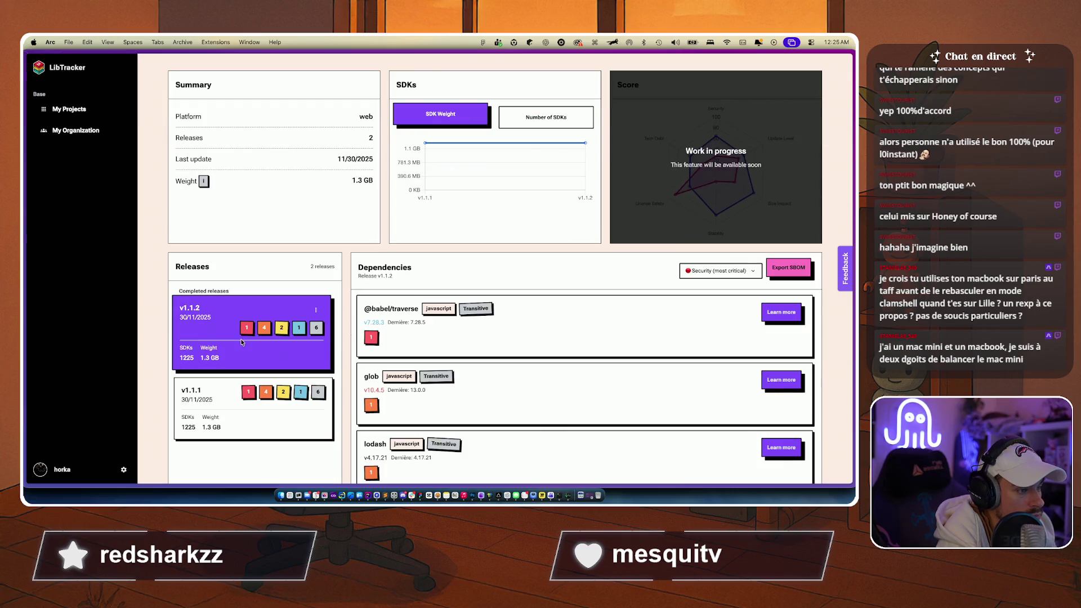
{"action": "scroll", "coordinate": [241, 342], "scroll_direction": "down", "scroll_amount": 5}
{"action": "left_click", "coordinate": [242, 342]}
{"action": "left_click", "coordinate": [235, 277]}
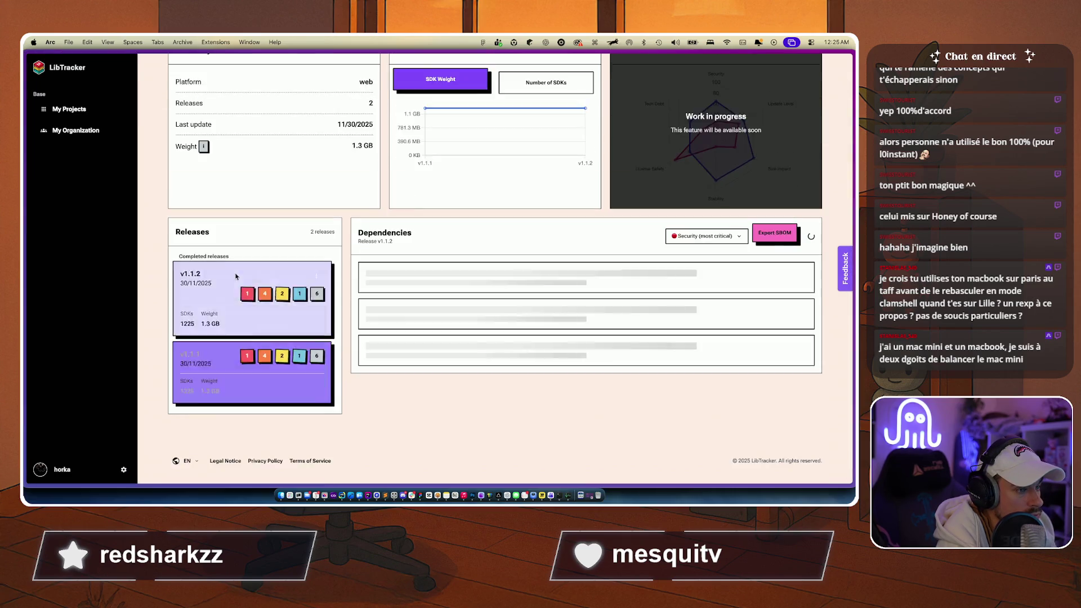
Step: Return to the Backend dashboard and open the browser's developer tools
{"action": "mouse_move", "coordinate": [26, 270]}
{"action": "left_click", "coordinate": [90, 243]}
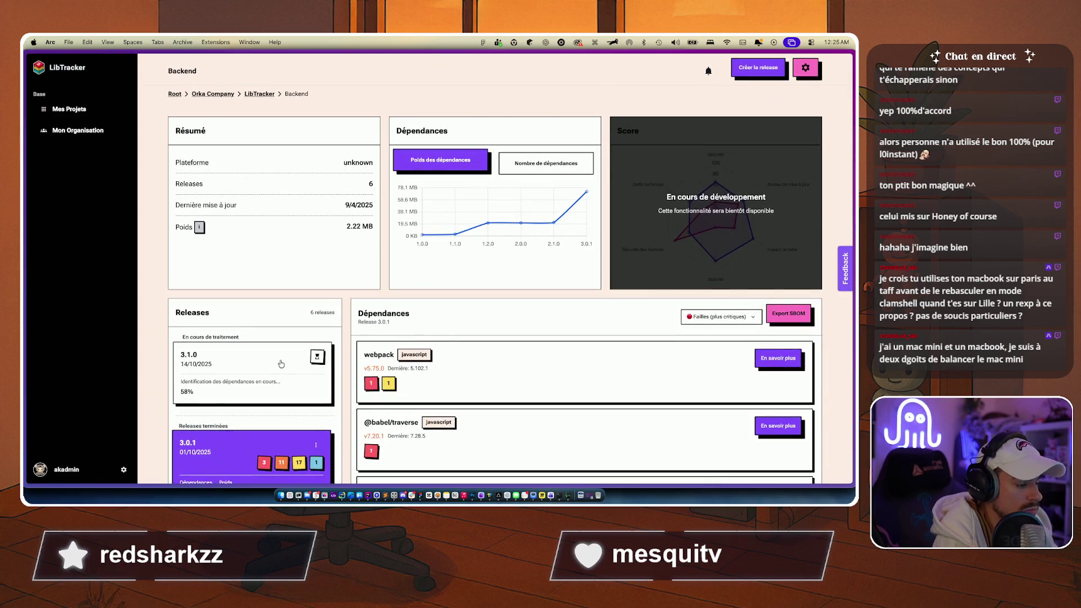
{"action": "key", "text": "super+alt+i"}
Step: Delete the in-progress release section (En cours de traitement) from the dashboard using DevTools
{"action": "scroll", "coordinate": [265, 281], "scroll_direction": "down", "scroll_amount": 3}
{"action": "key", "text": "super+shift+c"}
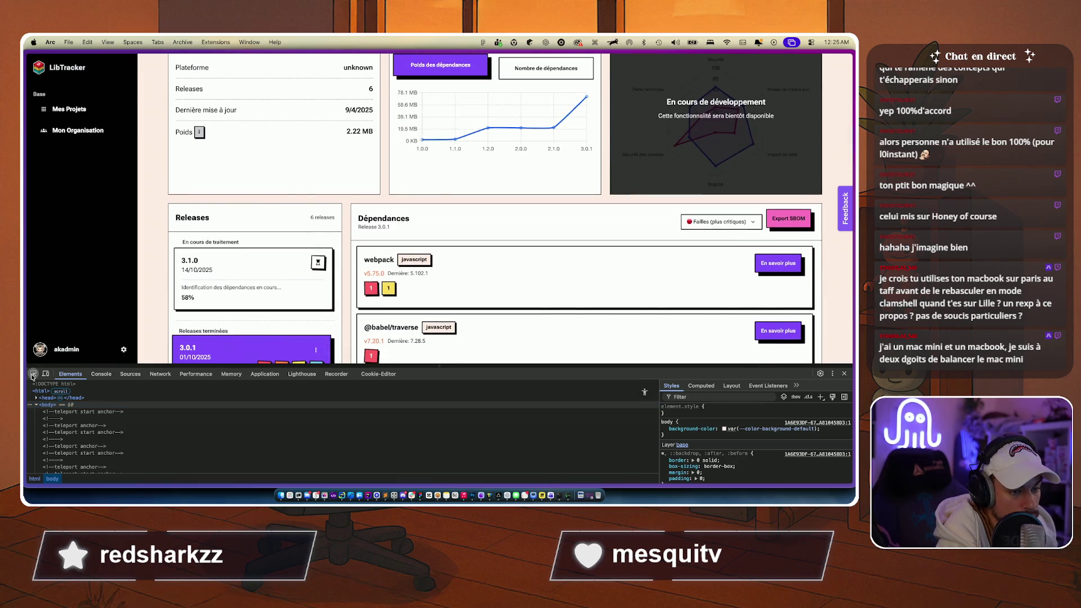
{"action": "left_click", "coordinate": [245, 242]}
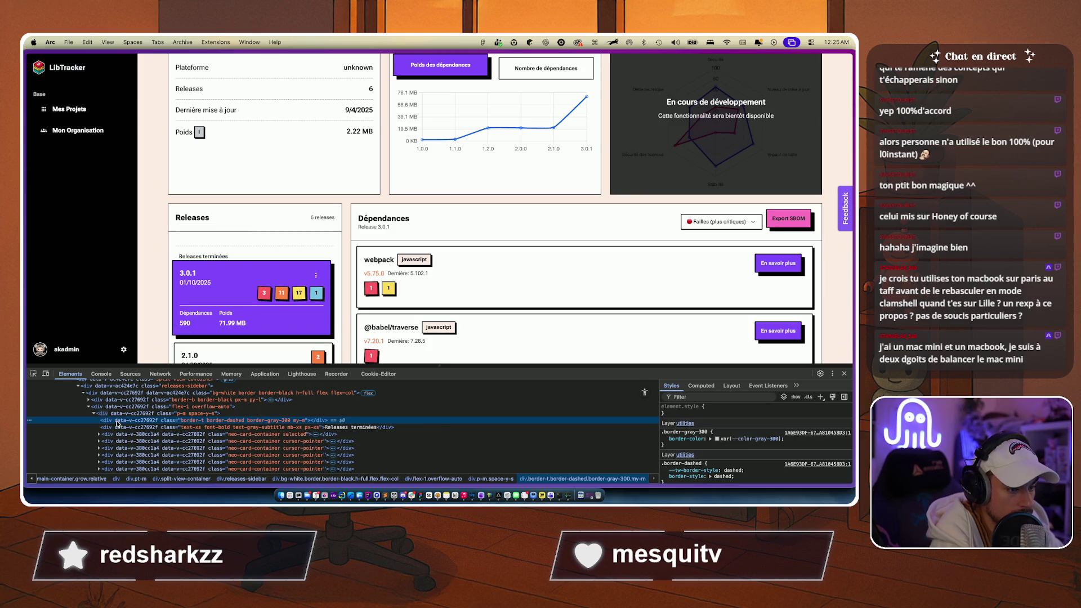
{"action": "left_click", "coordinate": [116, 420]}
{"action": "key", "text": "Delete"}
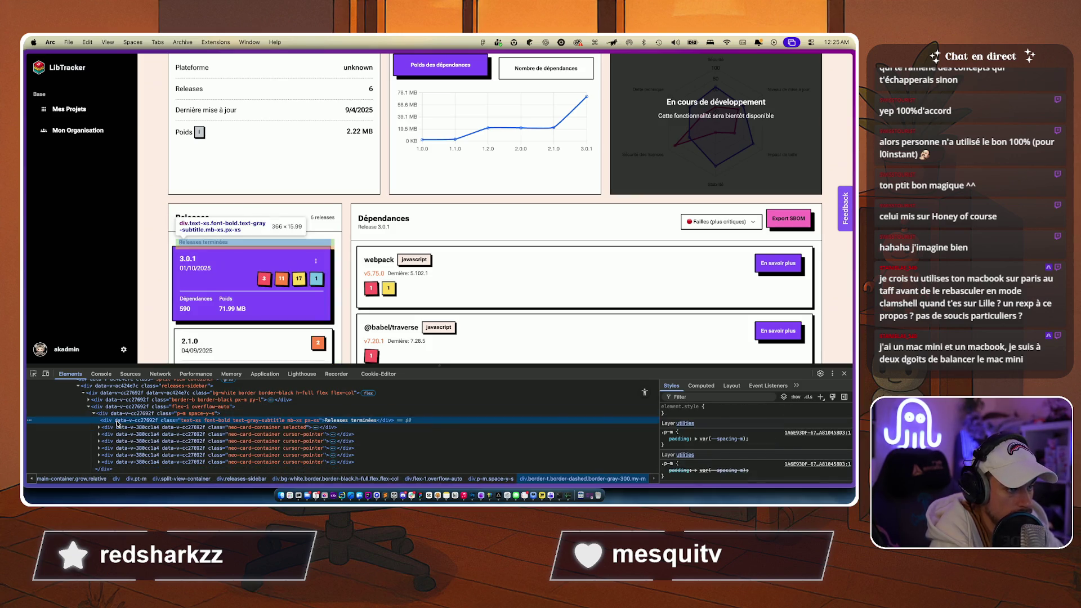
Step: Pick the unknown Plateforme value in DevTools and make its text editable
{"action": "scroll", "coordinate": [253, 253], "scroll_direction": "up", "scroll_amount": 3}
{"action": "key", "text": "super+shift+c"}
{"action": "left_click", "coordinate": [358, 162]}
{"action": "double_click", "coordinate": [237, 428]}
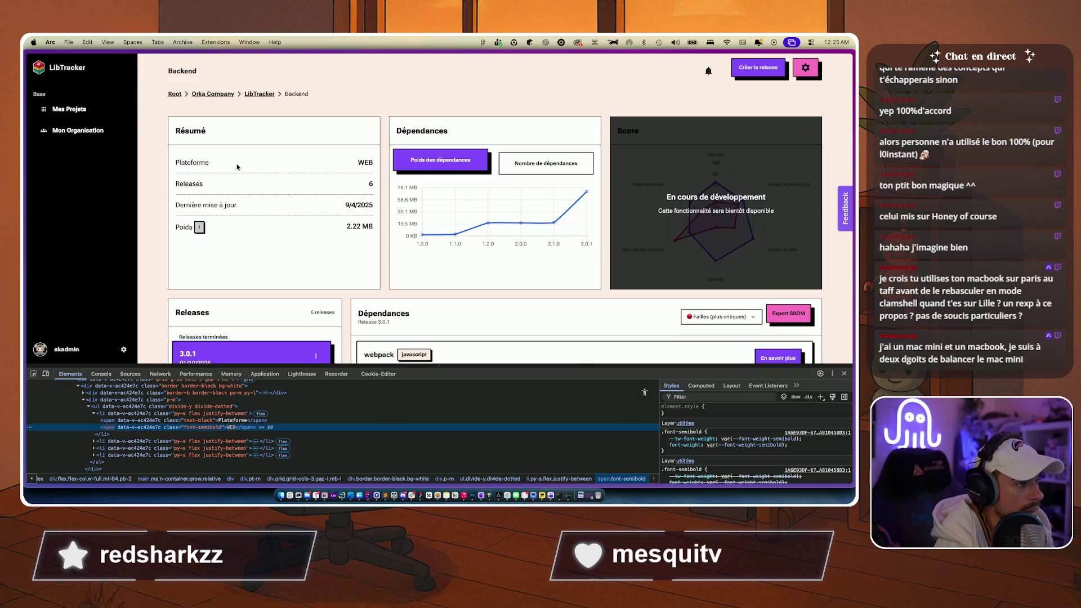
{"action": "left_click", "coordinate": [843, 374]}
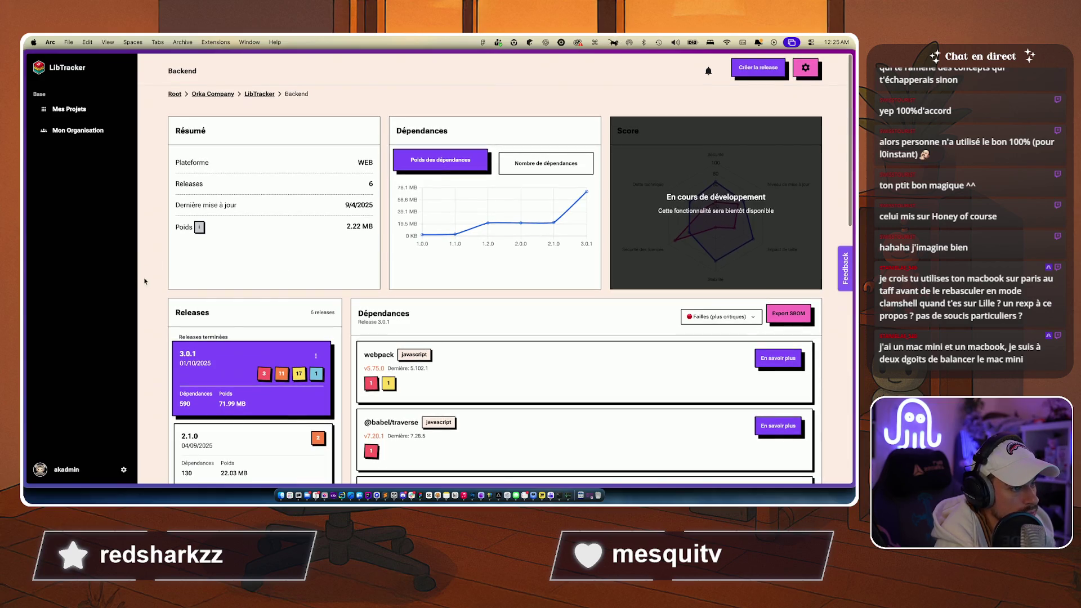
Step: Replace the breadcrumb text LibTracker with Loyalty API through DevTools, then close the tools
{"action": "scroll", "coordinate": [146, 303], "scroll_direction": "down", "scroll_amount": 1}
{"action": "scroll", "coordinate": [146, 302], "scroll_direction": "up", "scroll_amount": 1}
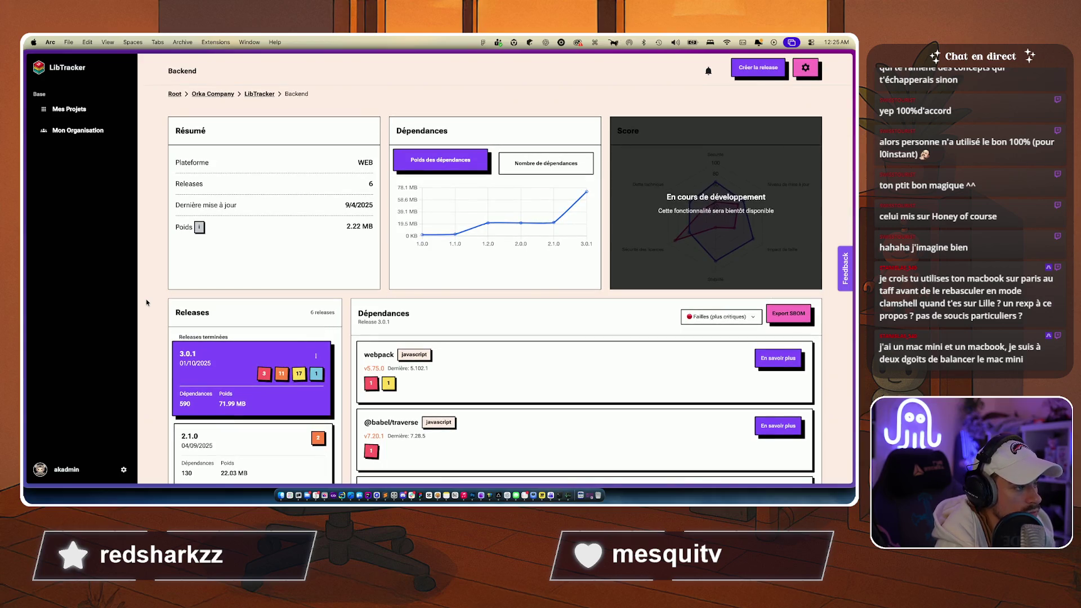
{"action": "key", "text": "super+alt+i"}
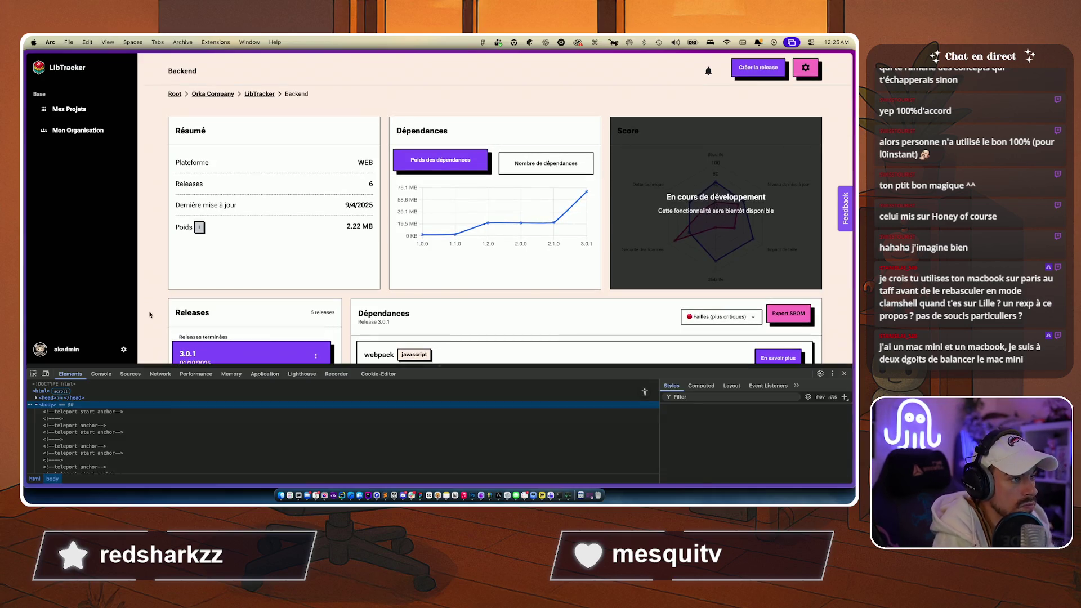
{"action": "left_click", "coordinate": [259, 94]}
{"action": "double_click", "coordinate": [223, 428]}
{"action": "type", "text": "Loyalty API"}
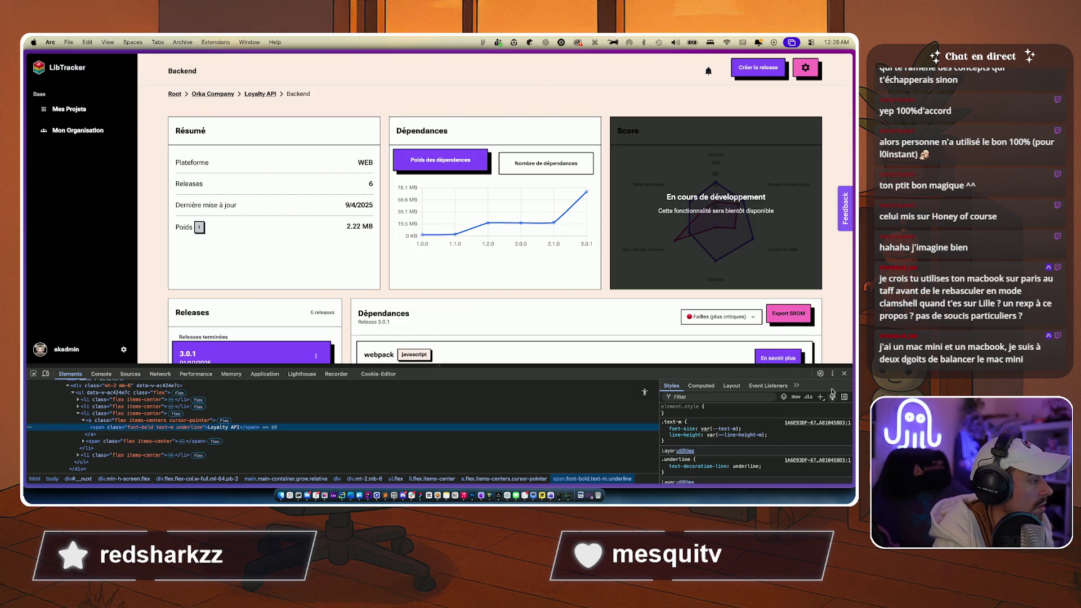
{"action": "left_click", "coordinate": [844, 375]}
{"action": "scroll", "coordinate": [302, 250], "scroll_direction": "down", "scroll_amount": 1}
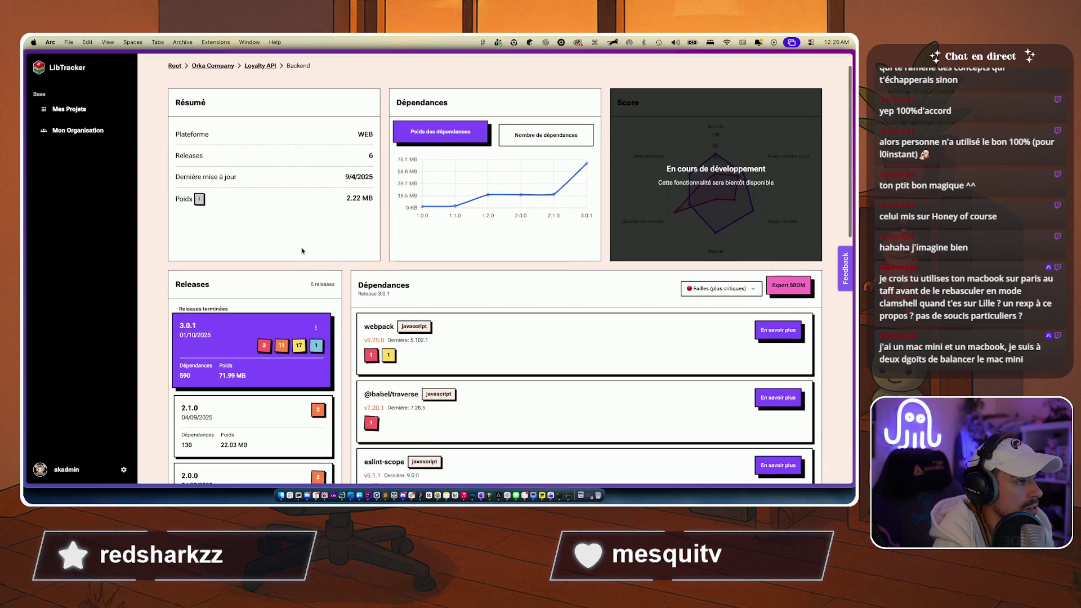
Step: Shrink the Arc window from its bottom-left corner and left edge to reveal the terminal
{"action": "scroll", "coordinate": [302, 251], "scroll_direction": "up", "scroll_amount": 1}
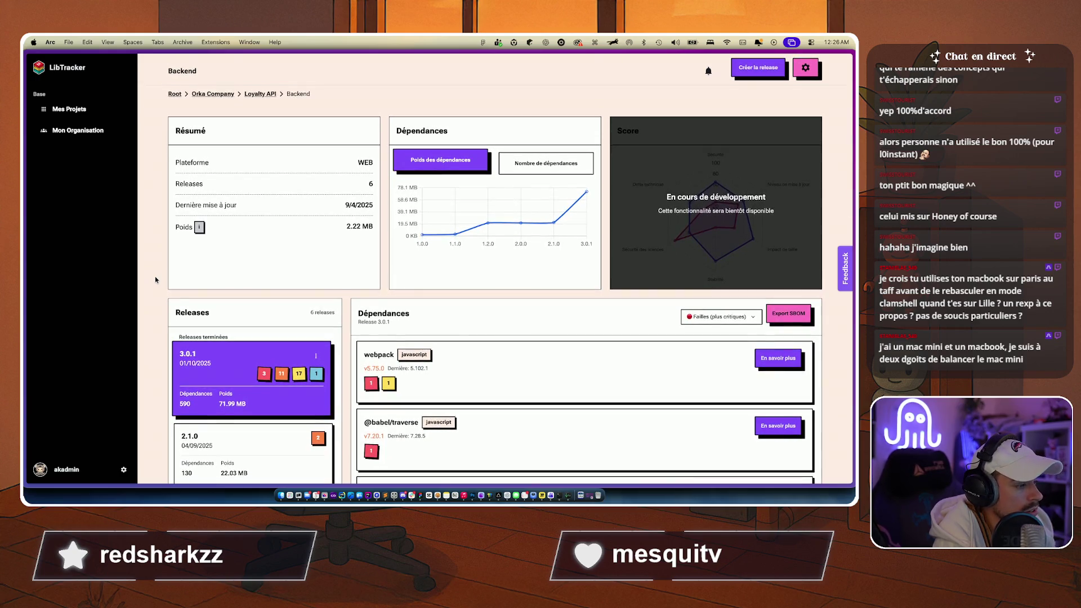
{"action": "scroll", "coordinate": [156, 280], "scroll_direction": "down", "scroll_amount": 5}
{"action": "scroll", "coordinate": [156, 280], "scroll_direction": "up", "scroll_amount": 5}
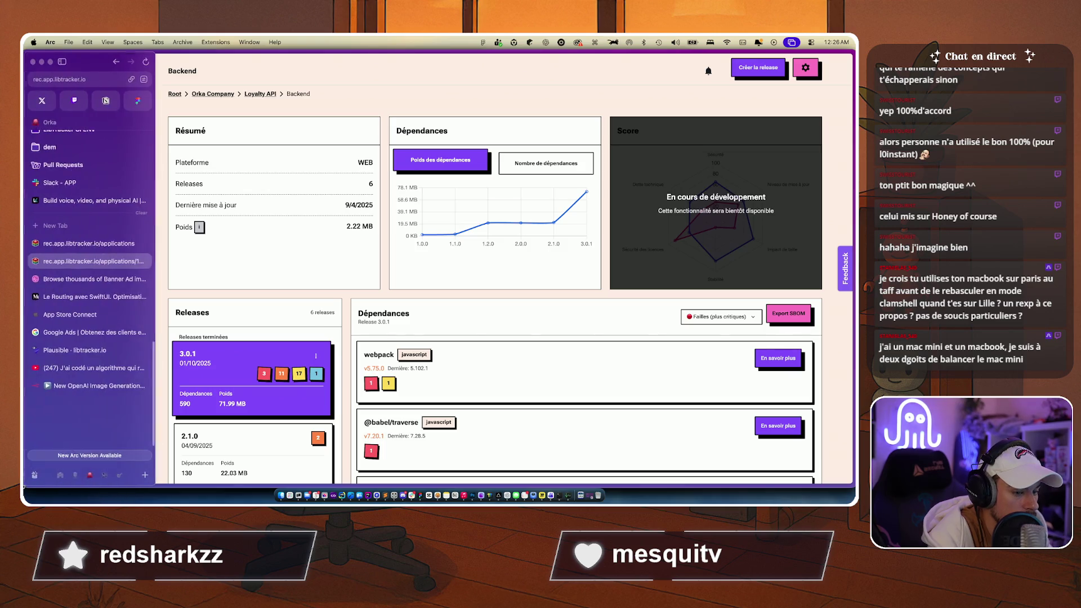
{"action": "mouse_move", "coordinate": [23, 482]}
{"action": "left_mouse_down"}
{"action": "mouse_move", "coordinate": [179, 421]}
{"action": "mouse_move", "coordinate": [189, 461]}
{"action": "left_mouse_up"}
{"action": "scroll", "coordinate": [316, 277], "scroll_direction": "down", "scroll_amount": 2}
{"action": "scroll", "coordinate": [316, 277], "scroll_direction": "up", "scroll_amount": 2}
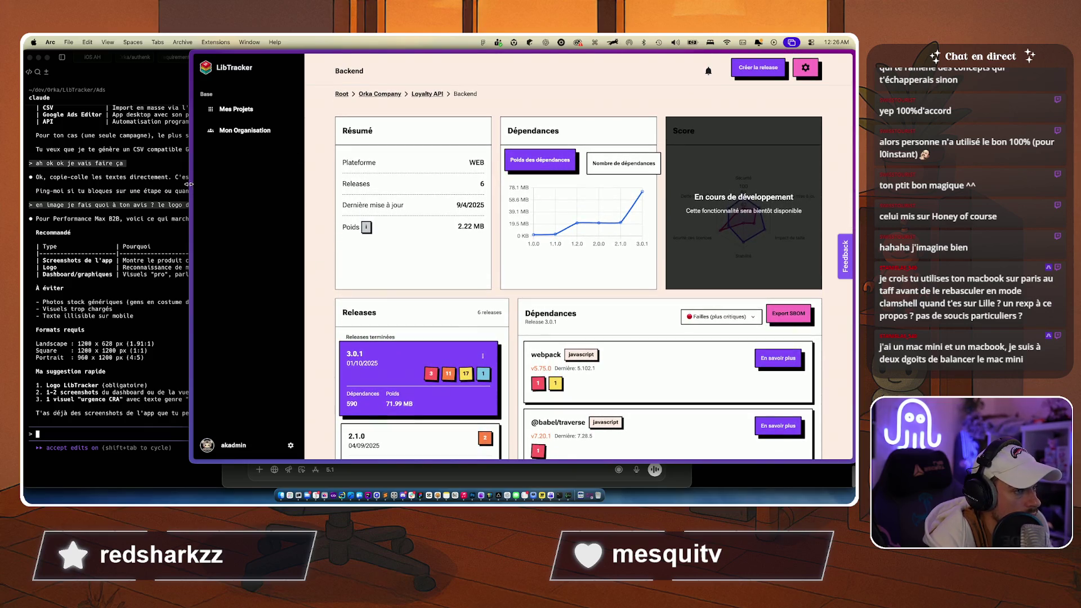
{"action": "mouse_move", "coordinate": [189, 184]}
{"action": "mouse_move", "coordinate": [188, 184]}
{"action": "left_mouse_down"}
{"action": "mouse_move", "coordinate": [57, 177]}
{"action": "mouse_move", "coordinate": [337, 166]}
{"action": "mouse_move", "coordinate": [212, 164]}
{"action": "mouse_move", "coordinate": [251, 163]}
{"action": "left_mouse_up"}
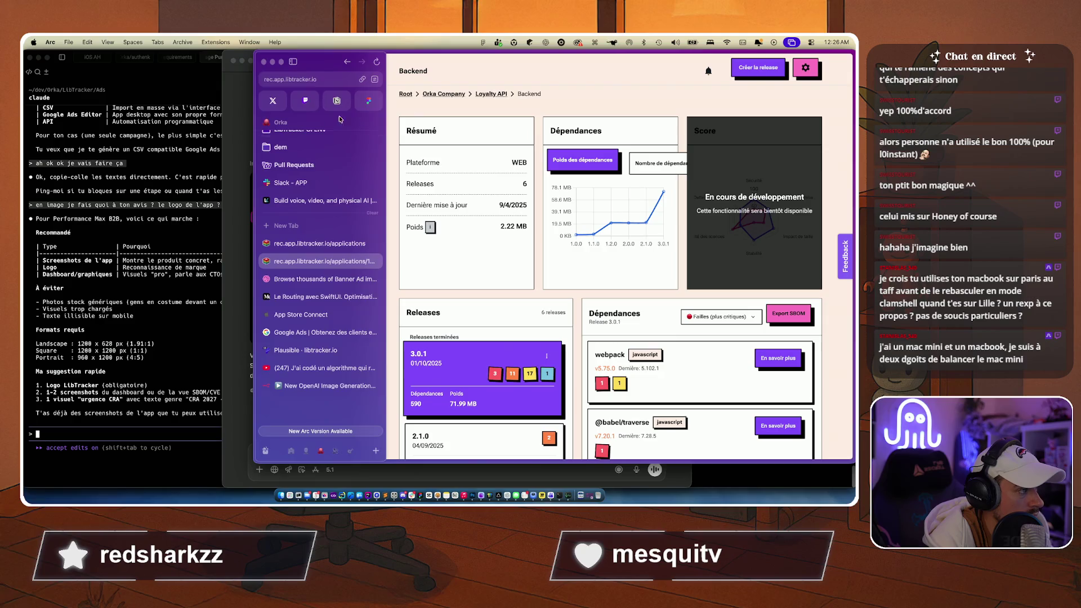
Step: Stretch the window to full width, then shrink it, extend it downward and widen it left and right
{"action": "key", "text": "ctrl+alt+Return"}
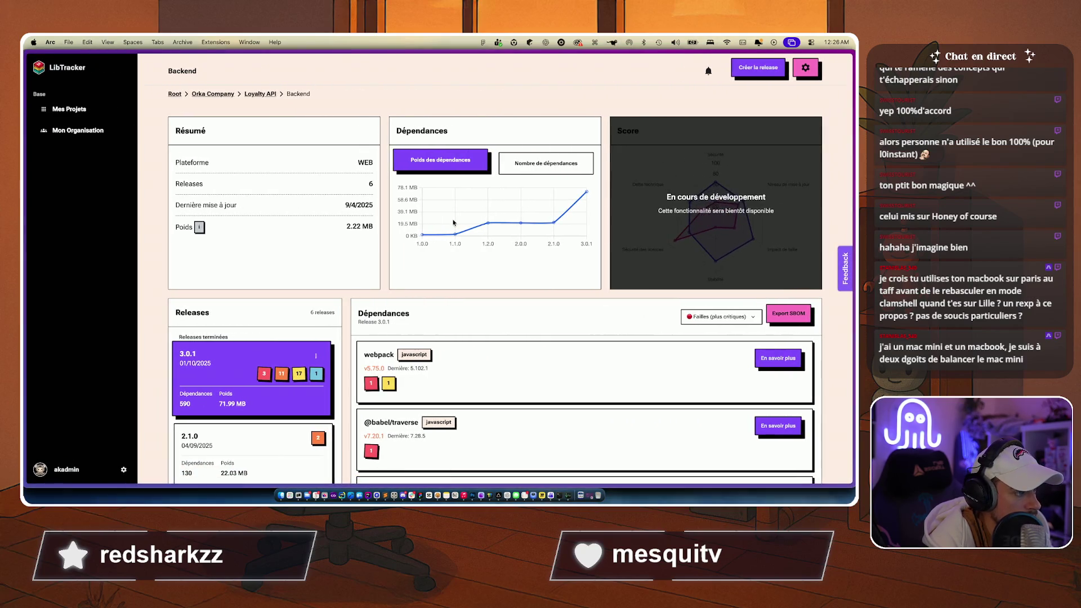
{"action": "left_click_drag", "start_coordinate": [395, 48], "coordinate": [393, 56]}
{"action": "left_click_drag", "start_coordinate": [381, 464], "coordinate": [382, 495]}
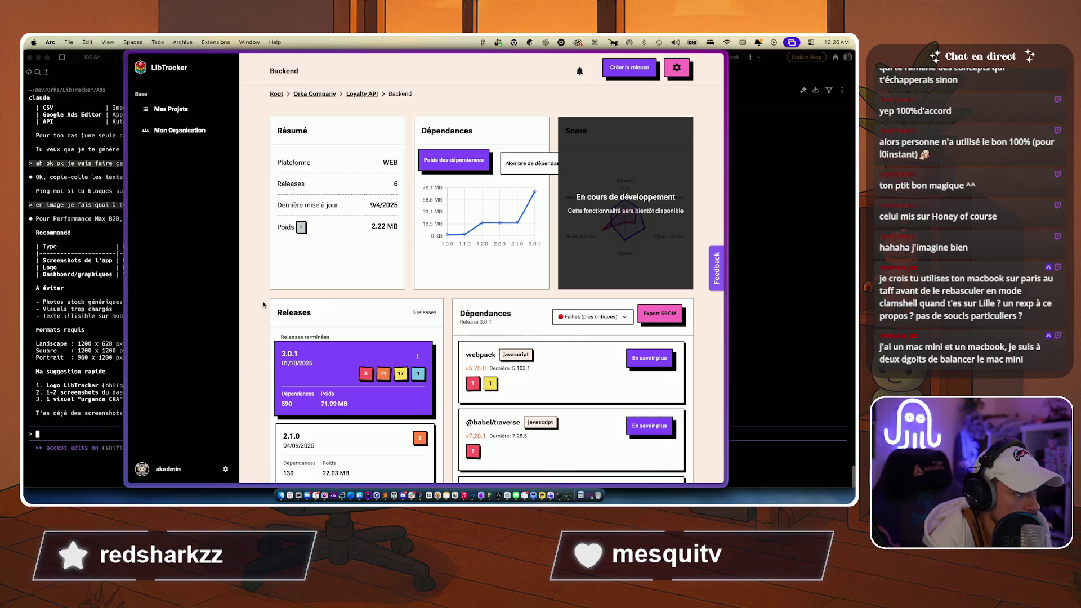
{"action": "mouse_move", "coordinate": [125, 253]}
{"action": "left_click_drag", "start_coordinate": [125, 251], "coordinate": [48, 251]}
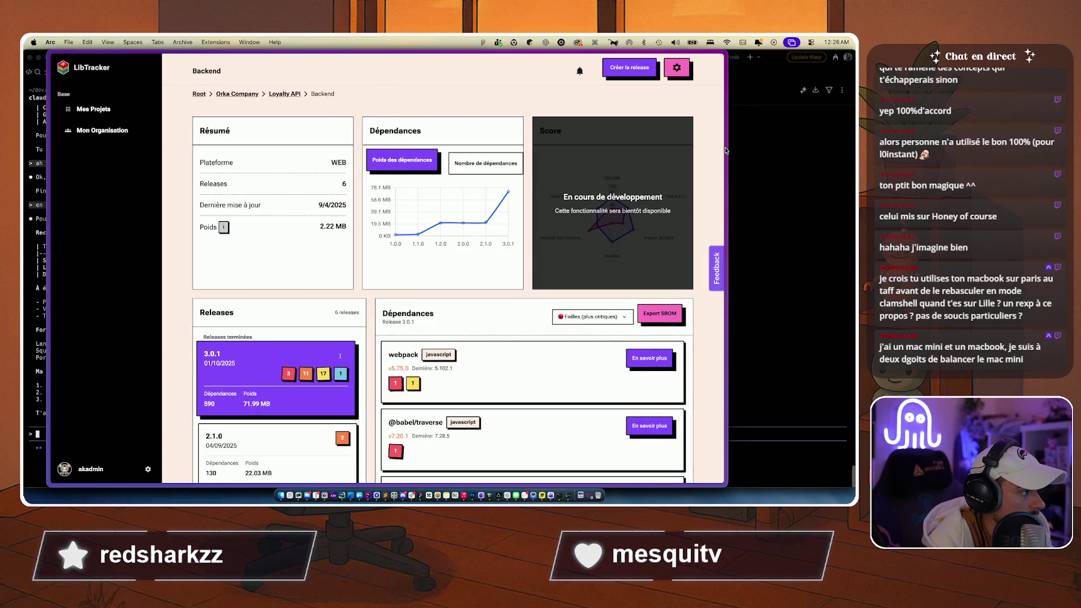
{"action": "mouse_move", "coordinate": [728, 145]}
{"action": "left_mouse_down"}
{"action": "mouse_move", "coordinate": [851, 144]}
{"action": "mouse_move", "coordinate": [763, 145]}
{"action": "mouse_move", "coordinate": [821, 142]}
{"action": "left_mouse_up"}
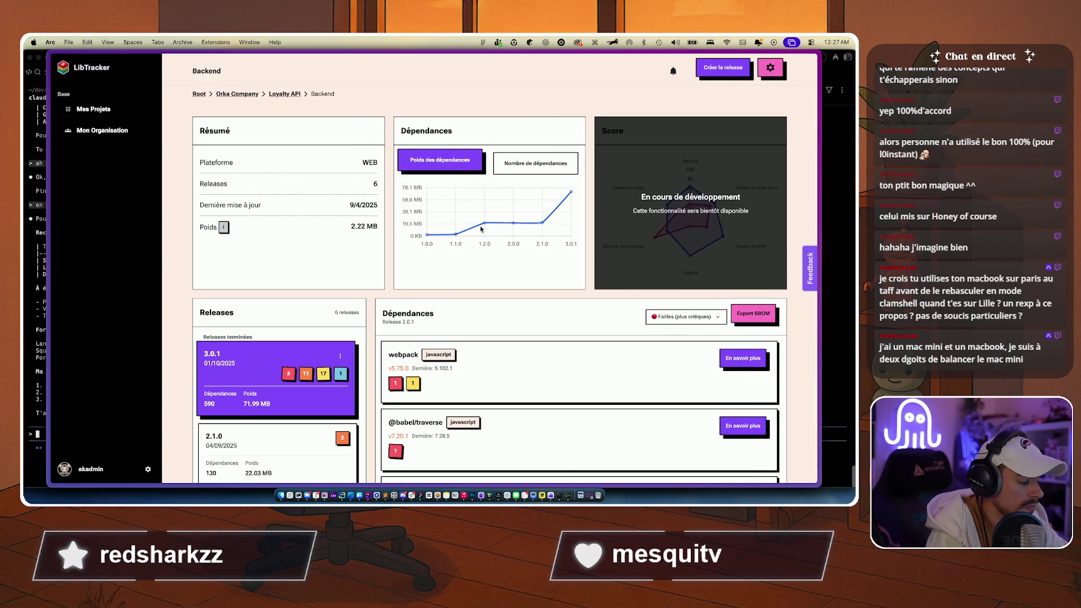
{"action": "key", "text": "super+alt+i"}
Step: Delete the dark overlay div on the Score card with the element picker, then close DevTools
{"action": "key", "text": "super+shift+c"}
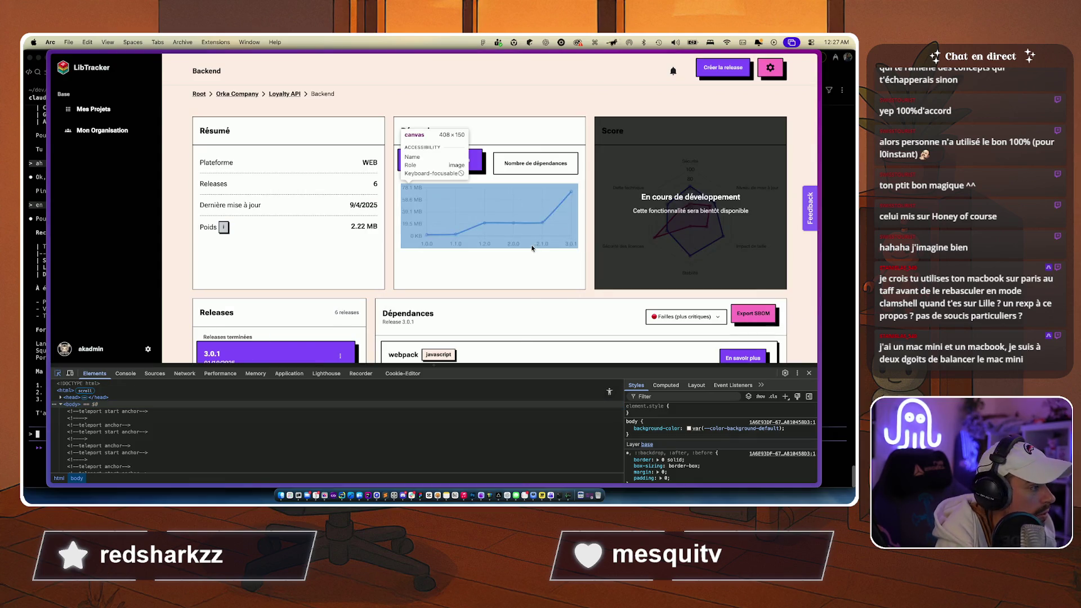
{"action": "left_click", "coordinate": [636, 247]}
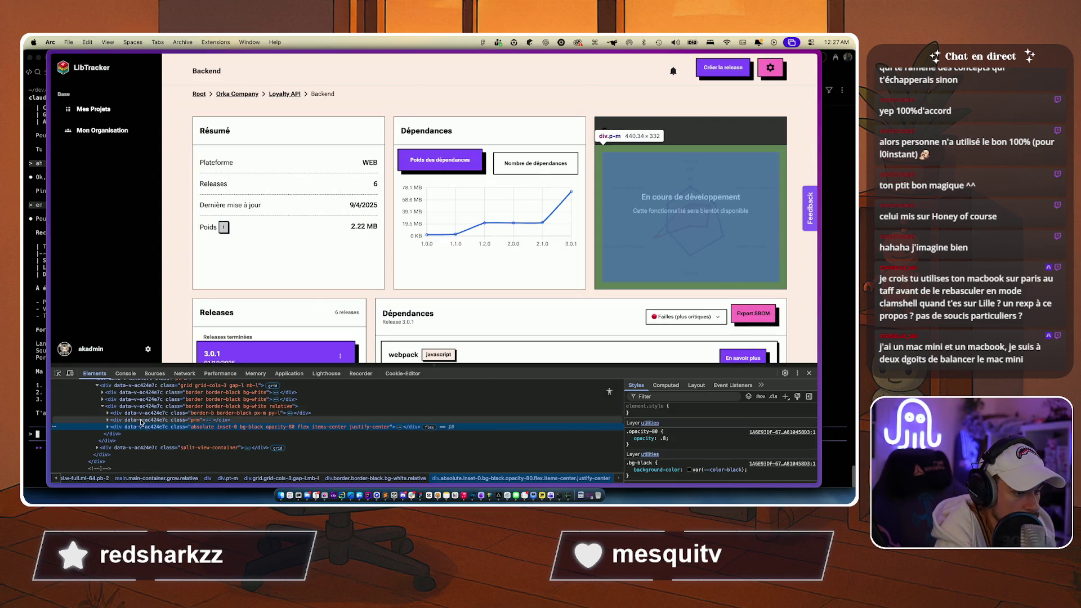
{"action": "key", "text": "Delete"}
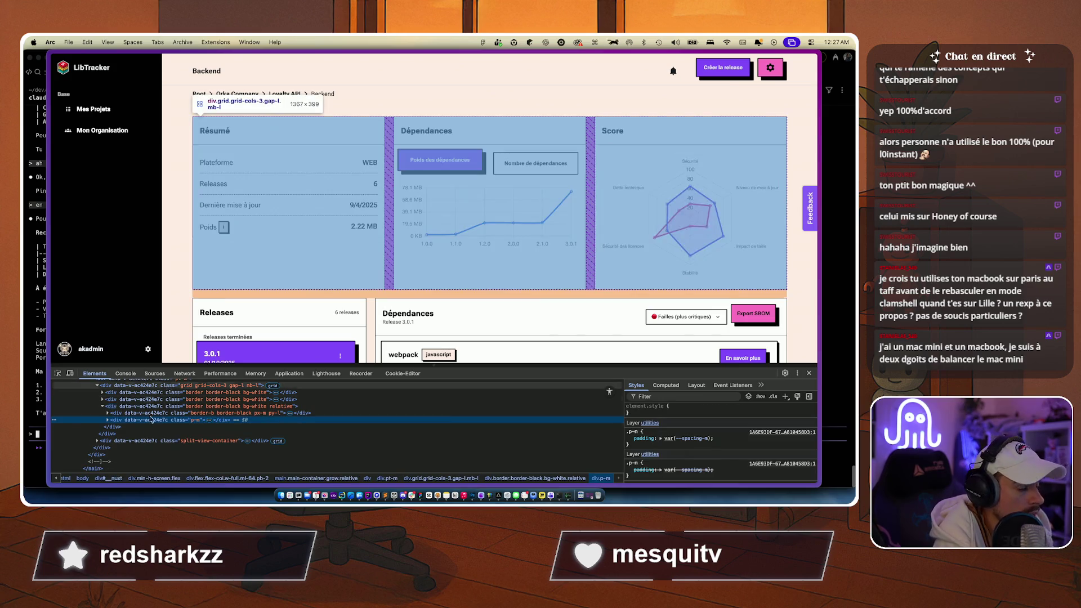
{"action": "left_click", "coordinate": [809, 374]}
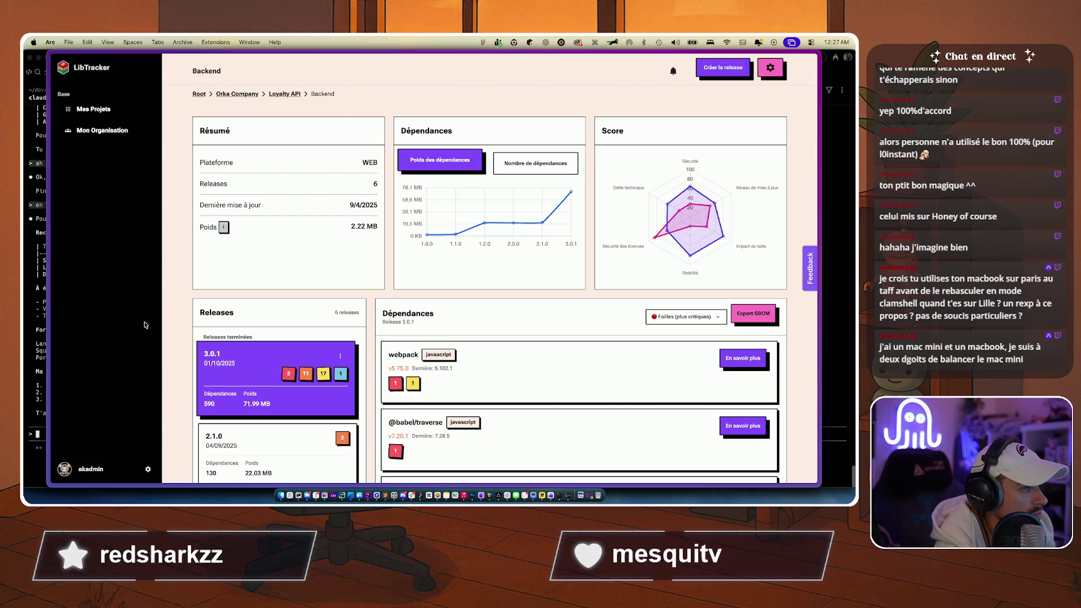
{"action": "scroll", "coordinate": [173, 310], "scroll_direction": "down", "scroll_amount": 5}
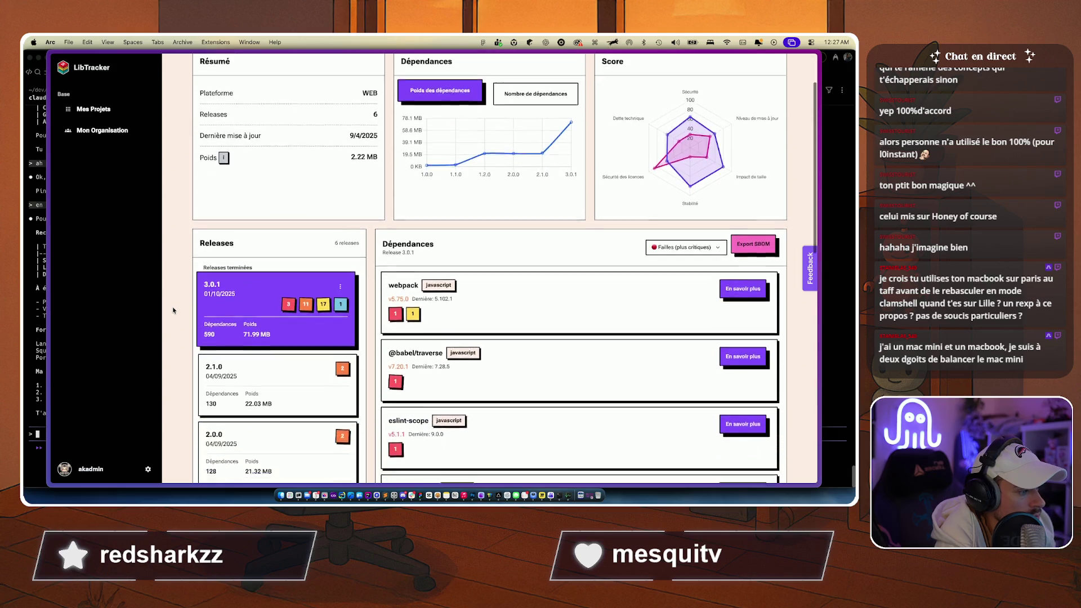
Step: Expand the webpack dependency card to list its vulnerabilities
{"action": "scroll", "coordinate": [174, 310], "scroll_direction": "up", "scroll_amount": 5}
{"action": "left_click", "coordinate": [484, 361]}
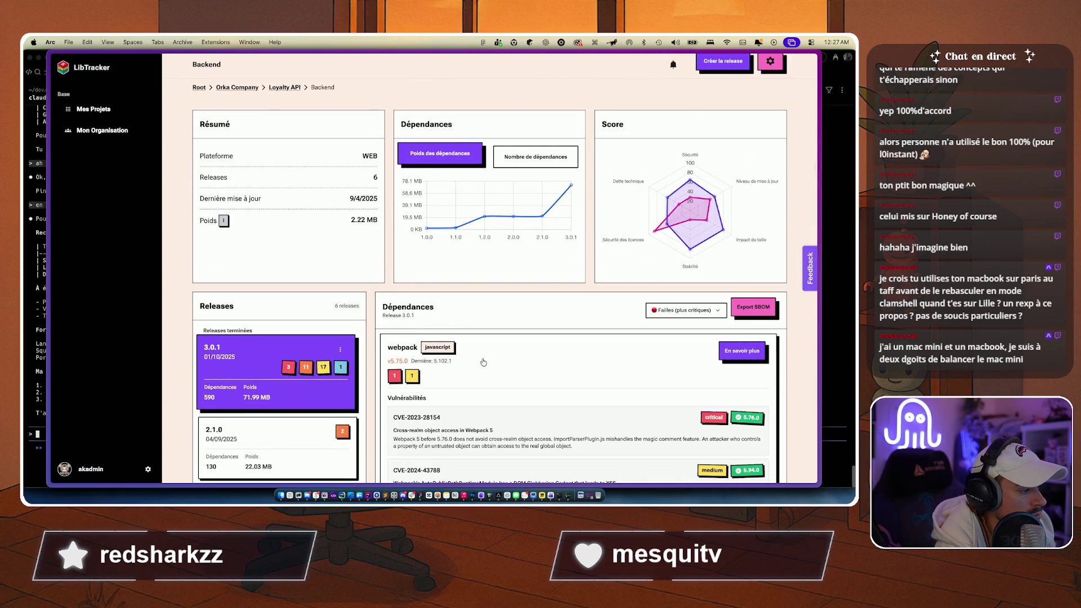
{"action": "scroll", "coordinate": [484, 362], "scroll_direction": "down", "scroll_amount": 2}
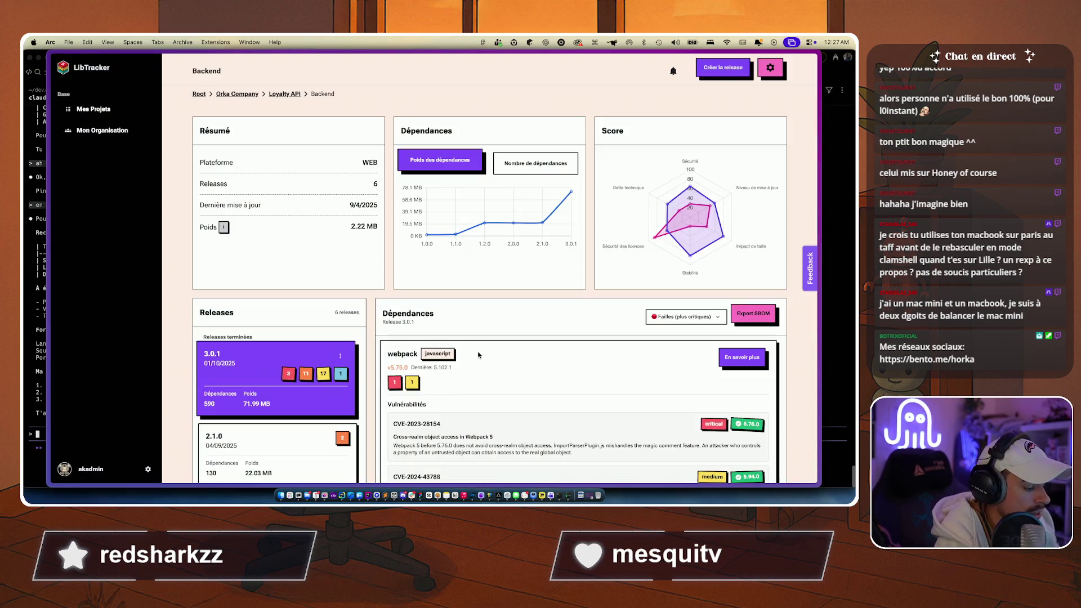
Step: Launch Figma by searching 'fig' in the Raycast launcher
{"action": "key", "text": "super+space"}
{"action": "type", "text": "fig"}
{"action": "key", "text": "Return"}
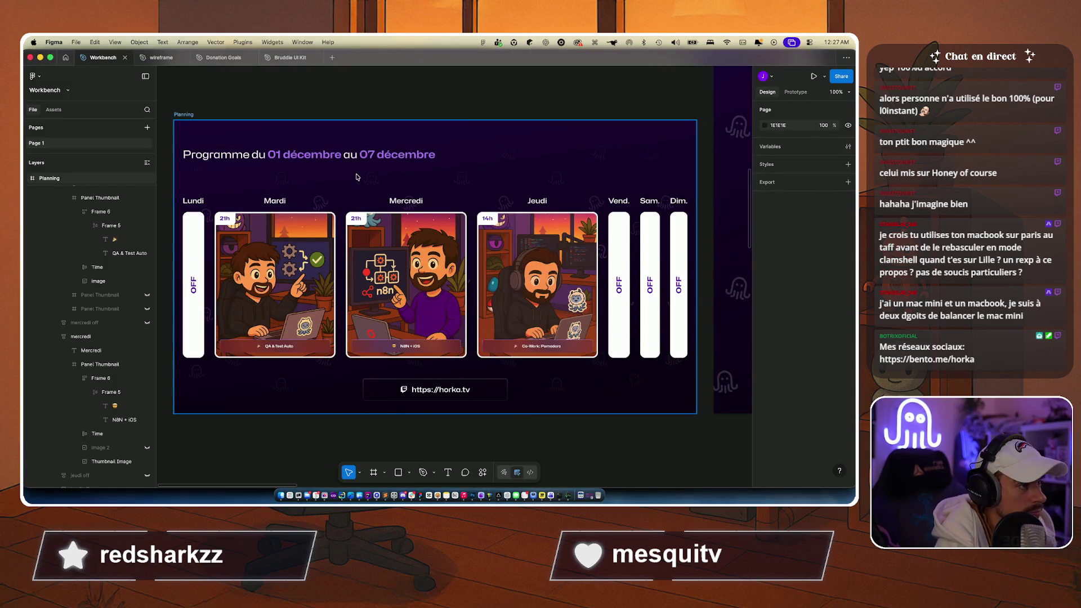
Step: Open the Bruddle UI Kit file from Figma's home and browse its Finder and LibTracker pages
{"action": "left_click", "coordinate": [65, 57]}
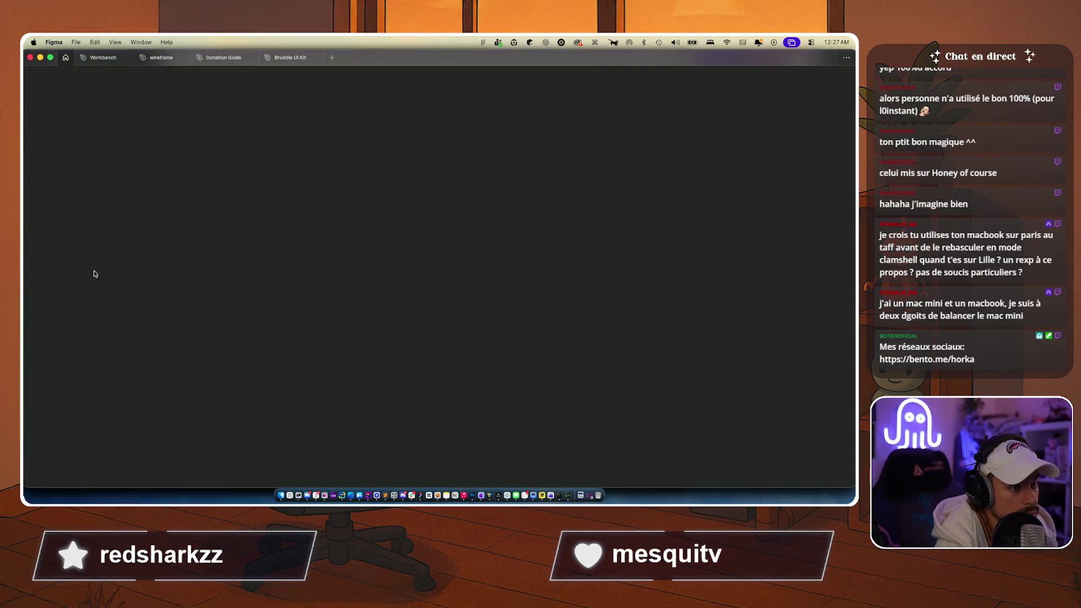
{"action": "scroll", "coordinate": [235, 364], "scroll_direction": "down", "scroll_amount": 3}
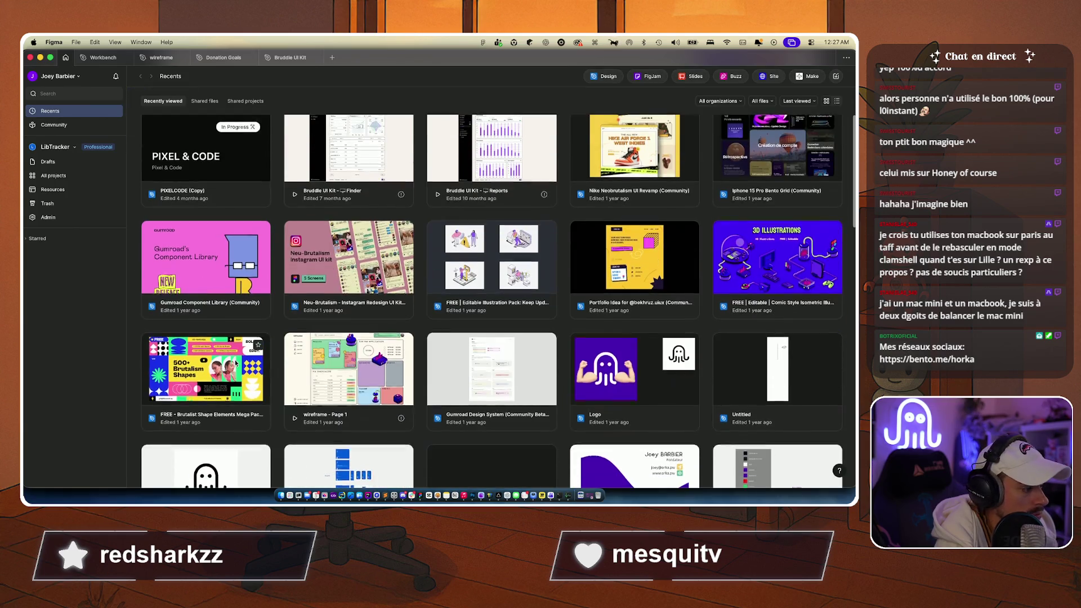
{"action": "scroll", "coordinate": [235, 363], "scroll_direction": "up", "scroll_amount": 3}
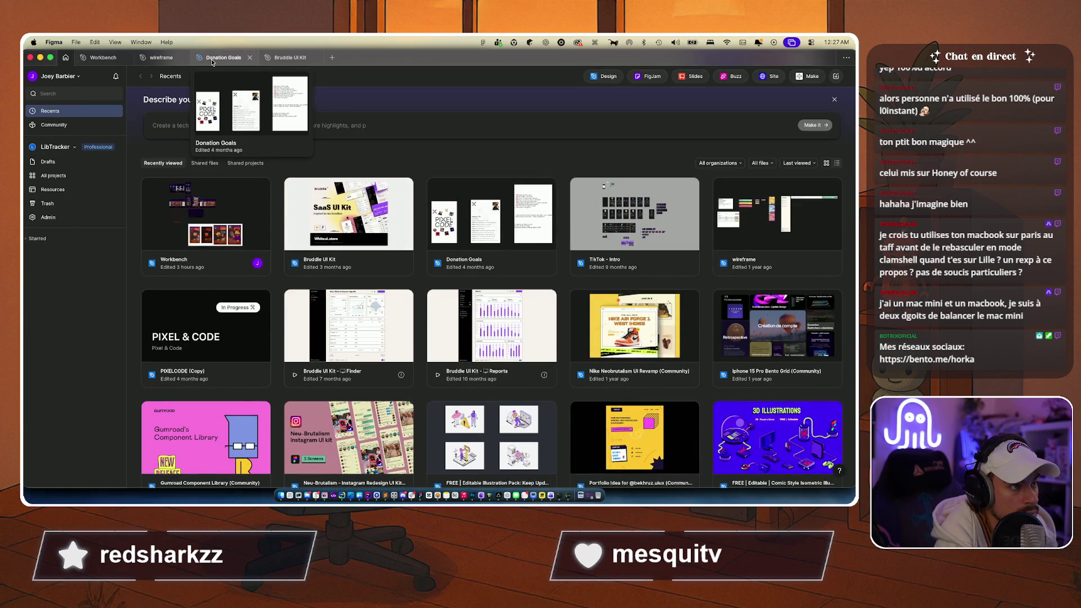
{"action": "left_click", "coordinate": [286, 56]}
{"action": "scroll", "coordinate": [71, 221], "scroll_direction": "down", "scroll_amount": 5}
{"action": "left_click", "coordinate": [45, 225]}
{"action": "left_click", "coordinate": [112, 212]}
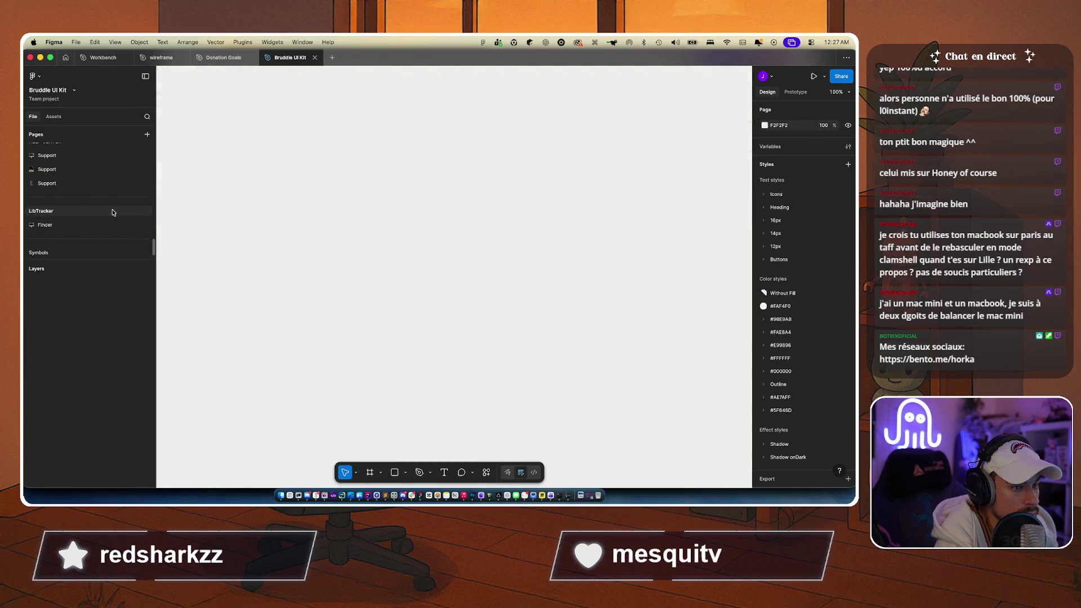
Step: Close the accidentally created untitled file without saving and return to the kit's Finder page
{"action": "key", "text": "super+n"}
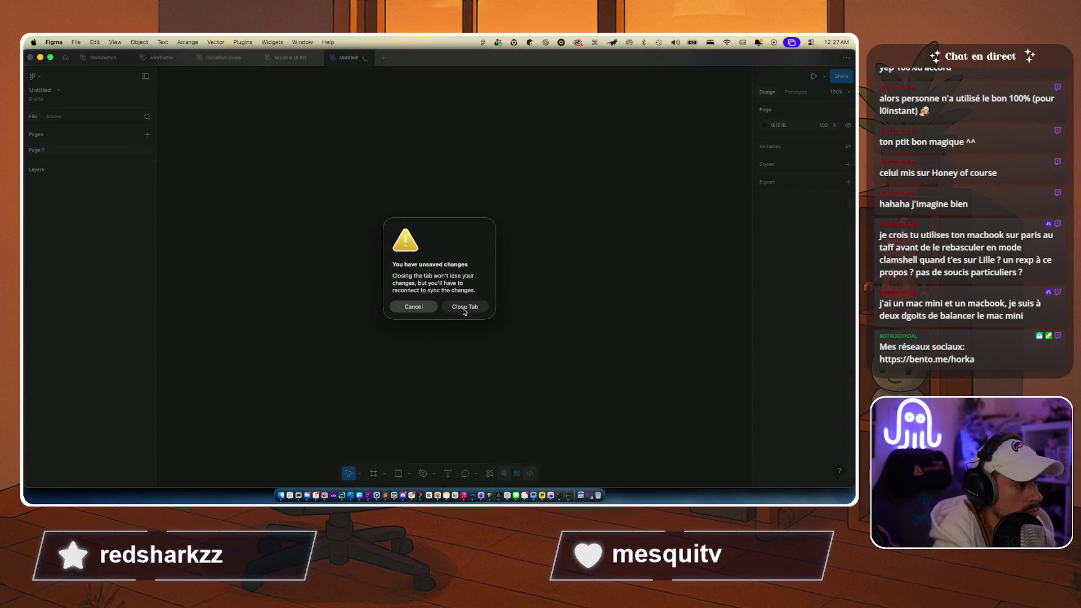
{"action": "left_click", "coordinate": [465, 303]}
{"action": "left_click", "coordinate": [53, 225]}
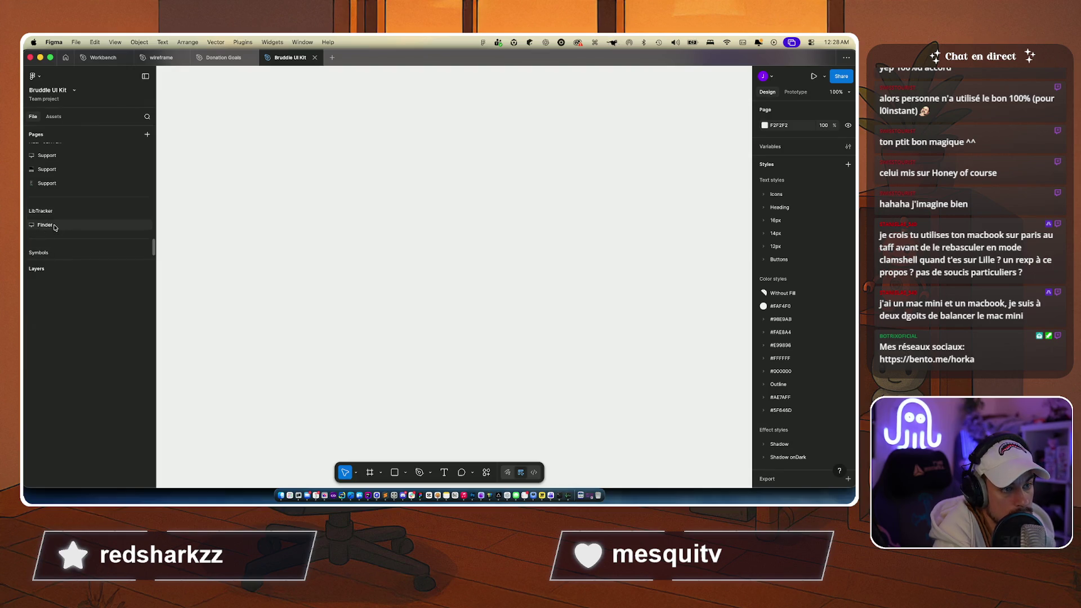
{"action": "scroll", "coordinate": [171, 246], "scroll_direction": "down", "scroll_amount": 5}
{"action": "scroll", "coordinate": [171, 246], "scroll_direction": "left", "scroll_amount": 5}
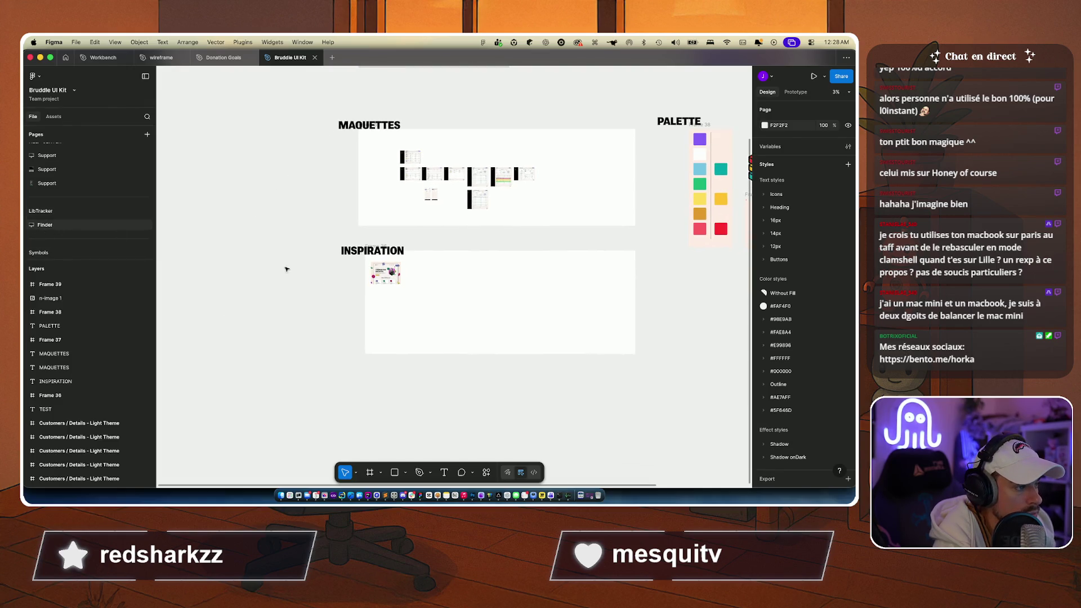
{"action": "scroll", "coordinate": [240, 307], "scroll_direction": "up", "scroll_amount": 5}
{"action": "scroll", "coordinate": [239, 307], "scroll_direction": "down", "scroll_amount": 6}
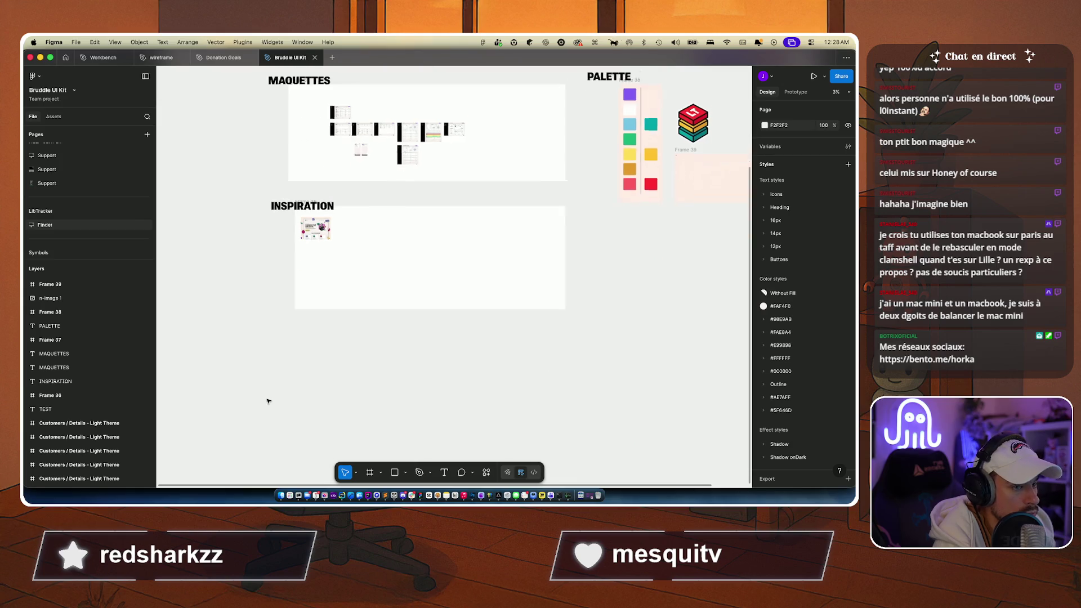
Step: Duplicate the Finder page
{"action": "left_click", "coordinate": [58, 212]}
{"action": "right_click", "coordinate": [62, 211]}
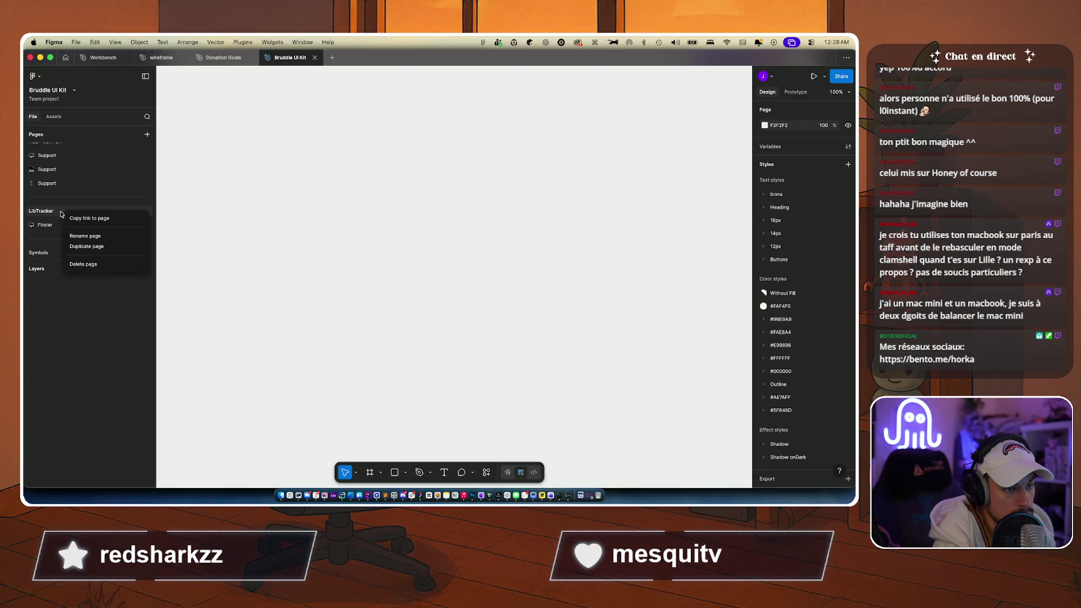
{"action": "left_click", "coordinate": [104, 218]}
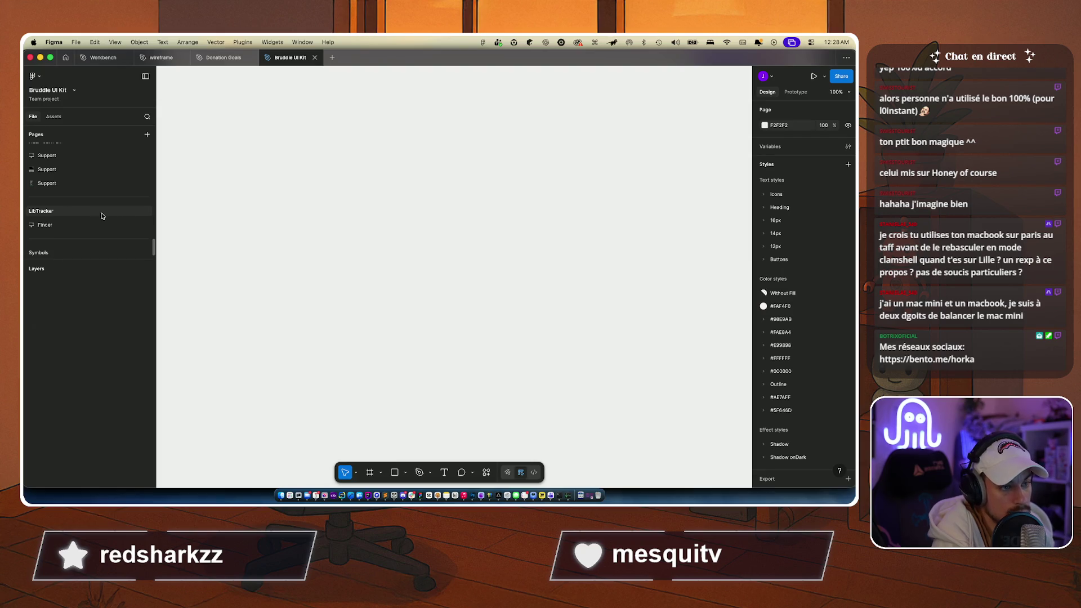
{"action": "left_click", "coordinate": [64, 225]}
{"action": "right_click", "coordinate": [64, 225]}
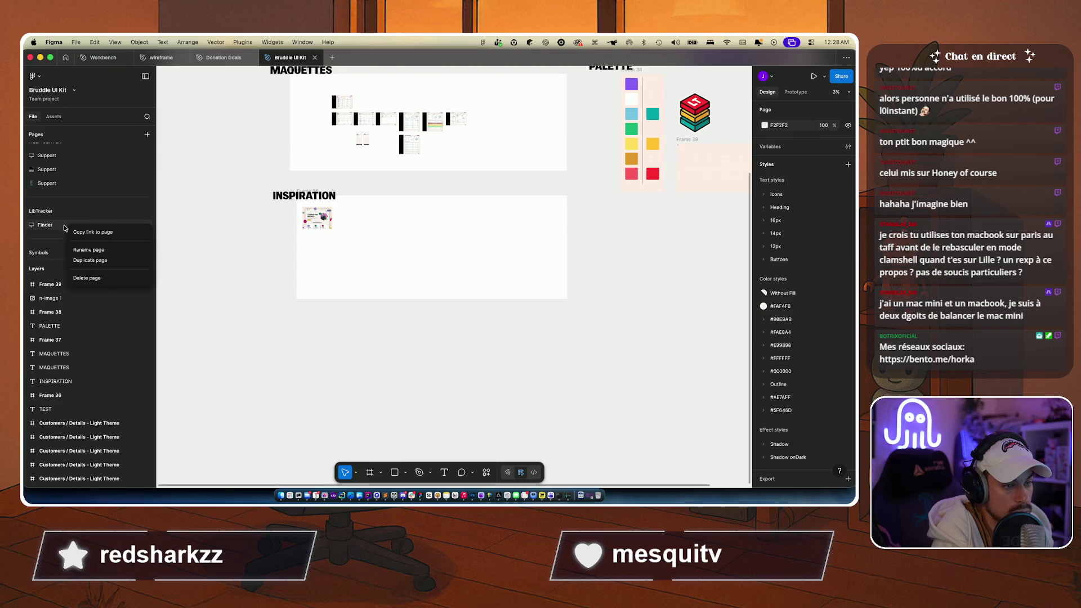
{"action": "left_click", "coordinate": [95, 260]}
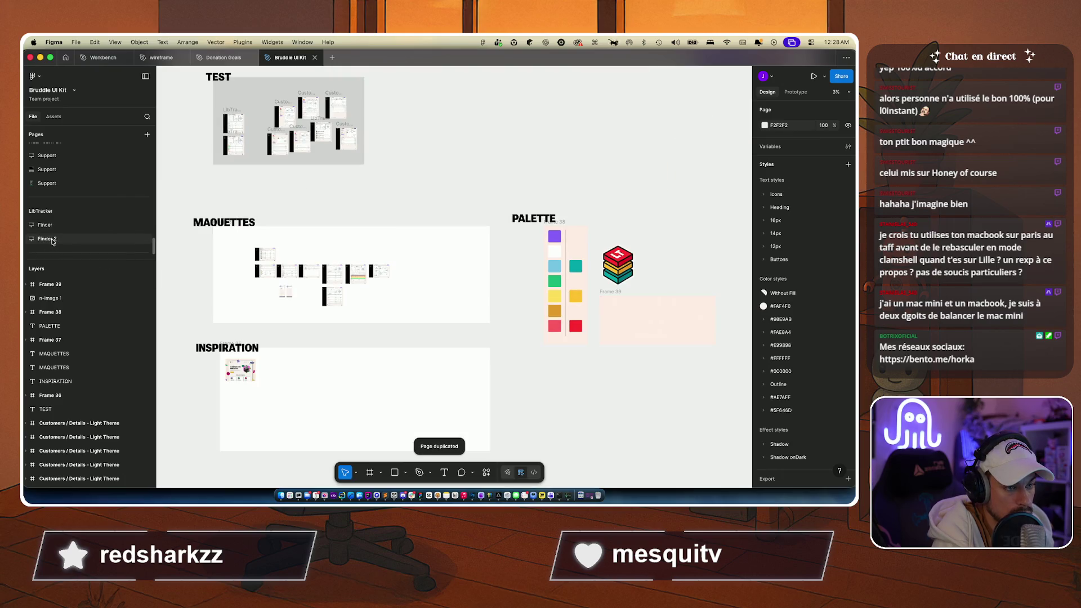
Step: Delete the TEST frame, PALETTE group and INSPIRATION heading and frame from the copy
{"action": "scroll", "coordinate": [253, 260], "scroll_direction": "down", "scroll_amount": 3}
{"action": "mouse_move", "coordinate": [253, 145]}
{"action": "left_mouse_down"}
{"action": "mouse_move", "coordinate": [354, 221]}
{"action": "mouse_move", "coordinate": [443, 232]}
{"action": "mouse_move", "coordinate": [524, 337]}
{"action": "mouse_move", "coordinate": [559, 334]}
{"action": "left_mouse_up"}
{"action": "key", "text": "Delete"}
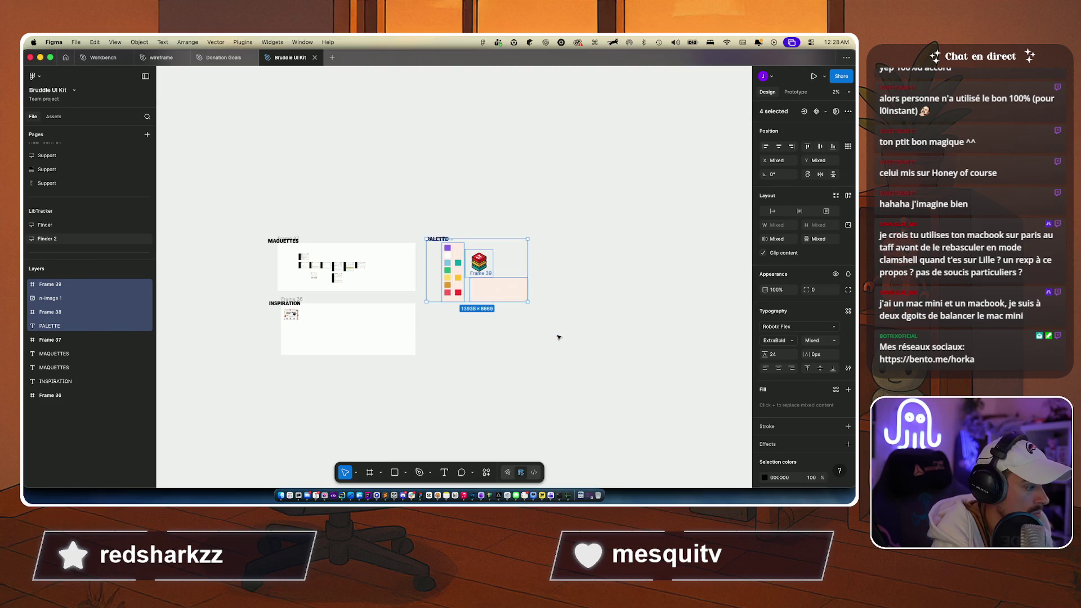
{"action": "key", "text": "Delete"}
{"action": "left_click_drag", "start_coordinate": [244, 412], "coordinate": [468, 298]}
{"action": "key", "text": "Delete"}
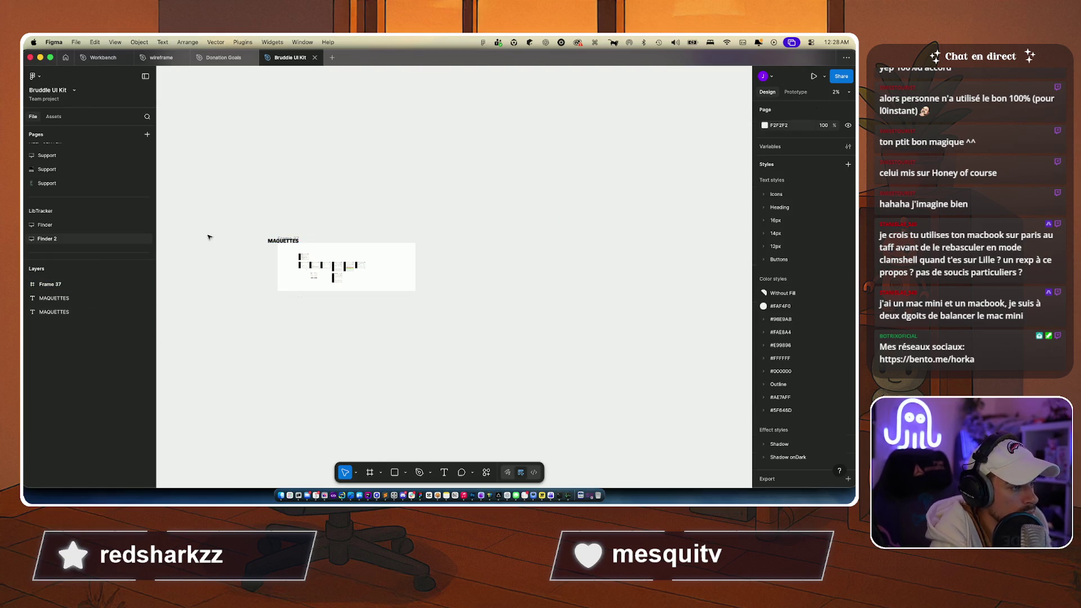
Step: Rename the MAQUETTES heading to ADS and delete the leftover MAQUETTES text layer
{"action": "scroll", "coordinate": [304, 249], "scroll_direction": "up", "scroll_amount": 5}
{"action": "scroll", "coordinate": [301, 246], "scroll_direction": "down", "scroll_amount": 4}
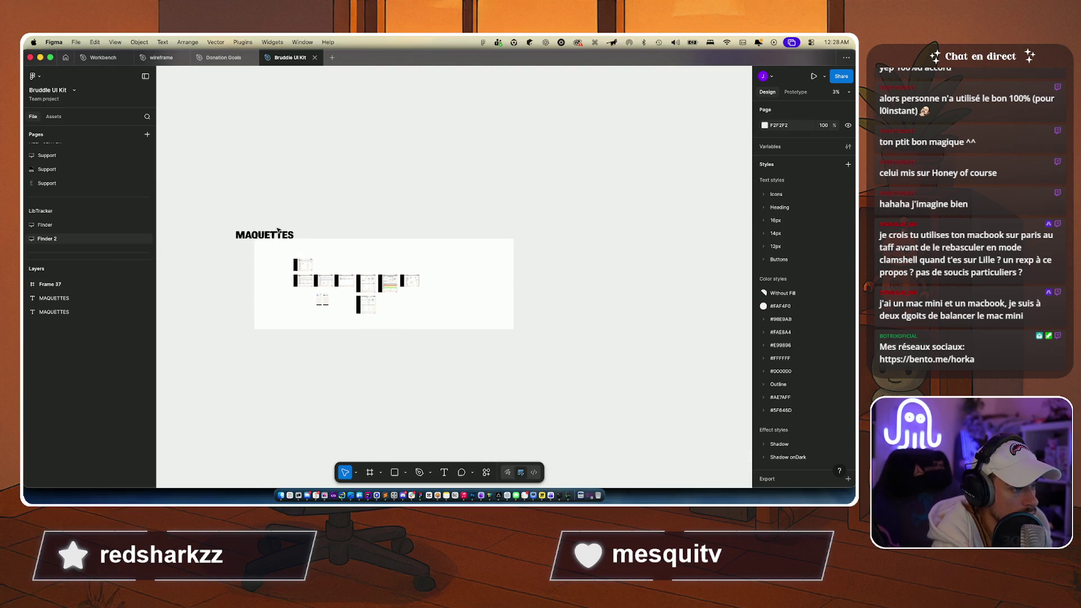
{"action": "left_click", "coordinate": [265, 236]}
{"action": "double_click", "coordinate": [264, 235]}
{"action": "type", "text": "ADS"}
{"action": "key", "text": "Escape"}
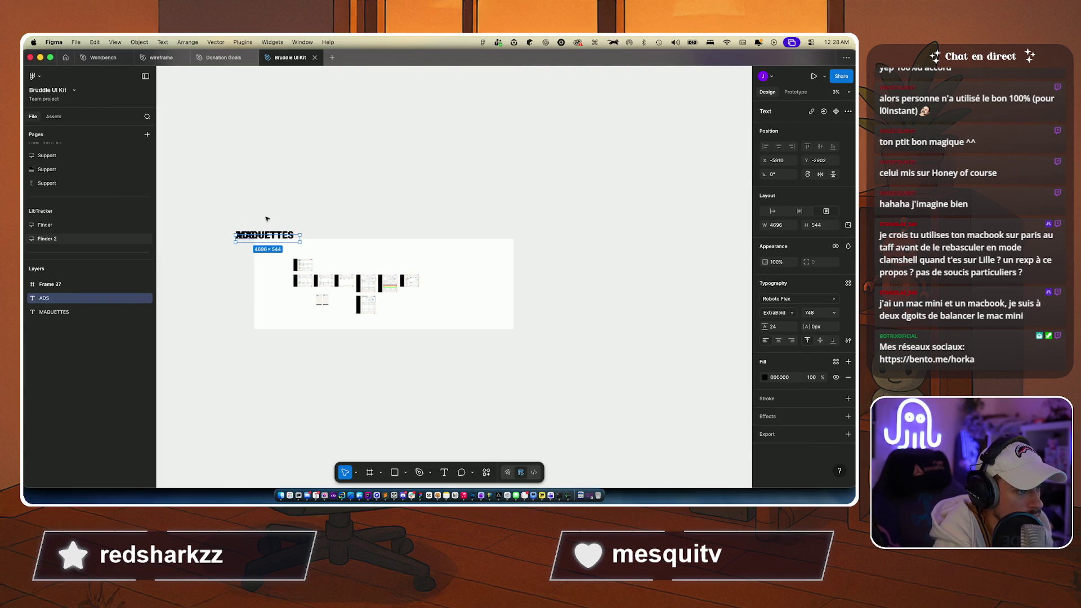
{"action": "left_click", "coordinate": [288, 234]}
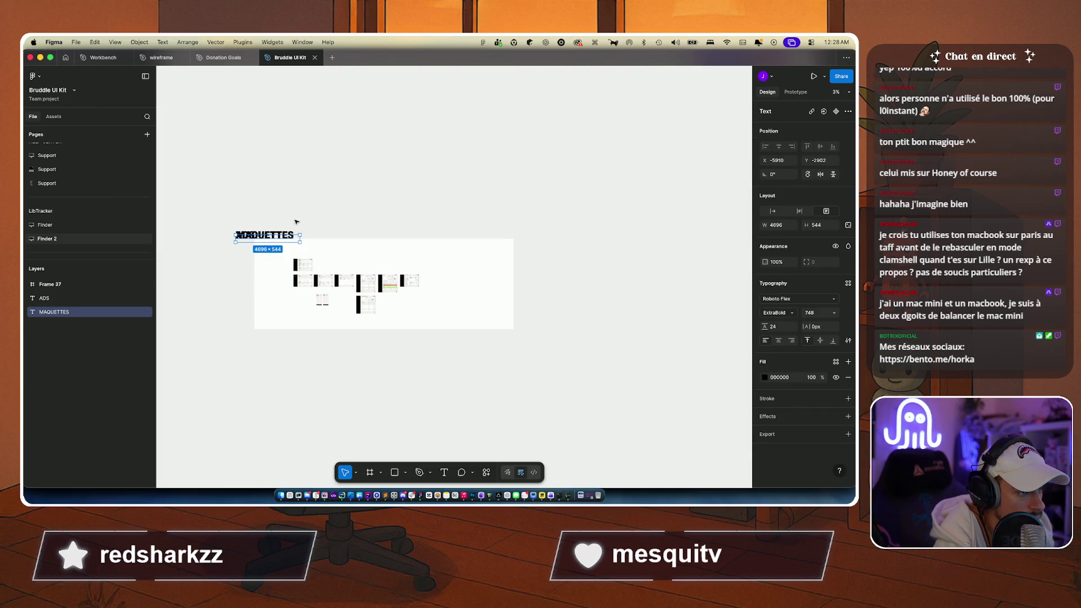
{"action": "key", "text": "Delete"}
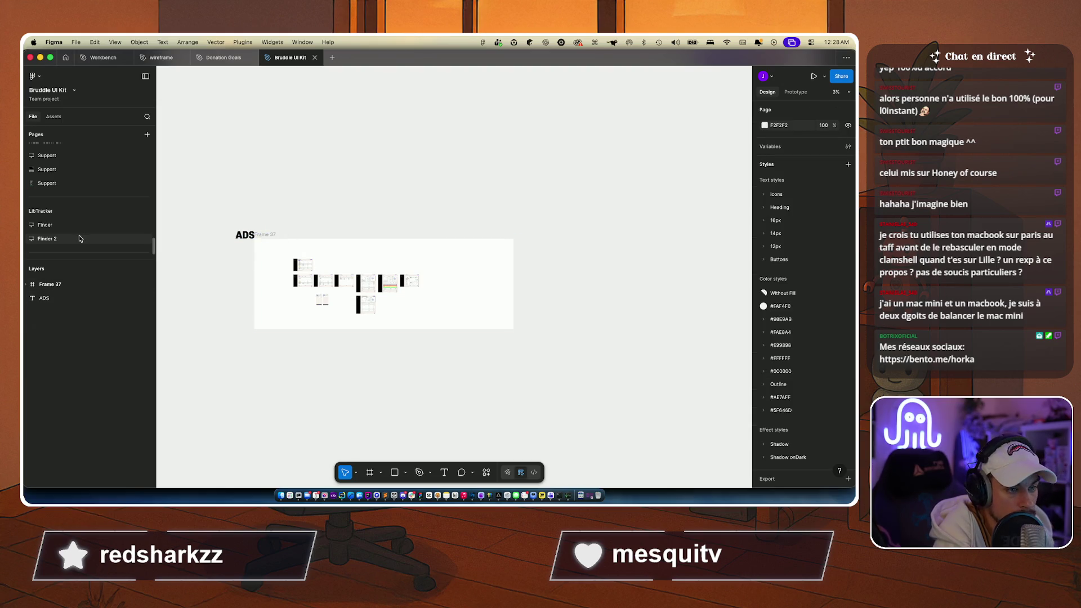
Step: On the original Finder page, undo the accidental MAQUETTES changes and nudge the INSPIRATION heading up
{"action": "left_click", "coordinate": [70, 226]}
{"action": "scroll", "coordinate": [259, 225], "scroll_direction": "up", "scroll_amount": 3}
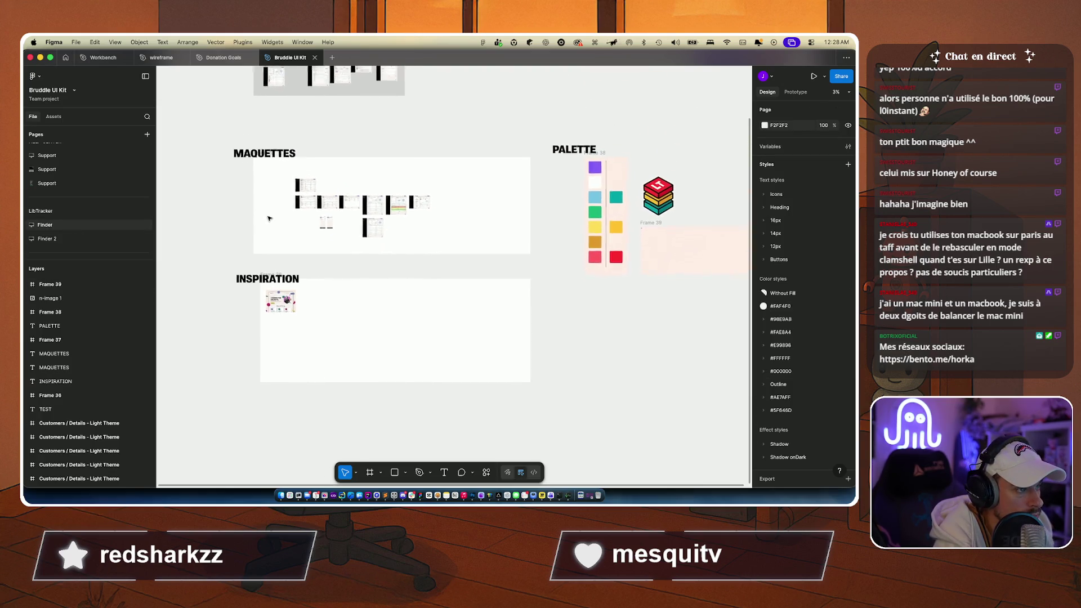
{"action": "left_click", "coordinate": [266, 170]}
{"action": "mouse_move", "coordinate": [267, 170]}
{"action": "left_mouse_down"}
{"action": "mouse_move", "coordinate": [289, 155]}
{"action": "mouse_move", "coordinate": [239, 142]}
{"action": "left_mouse_up"}
{"action": "key", "text": "super+z"}
{"action": "left_click", "coordinate": [247, 164]}
{"action": "key", "text": "super+z"}
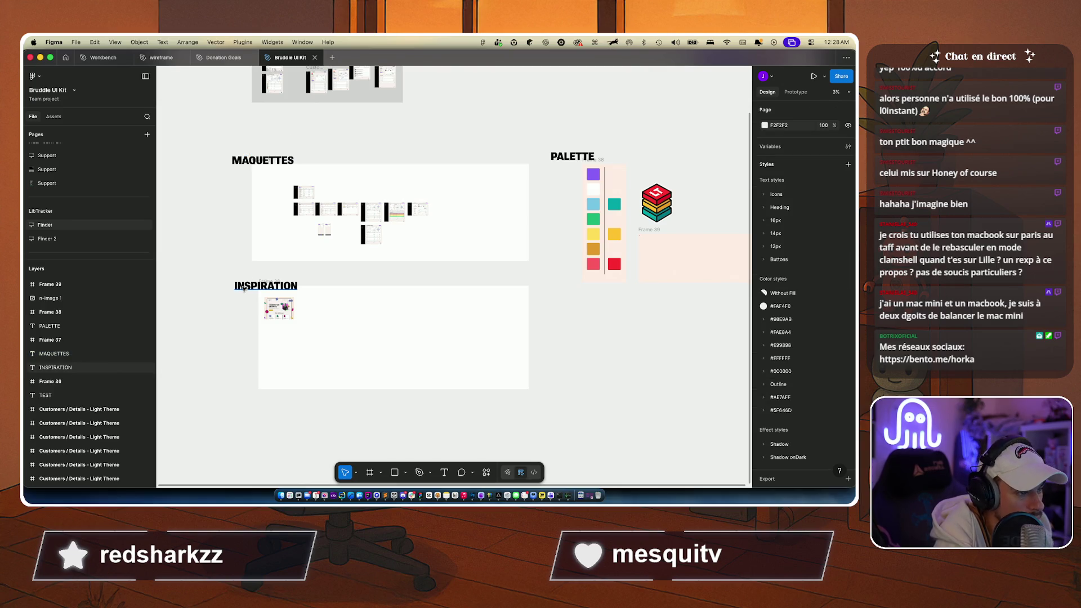
{"action": "left_click", "coordinate": [244, 289]}
{"action": "mouse_move", "coordinate": [245, 290]}
{"action": "left_mouse_down"}
{"action": "mouse_move", "coordinate": [233, 276]}
{"action": "mouse_move", "coordinate": [243, 287]}
{"action": "left_mouse_up"}
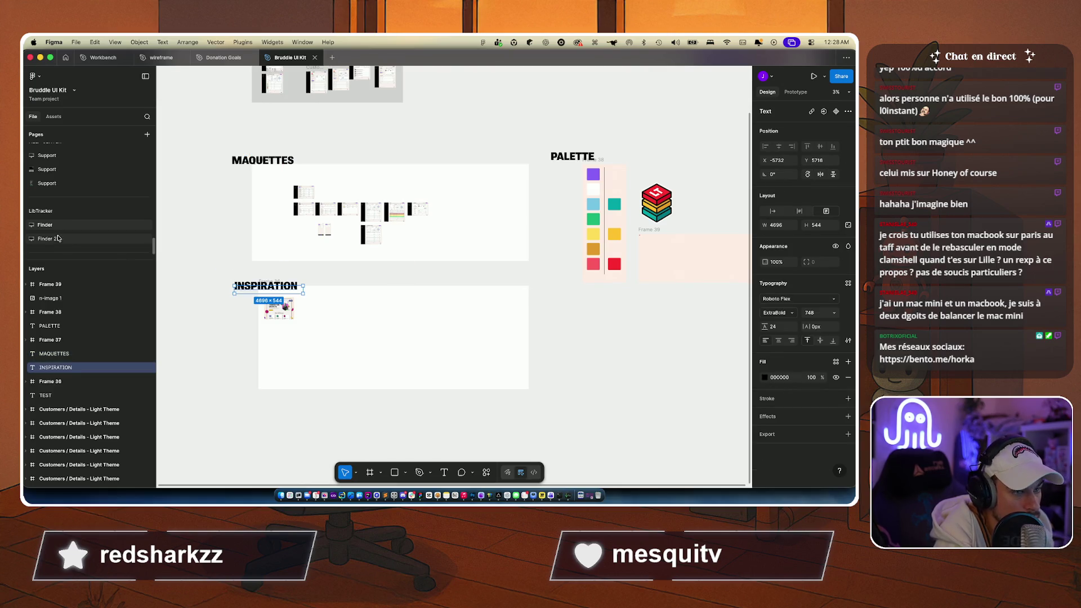
Step: Rename the duplicated Finder 2 page to ADS
{"action": "left_click", "coordinate": [58, 241]}
{"action": "double_click", "coordinate": [54, 237]}
{"action": "type", "text": "A"}
{"action": "key", "text": "super+z"}
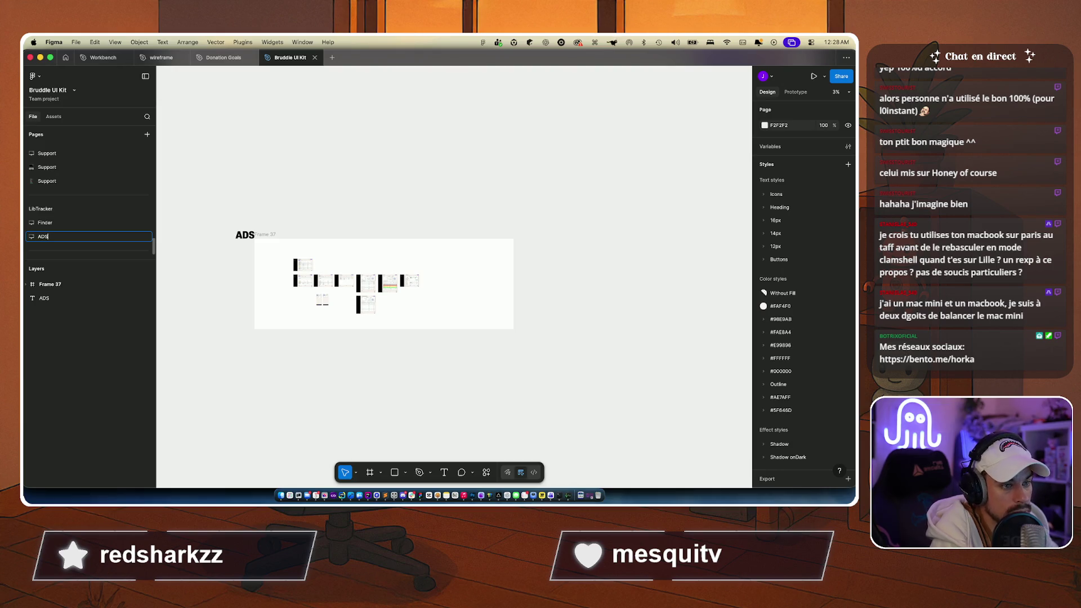
{"action": "left_click", "coordinate": [218, 203]}
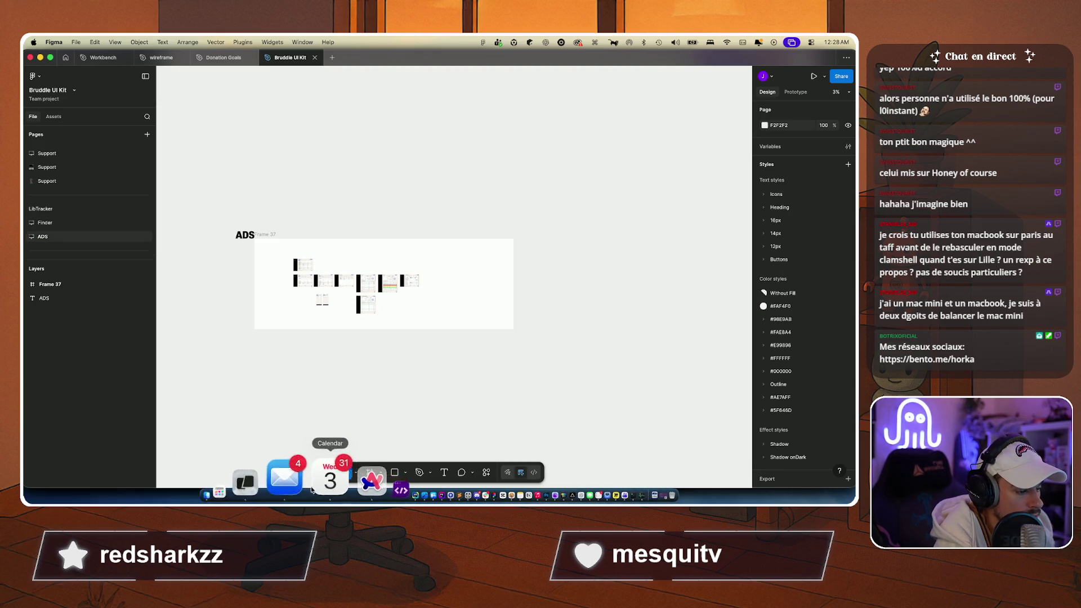
{"action": "left_click", "coordinate": [262, 480]}
Step: In the File naming requirements session, type a Claude prompt asking to review the existing tests and what's missing
{"action": "left_click", "coordinate": [177, 58]}
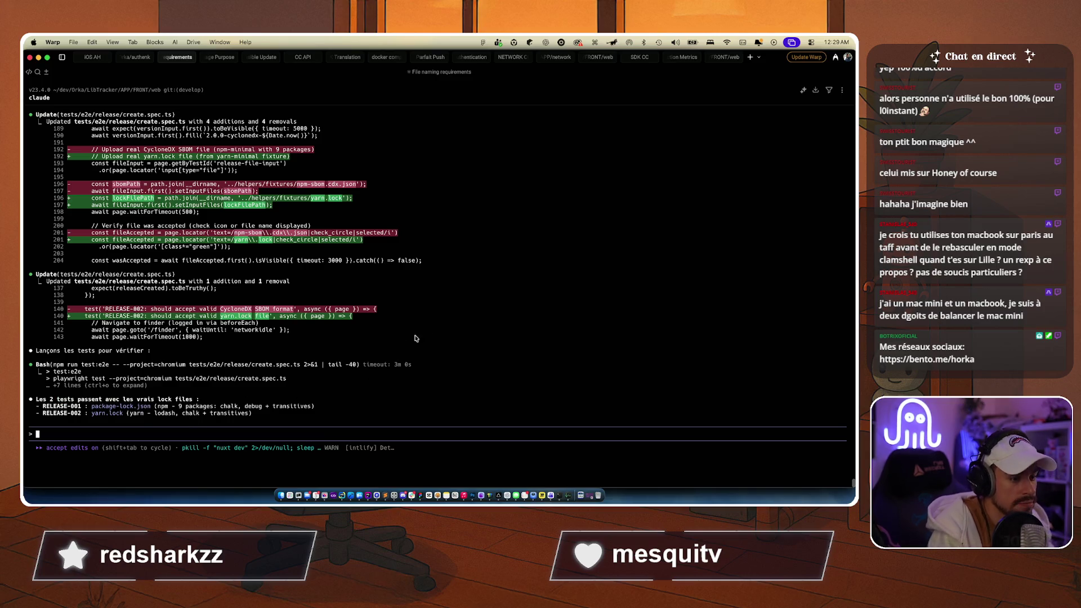
{"action": "scroll", "coordinate": [426, 331], "scroll_direction": "up", "scroll_amount": 10}
{"action": "scroll", "coordinate": [426, 331], "scroll_direction": "down", "scroll_amount": 10}
{"action": "type", "text": "Ok parfait maintenant il f"}
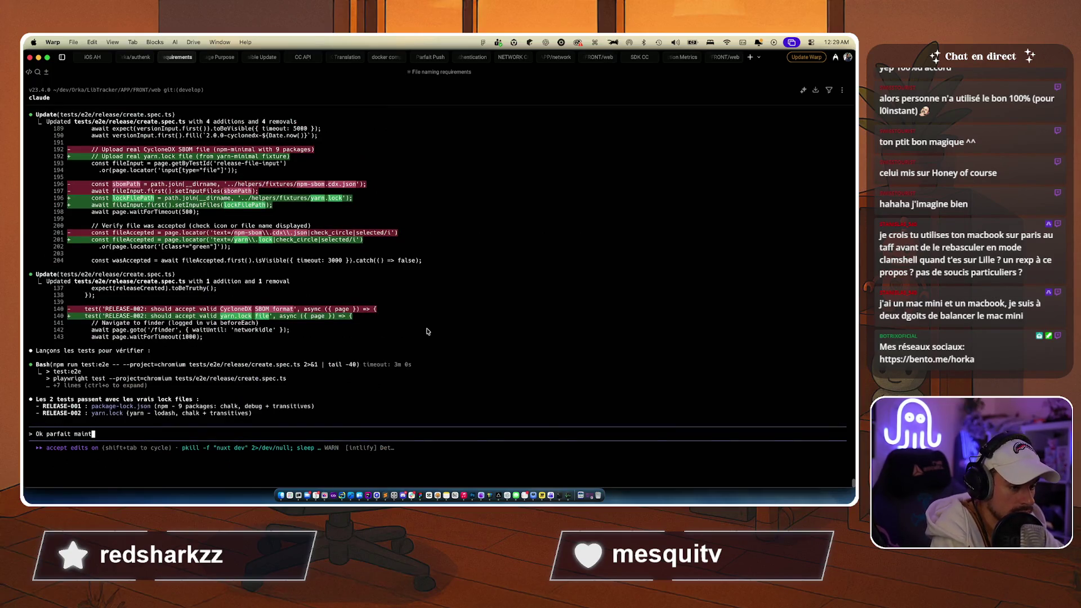
{"action": "type", "text": "aut "}
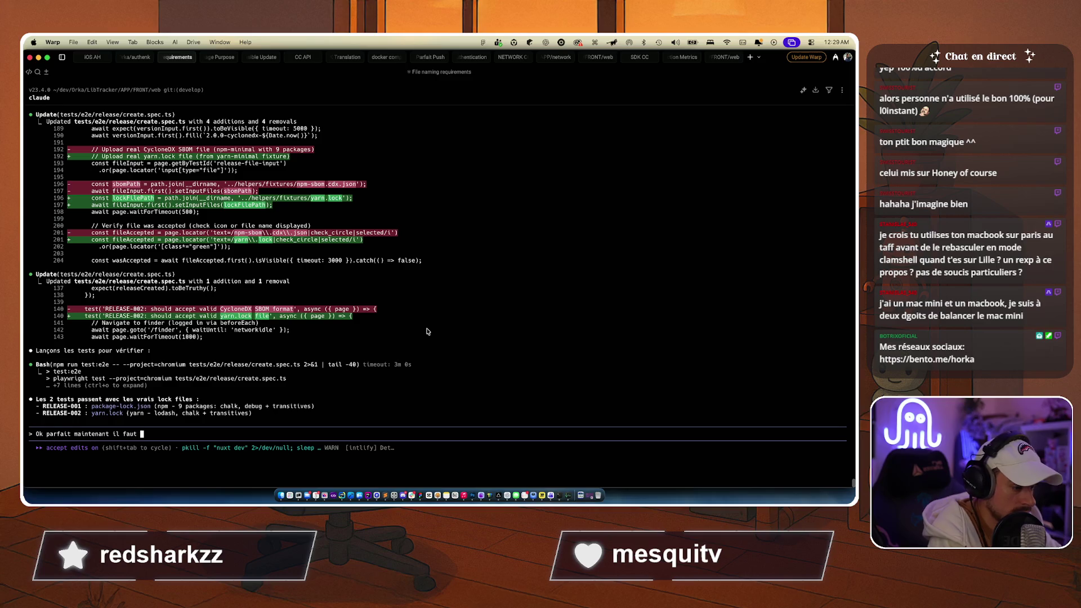
{"action": "type", "text": "voir les test"}
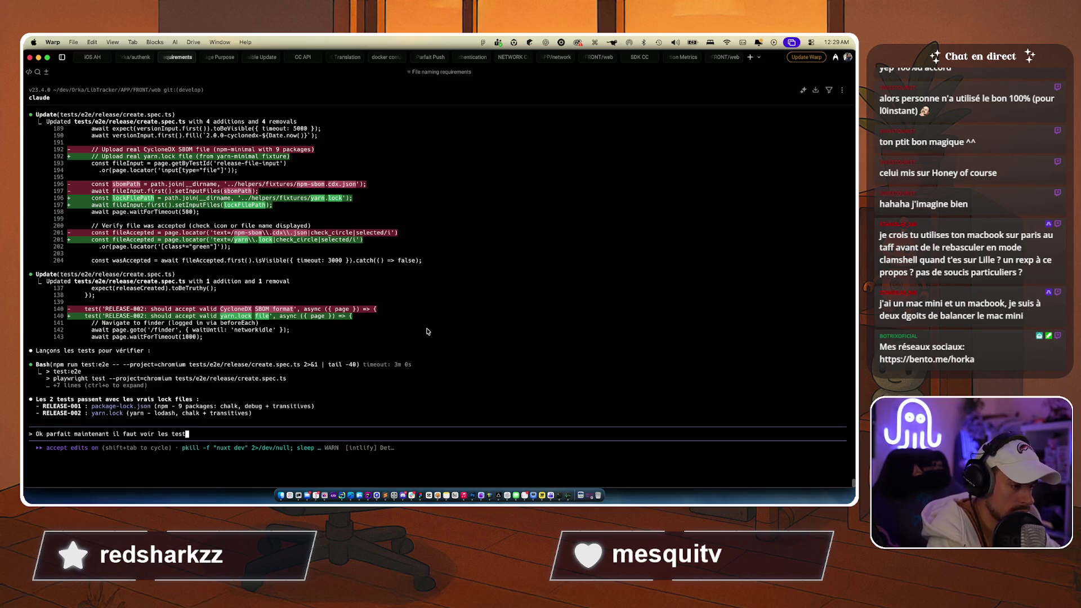
{"action": "type", "text": "s qu'on a et"}
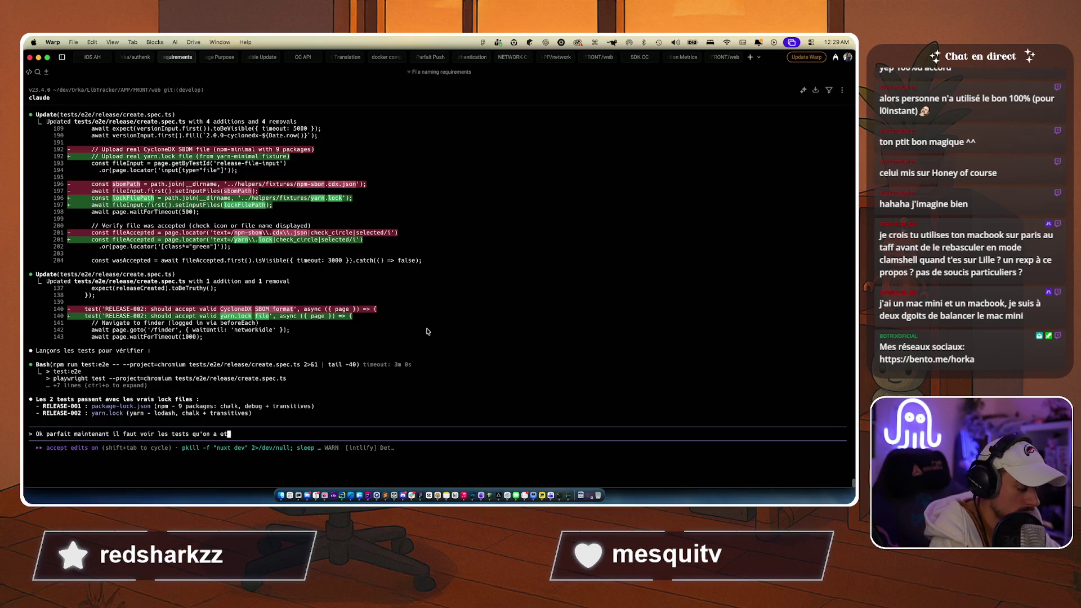
{"action": "type", "text": " tout ce qu'ils"}
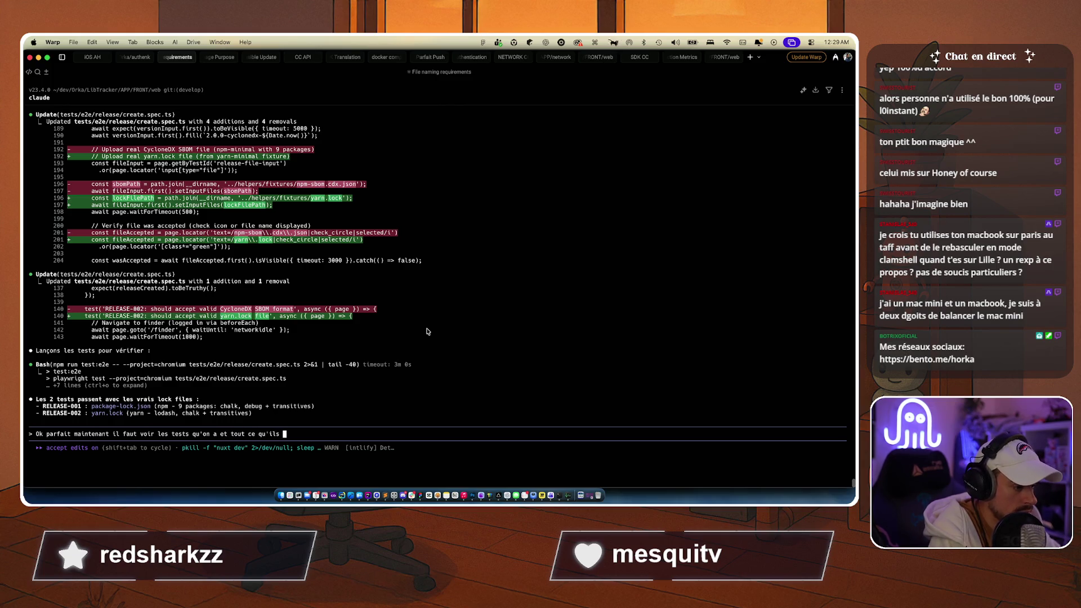
{"action": "key", "text": "BackSpace"}
{"action": "type", "text": "manque on avait"}
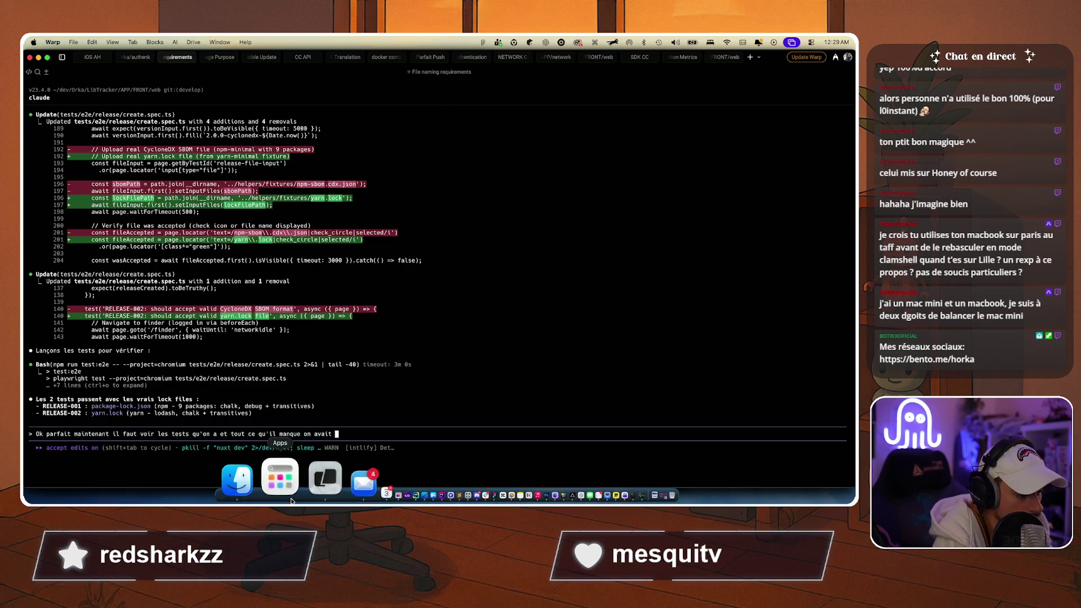
{"action": "left_click", "coordinate": [237, 479]}
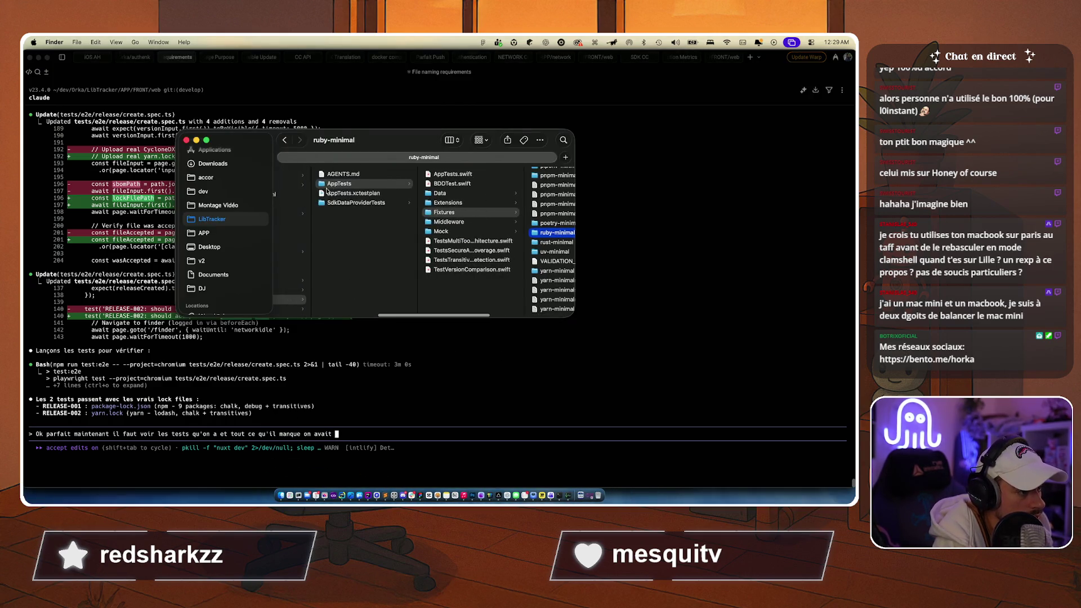
Step: Browse to APP > FRONT > web > cahier_de_test in Finder and drag the folder into the Warp prompt
{"action": "left_click", "coordinate": [216, 234]}
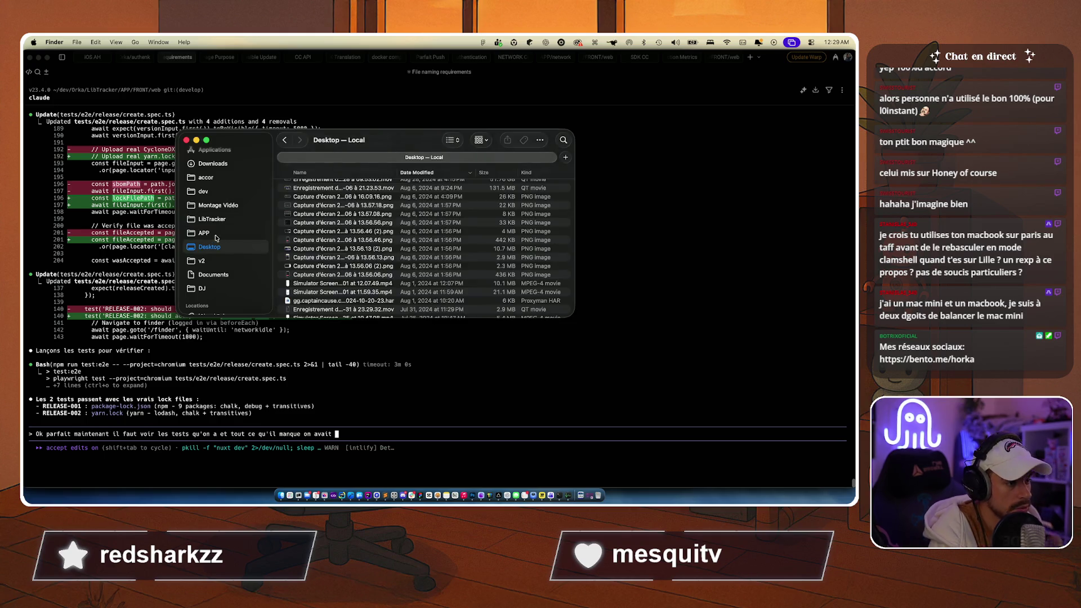
{"action": "scroll", "coordinate": [311, 250], "scroll_direction": "down", "scroll_amount": 5}
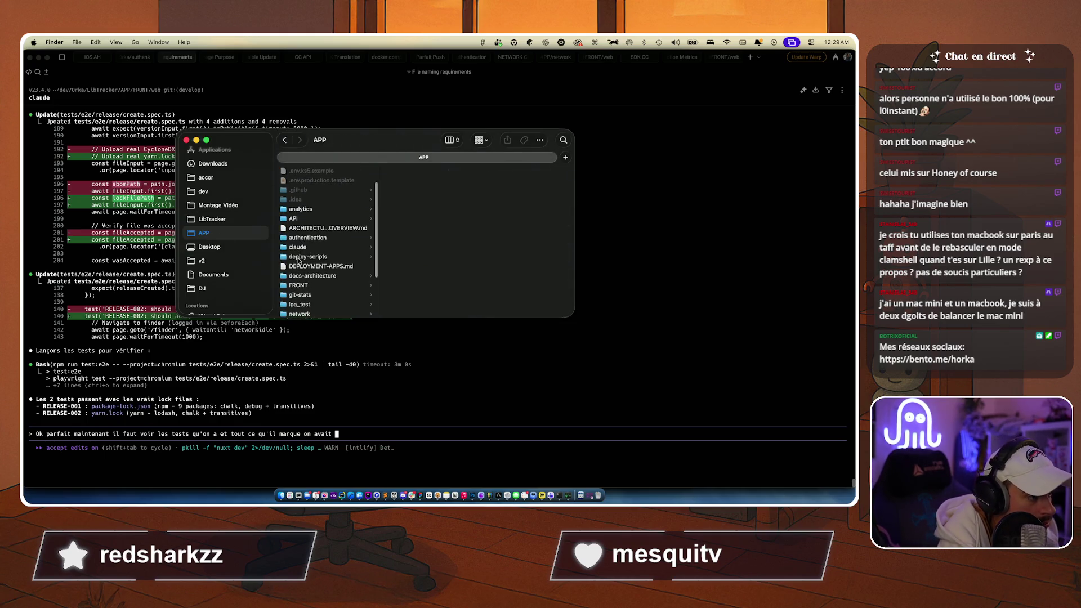
{"action": "left_click", "coordinate": [297, 224]}
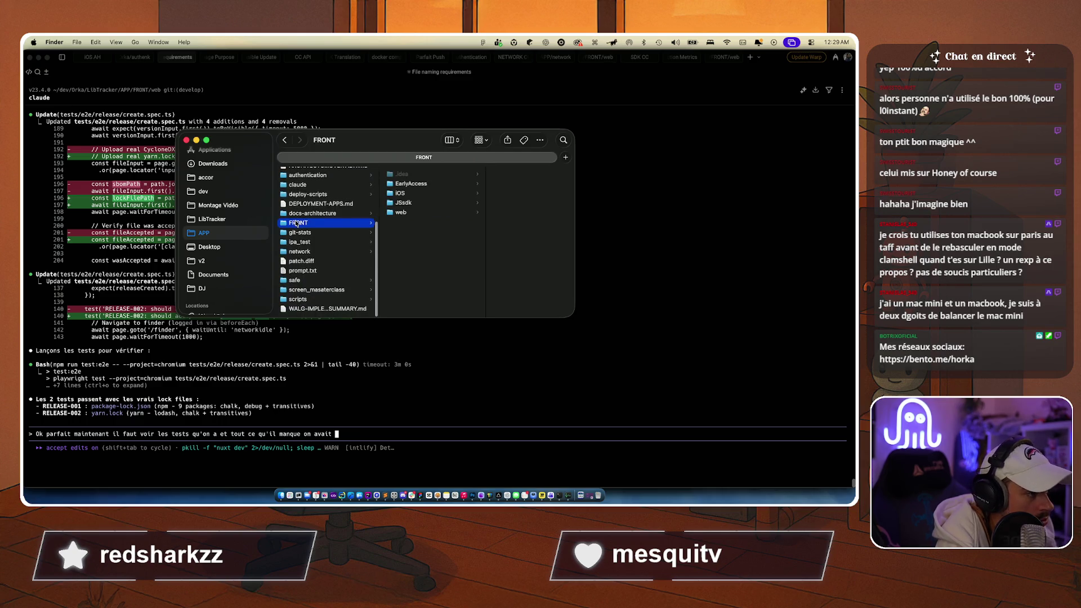
{"action": "key", "text": "Right"}
{"action": "key", "text": "Down"}
{"action": "key", "text": "Down"}
{"action": "key", "text": "Down"}
{"action": "left_click", "coordinate": [404, 253]}
{"action": "scroll", "coordinate": [404, 249], "scroll_direction": "down", "scroll_amount": 2}
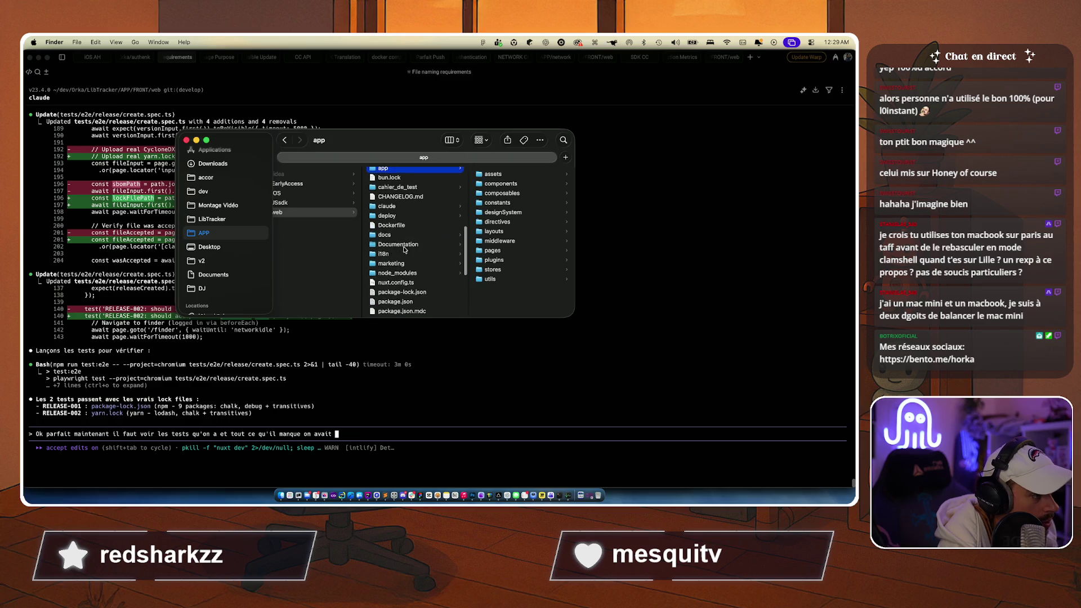
{"action": "left_click", "coordinate": [397, 189]}
{"action": "mouse_move", "coordinate": [397, 192]}
{"action": "left_mouse_down"}
{"action": "mouse_move", "coordinate": [349, 438]}
{"action": "mouse_move", "coordinate": [336, 438]}
{"action": "left_mouse_up"}
{"action": "key", "text": "alt+Left"}
{"action": "key", "text": "alt+Left"}
{"action": "key", "text": "alt+Left"}
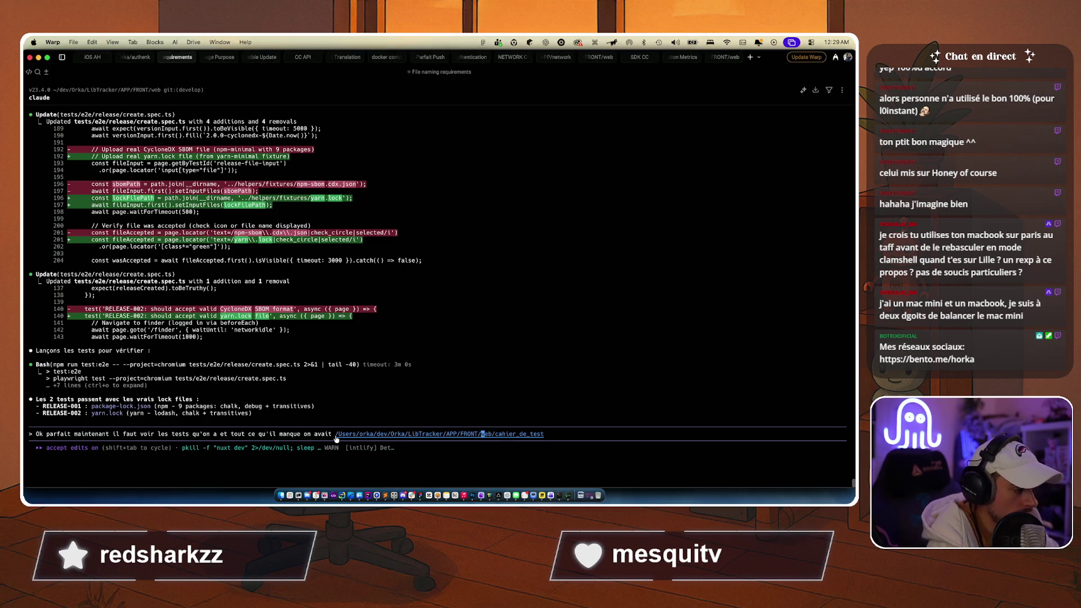
Step: Finish the prompt calling cahier_de_test 'une base de réflection' that misses the new features, and send it
{"action": "type", "text": "une base de r"}
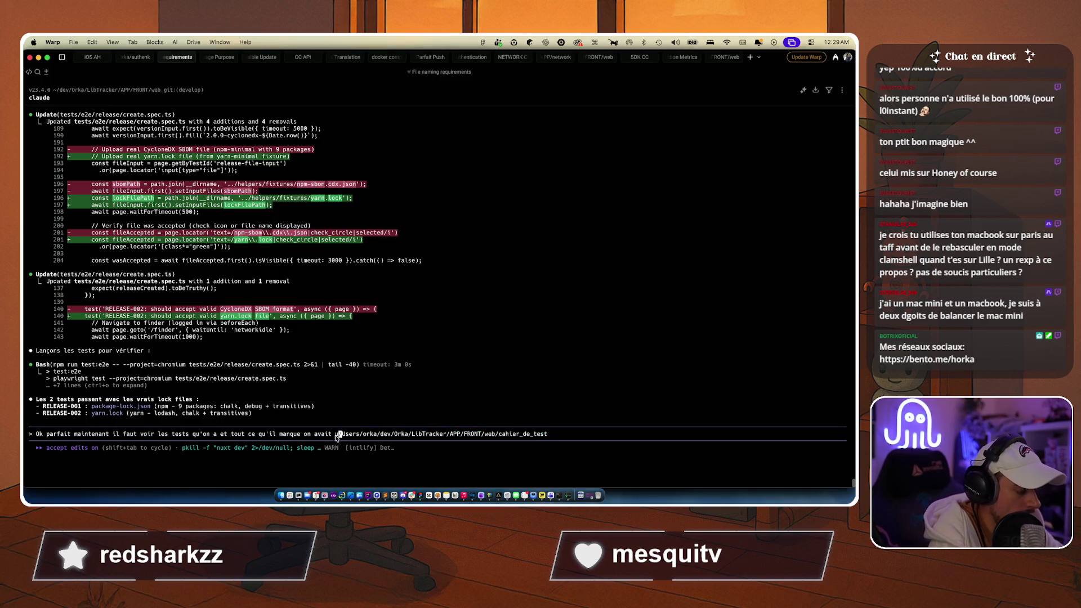
{"action": "type", "text": "éflection:"}
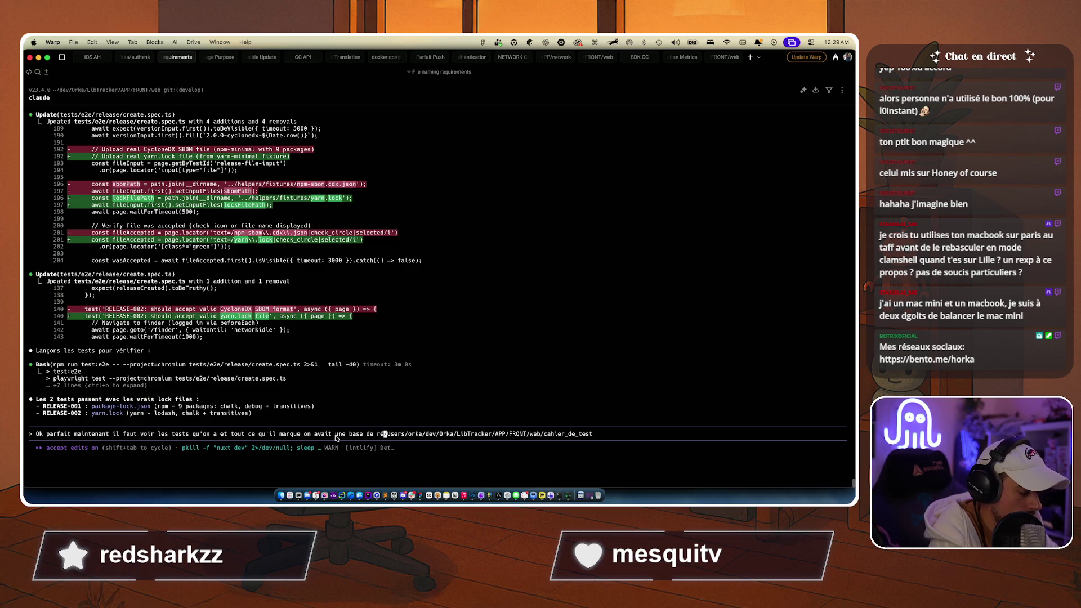
{"action": "key", "text": "End"}
{"action": "type", "text": "mais ça "}
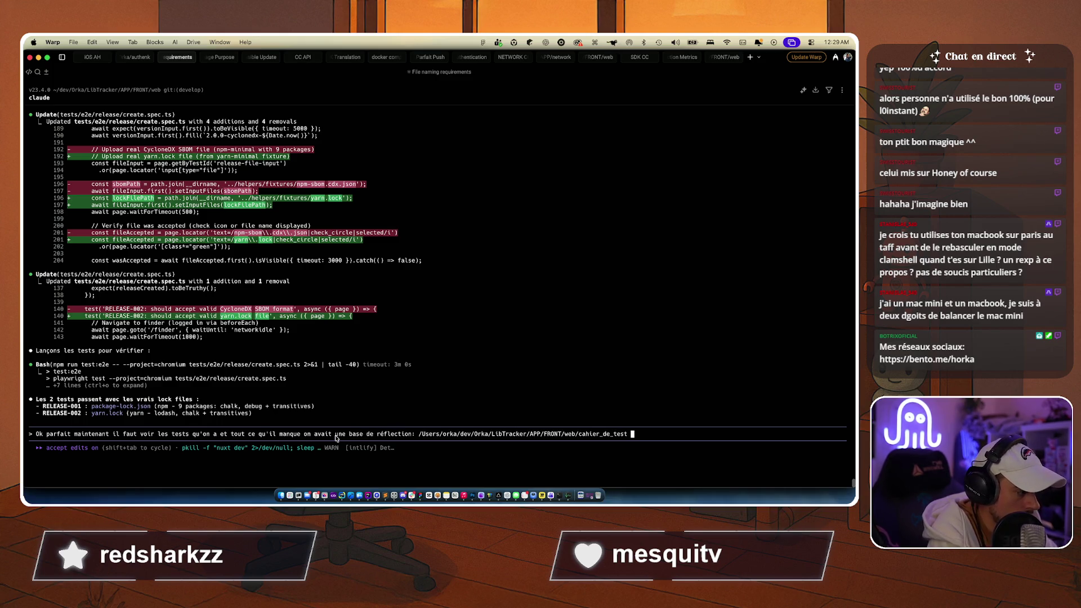
{"action": "type", "text": "prend"}
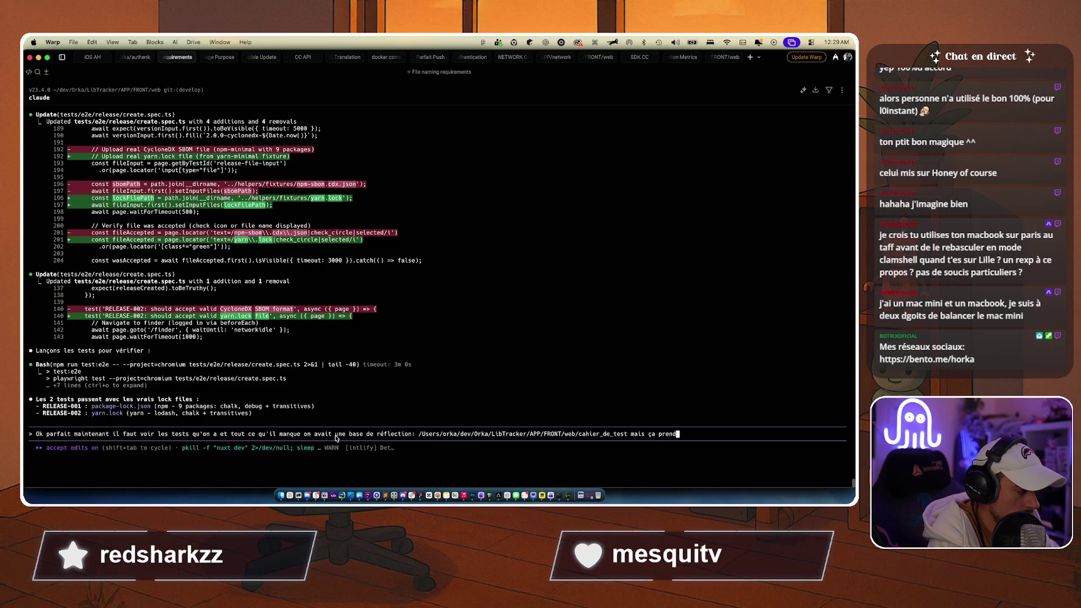
{"action": "type", "text": "s pas en compte l'ensemble des "}
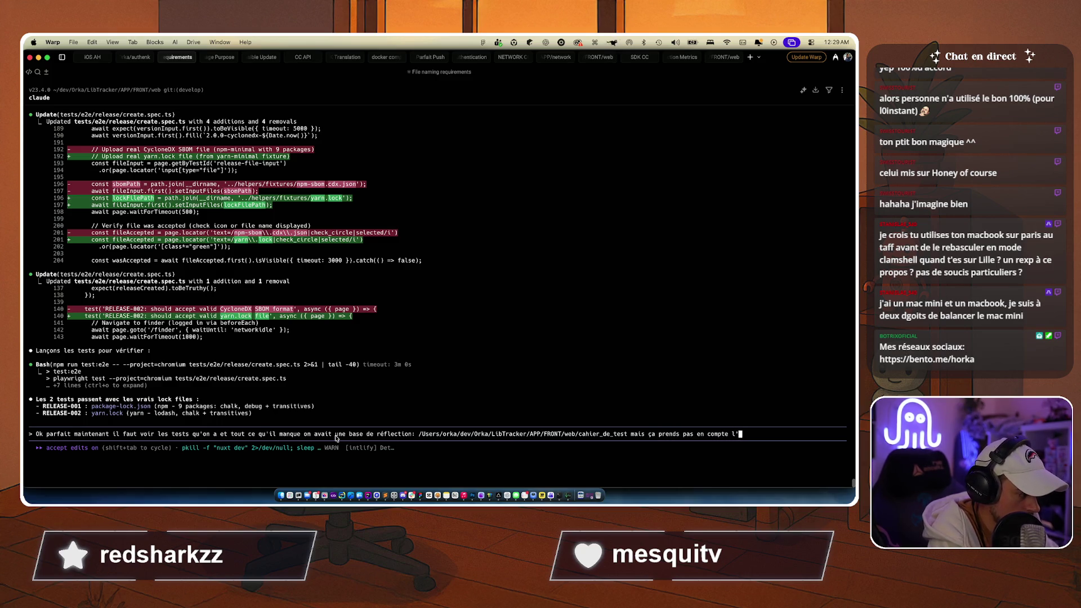
{"action": "type", "text": "nouv"}
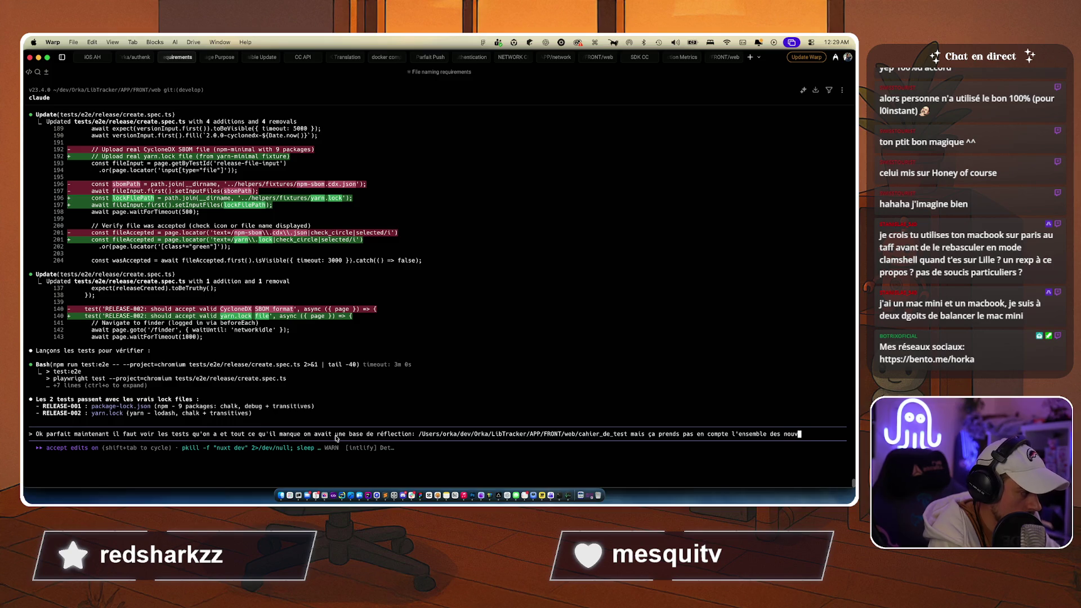
{"action": "type", "text": "elles features"}
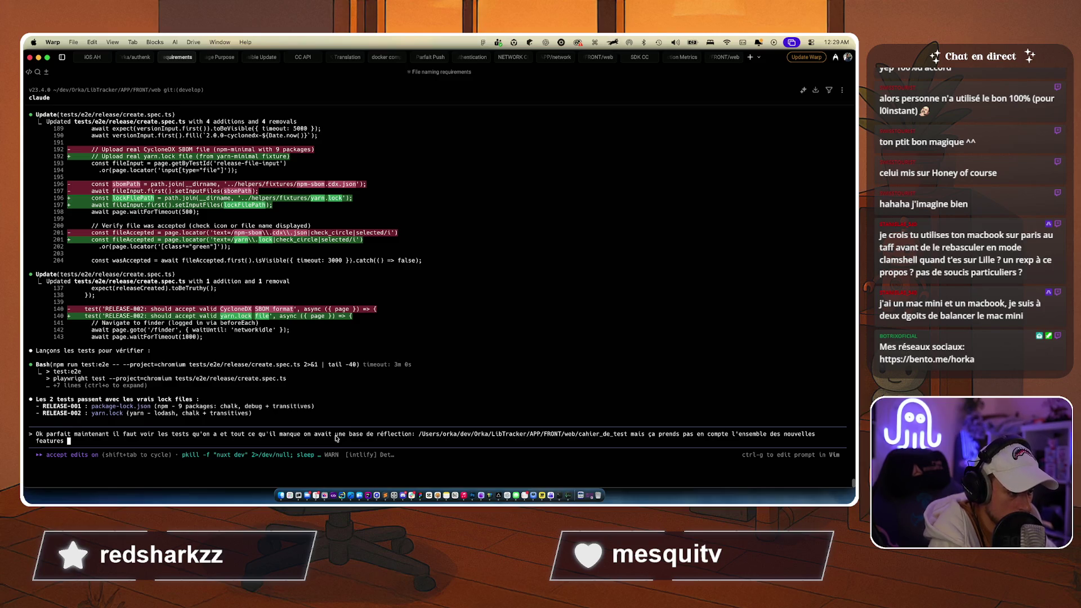
{"action": "key", "text": "Return"}
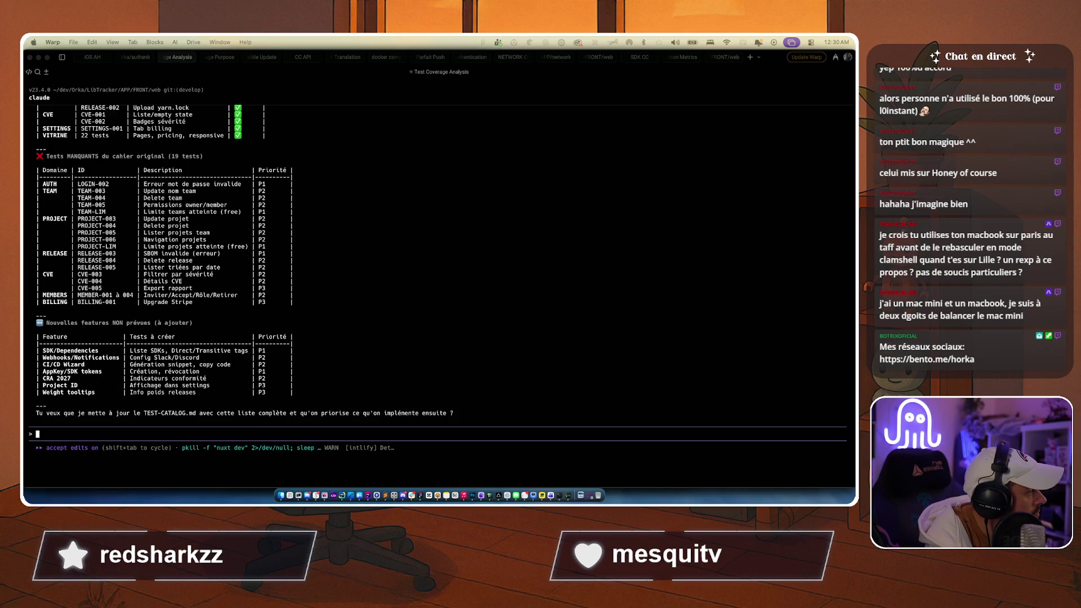
{"action": "scroll", "coordinate": [356, 244], "scroll_direction": "up", "scroll_amount": 8}
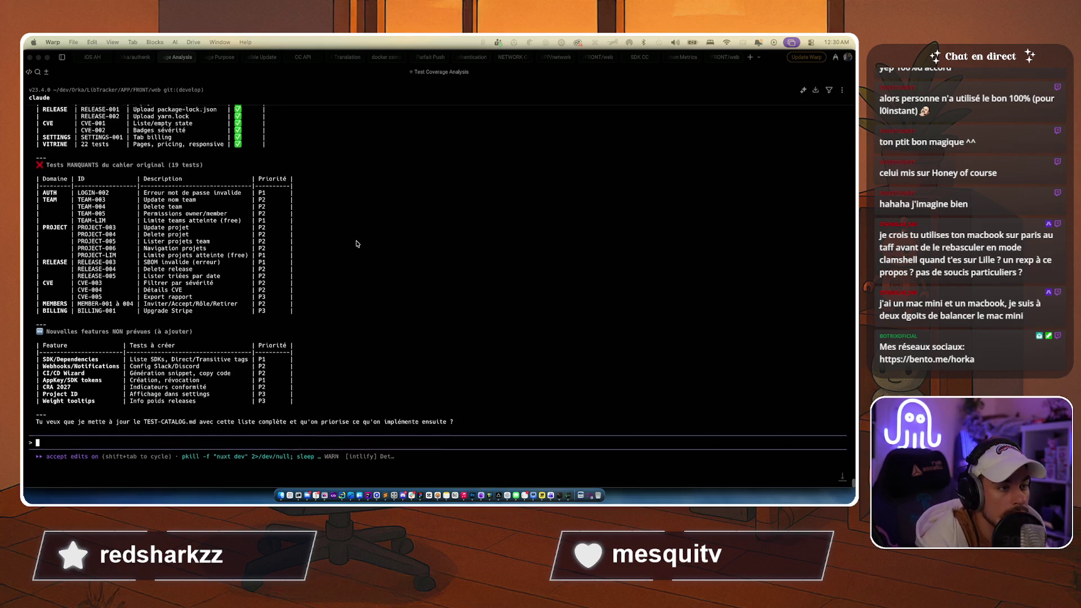
{"action": "scroll", "coordinate": [356, 244], "scroll_direction": "up", "scroll_amount": 1}
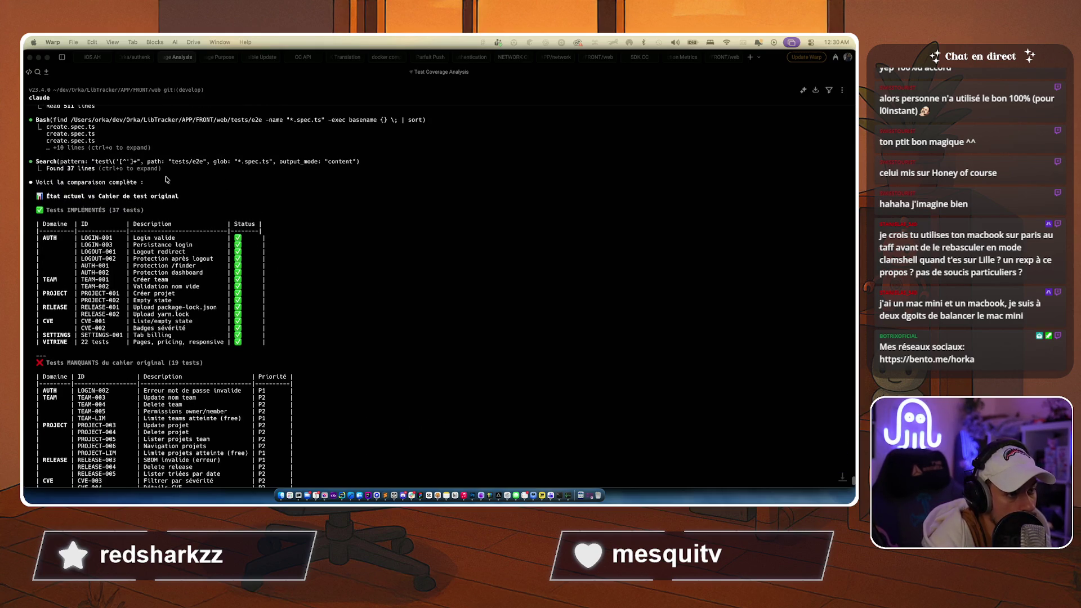
{"action": "scroll", "coordinate": [107, 223], "scroll_direction": "down", "scroll_amount": 2}
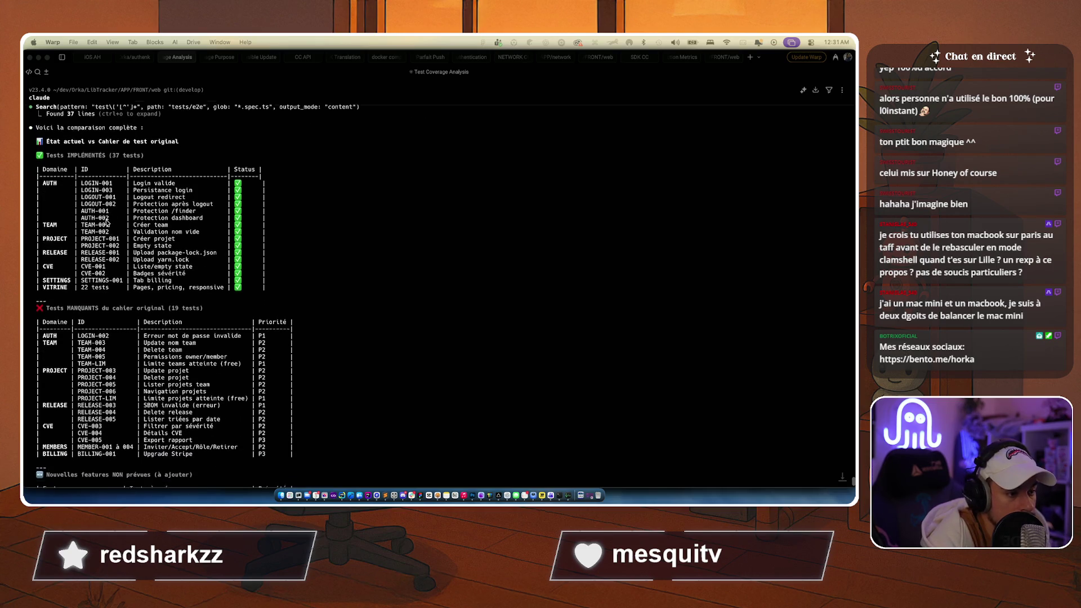
{"action": "scroll", "coordinate": [107, 223], "scroll_direction": "down", "scroll_amount": 1}
{"action": "scroll", "coordinate": [107, 222], "scroll_direction": "up", "scroll_amount": 2}
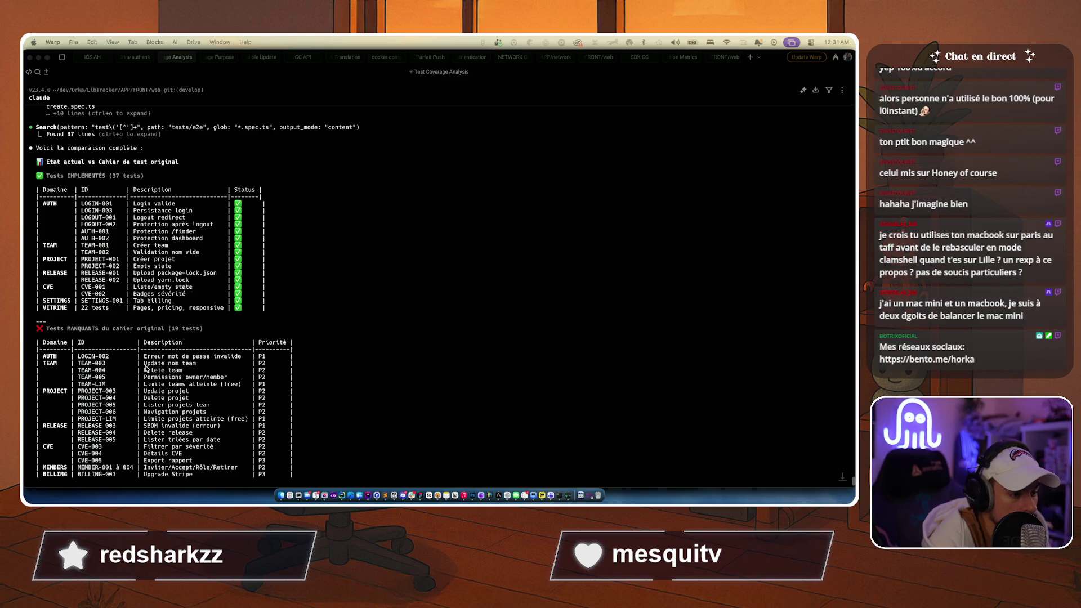
{"action": "scroll", "coordinate": [360, 282], "scroll_direction": "down", "scroll_amount": 2}
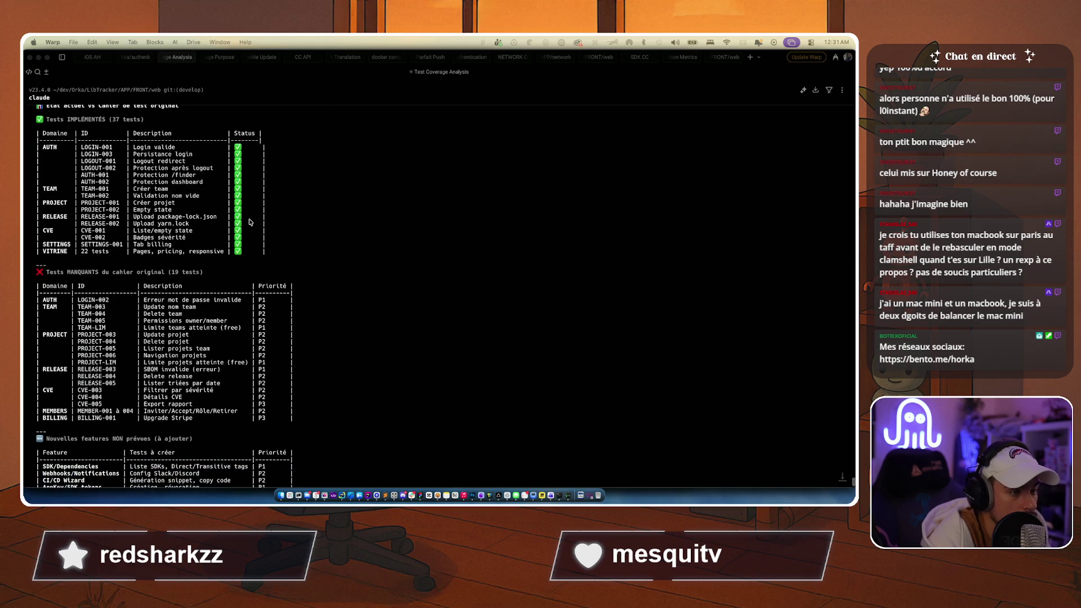
{"action": "scroll", "coordinate": [174, 155], "scroll_direction": "up", "scroll_amount": 4}
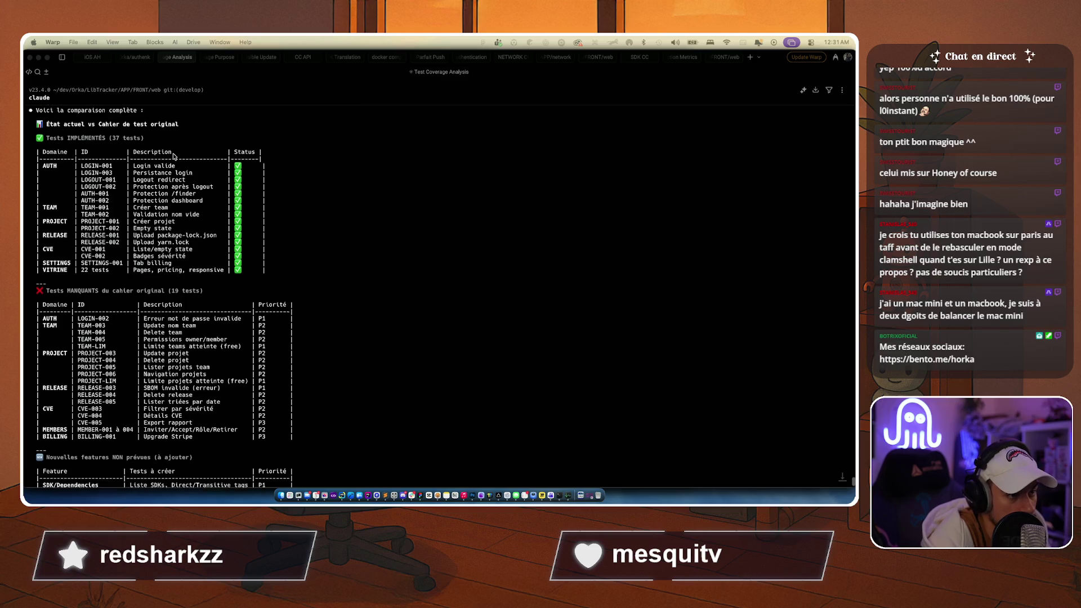
{"action": "scroll", "coordinate": [176, 152], "scroll_direction": "down", "scroll_amount": 8}
{"action": "scroll", "coordinate": [175, 152], "scroll_direction": "down", "scroll_amount": 2}
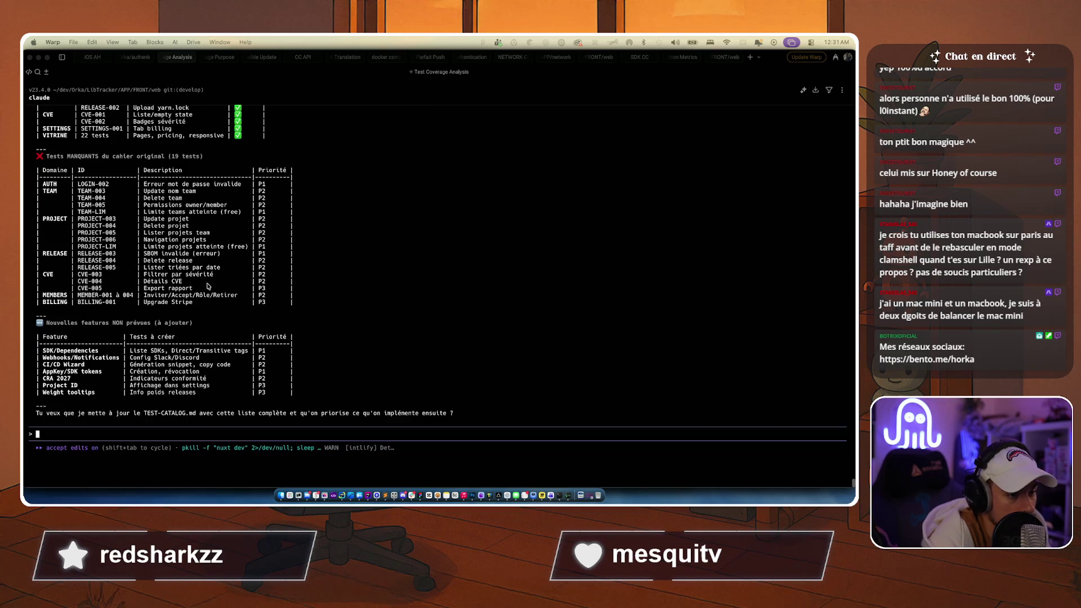
{"action": "scroll", "coordinate": [472, 313], "scroll_direction": "up", "scroll_amount": 2}
{"action": "scroll", "coordinate": [472, 312], "scroll_direction": "down", "scroll_amount": 2}
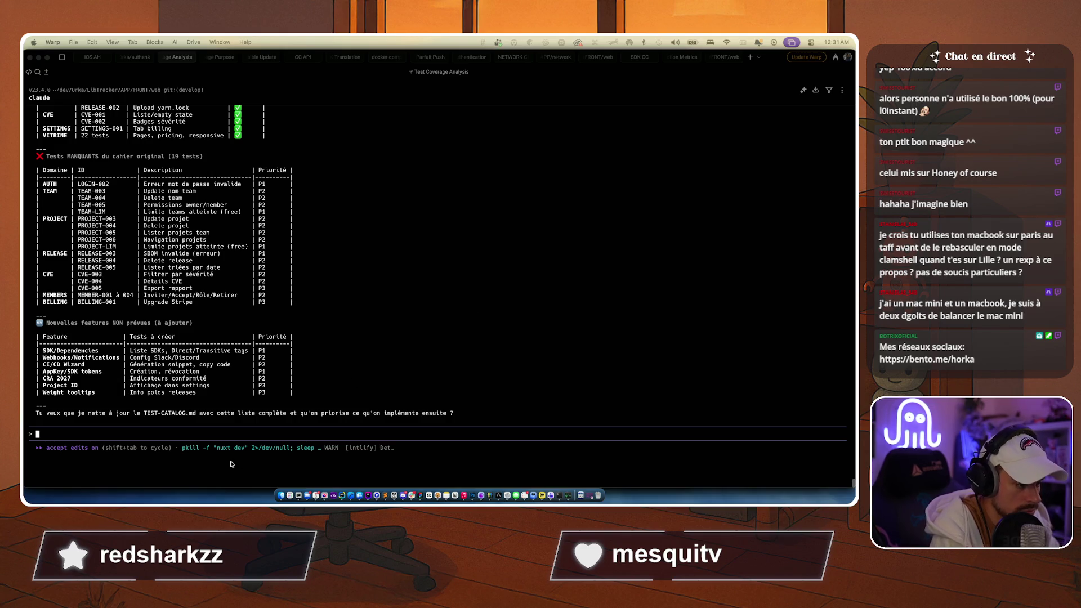
Step: Send Claude a plan-mode reply to proceed test by test, adding IDs as needed, then open Image Purpose
{"action": "type", "text": "Yes il faut avancer tests "}
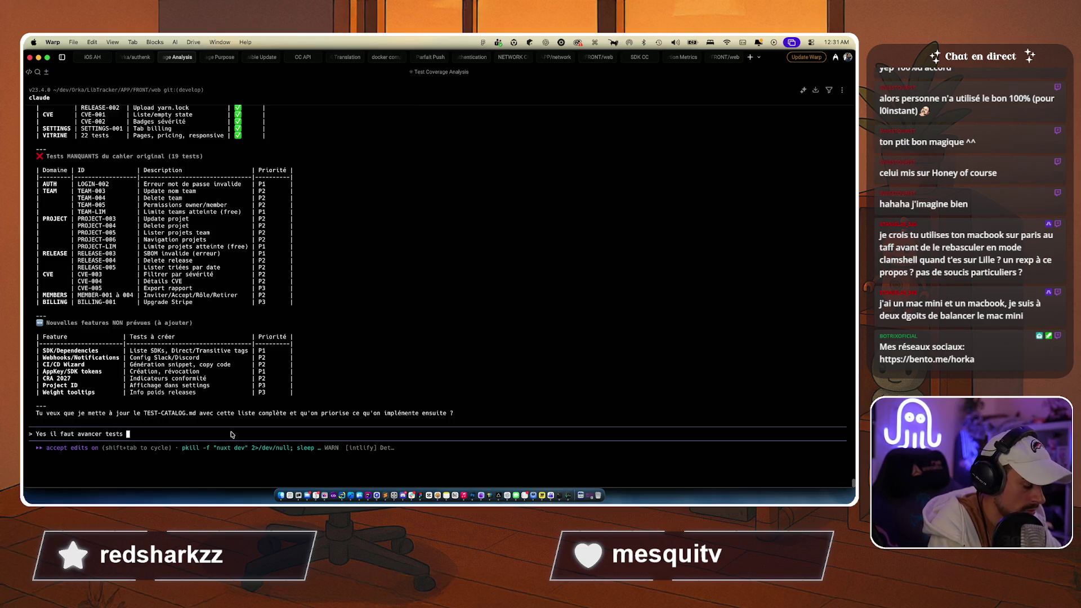
{"action": "key", "text": "BackSpace"}
{"action": "key", "text": "BackSpace"}
{"action": "type", "text": " par test et"}
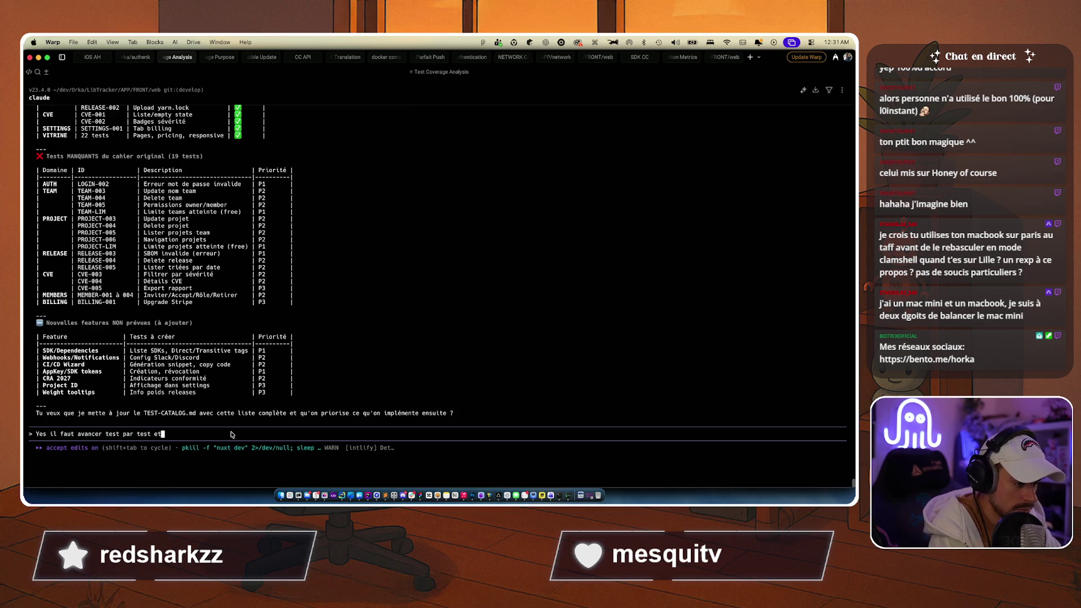
{"action": "type", "text": " bien raj"}
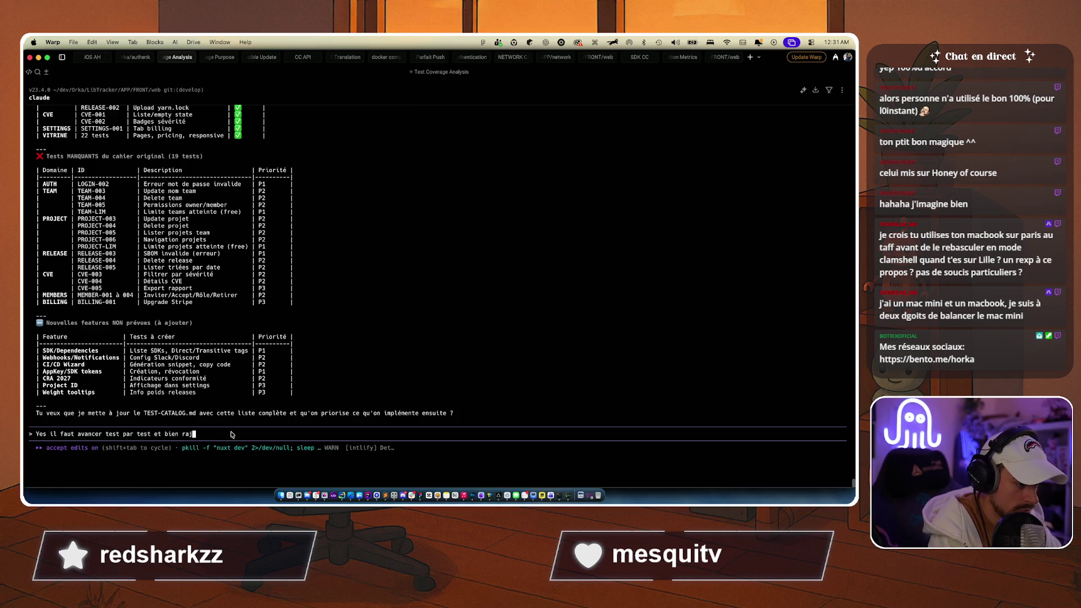
{"action": "type", "text": "outer les IDs en fonction des besoins surtout"}
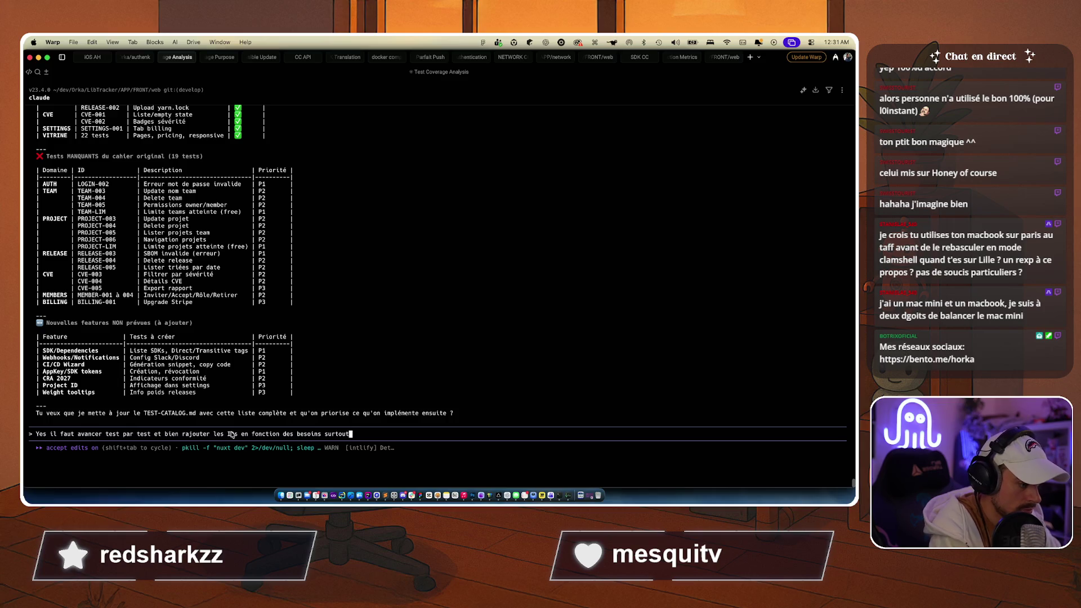
{"action": "key", "text": "shift+Tab"}
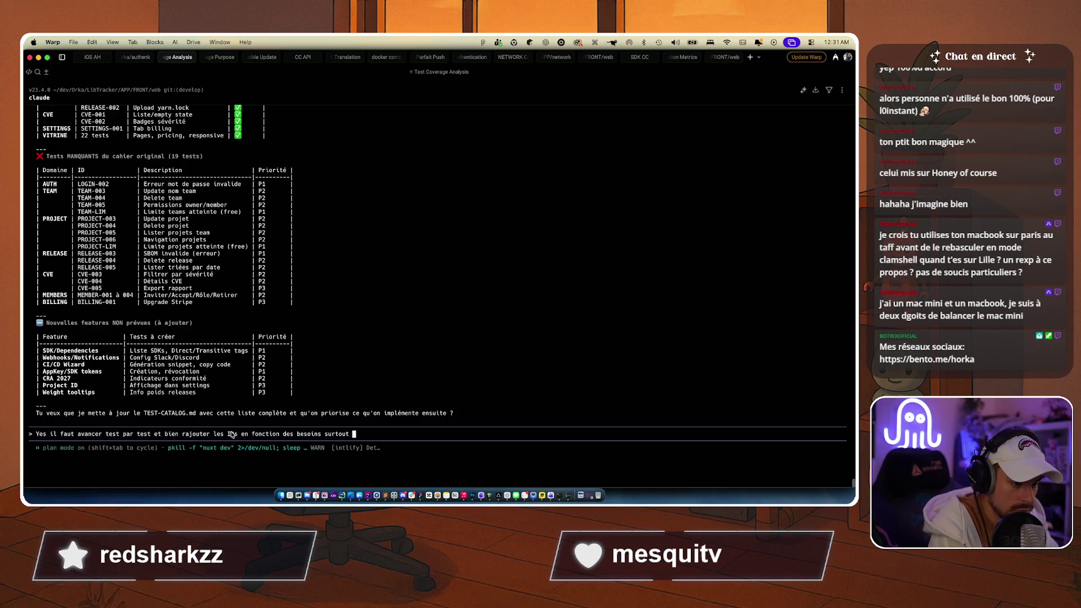
{"action": "key", "text": "Return"}
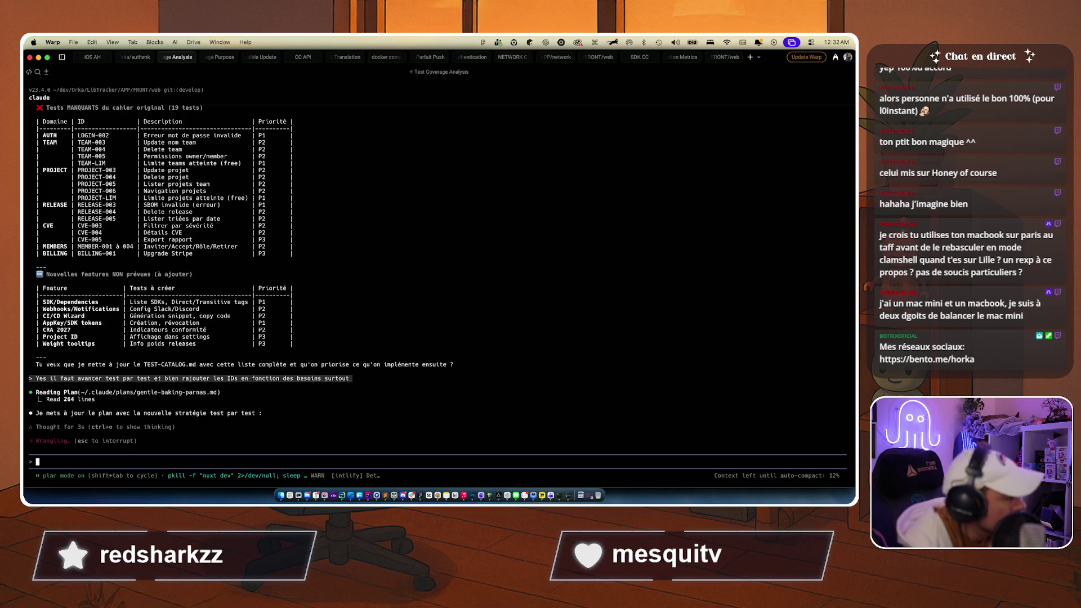
{"action": "key", "text": "super+shift+bracketright"}
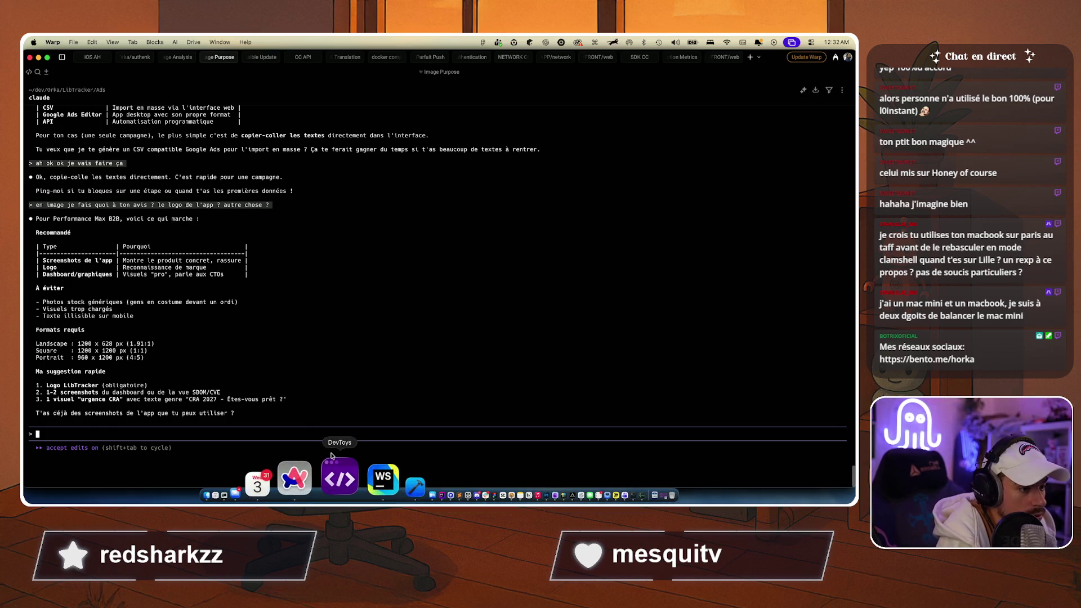
Step: Delete all 21 dashboard screenshots from Frame 37, leaving the frame empty
{"action": "key", "text": "super+Tab"}
{"action": "key", "text": "super+Tab"}
{"action": "key", "text": "super+Tab"}
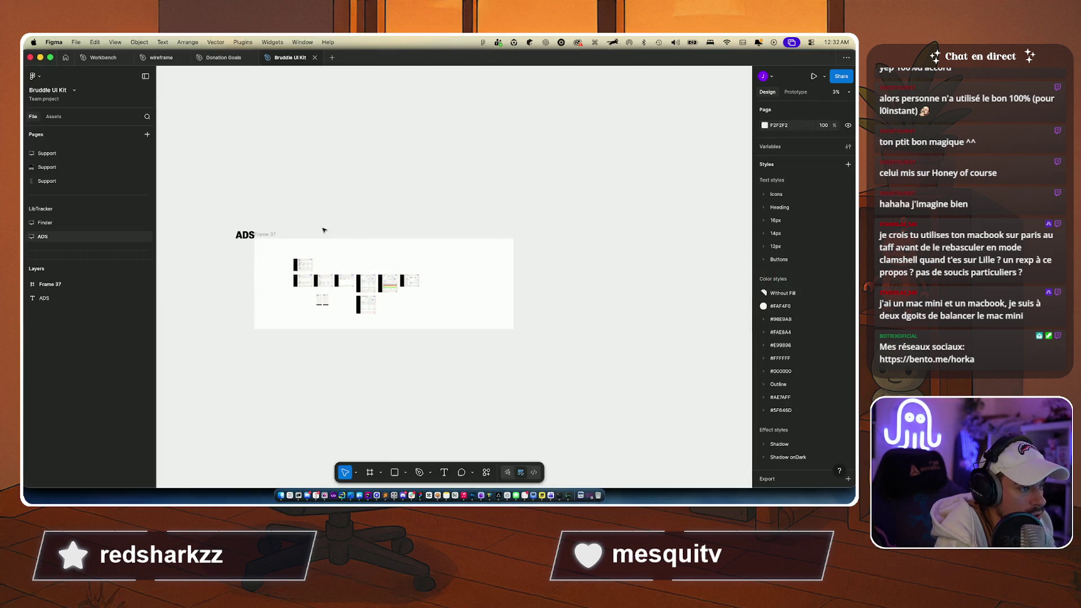
{"action": "scroll", "coordinate": [324, 230], "scroll_direction": "up", "scroll_amount": 5}
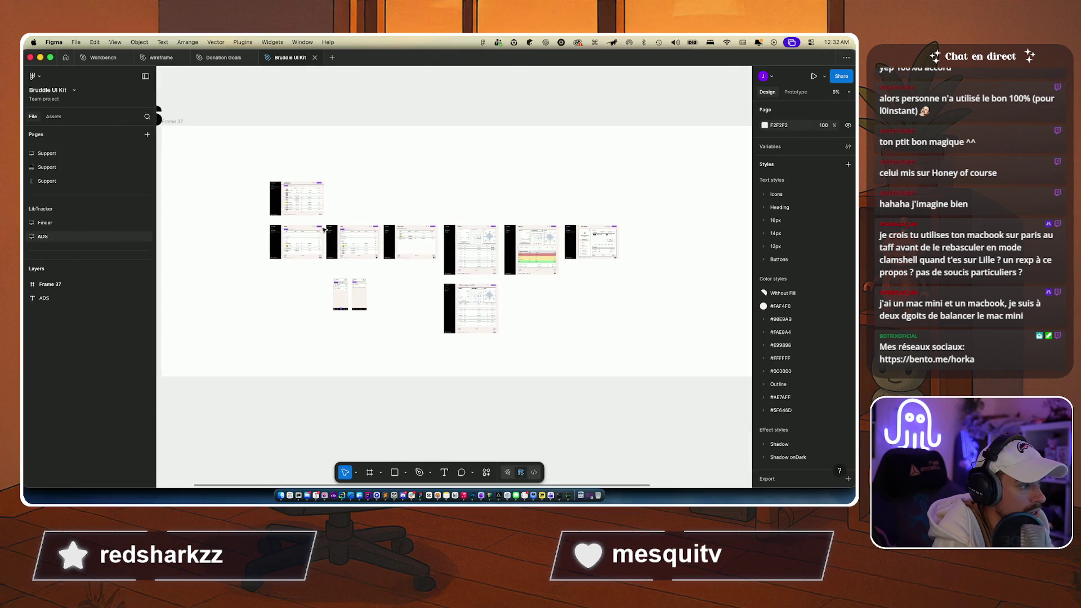
{"action": "left_click_drag", "start_coordinate": [248, 177], "coordinate": [657, 327]}
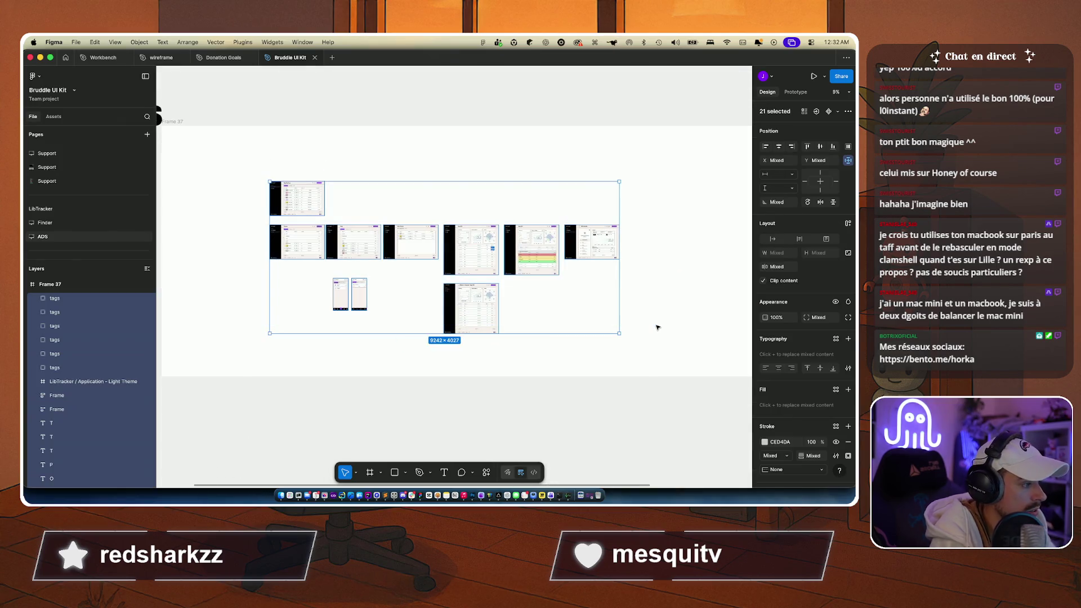
{"action": "key", "text": "Delete"}
{"action": "scroll", "coordinate": [391, 289], "scroll_direction": "down", "scroll_amount": 4}
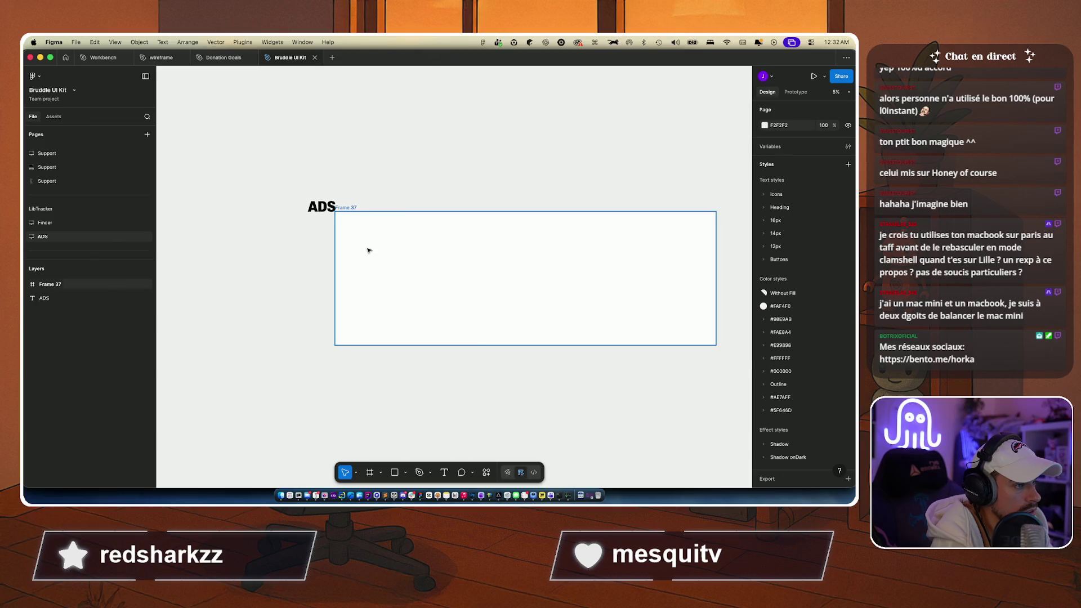
{"action": "key", "text": "super+Tab"}
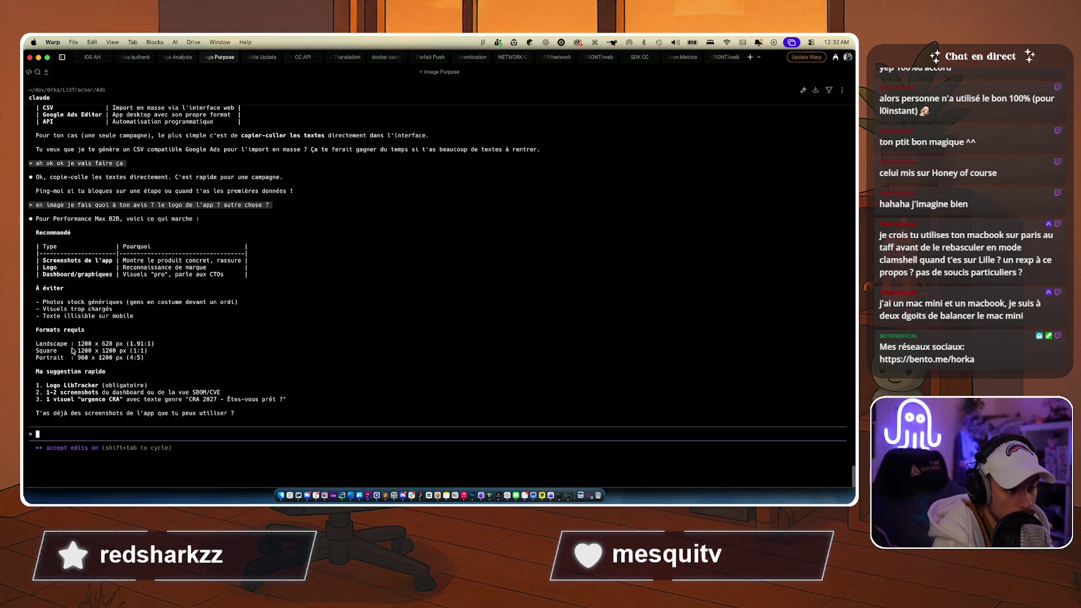
{"action": "key", "text": "super+Tab"}
Step: Resize Frame 37 to 1200 × 628
{"action": "left_click", "coordinate": [415, 260]}
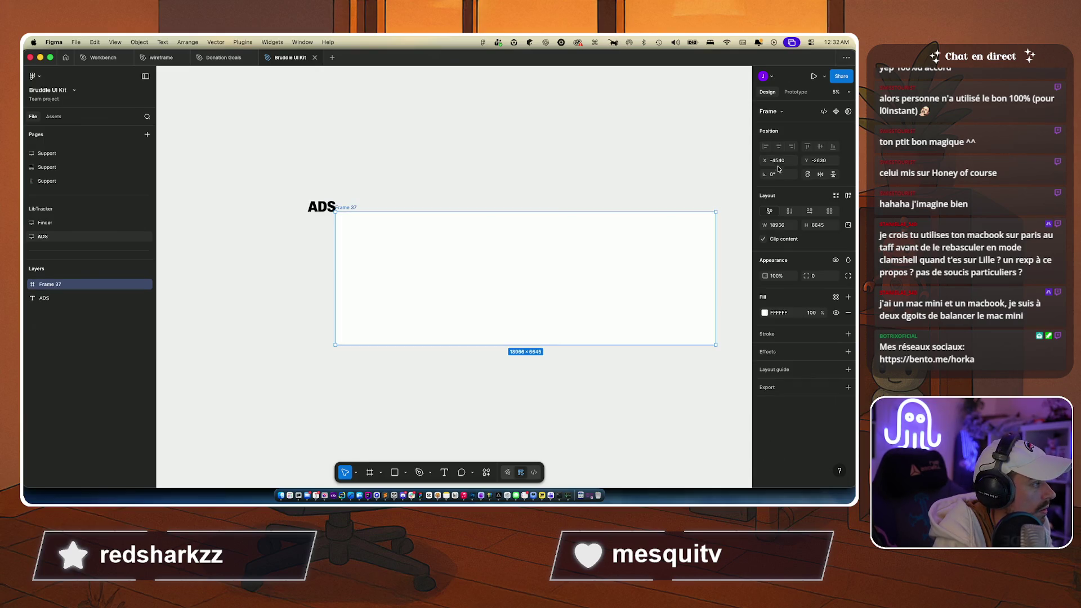
{"action": "left_click", "coordinate": [777, 224]}
{"action": "type", "text": "1200"}
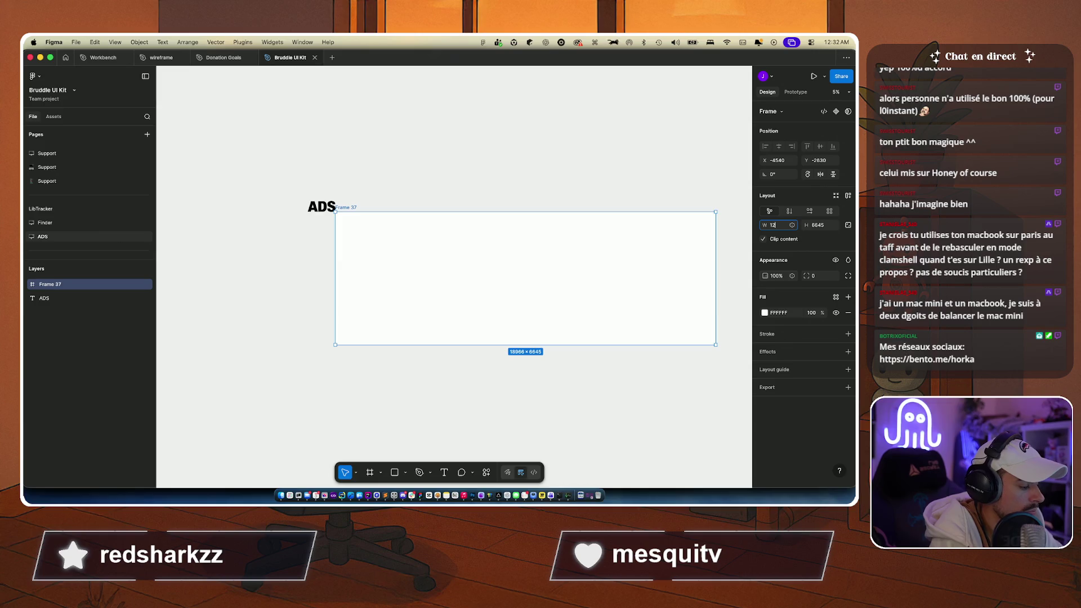
{"action": "key", "text": "Tab"}
{"action": "type", "text": "628"}
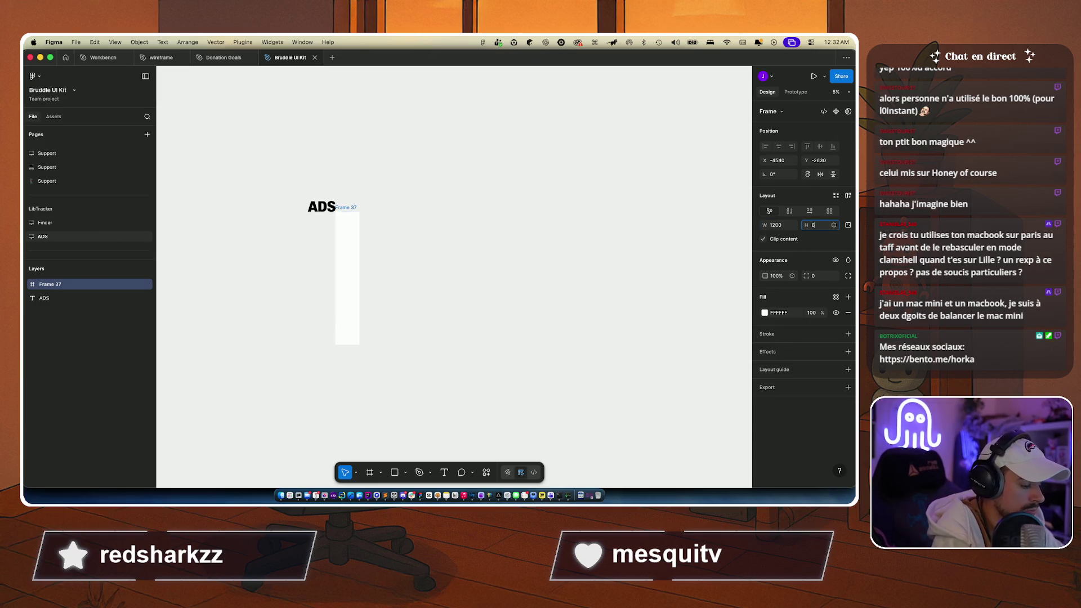
{"action": "key", "text": "Return"}
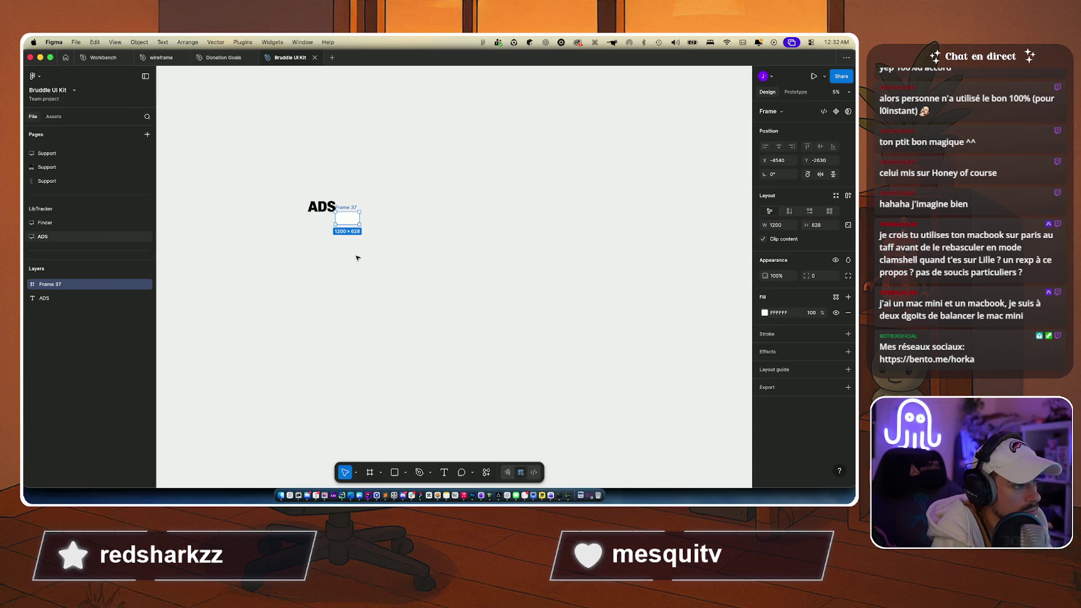
Step: Nudge Frame 37 slightly right and down, then paste a screenshot into it and undo
{"action": "key", "text": "shift+2"}
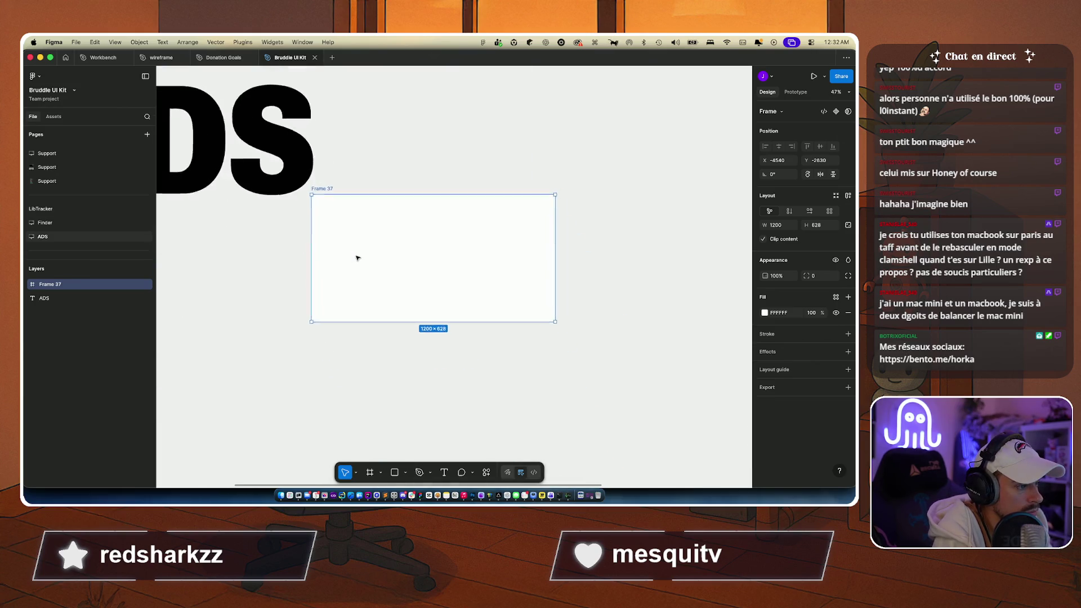
{"action": "scroll", "coordinate": [372, 261], "scroll_direction": "down", "scroll_amount": 2}
{"action": "scroll", "coordinate": [371, 260], "scroll_direction": "right", "scroll_amount": 2}
{"action": "mouse_move", "coordinate": [401, 237]}
{"action": "left_mouse_down"}
{"action": "mouse_move", "coordinate": [412, 262]}
{"action": "mouse_move", "coordinate": [430, 257]}
{"action": "left_mouse_up"}
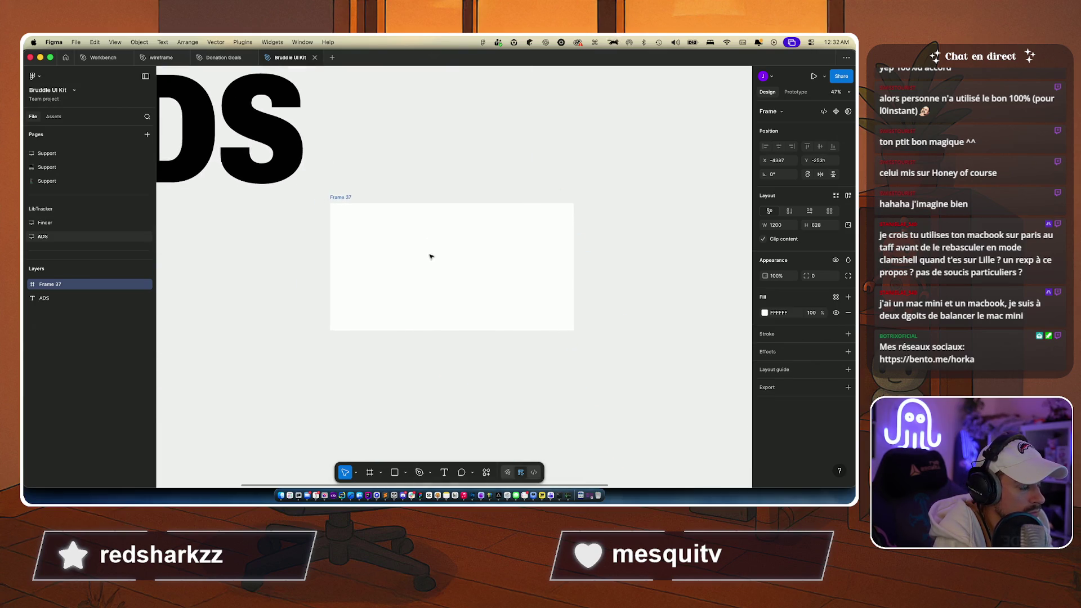
{"action": "left_click", "coordinate": [394, 340]}
{"action": "left_click", "coordinate": [388, 319]}
{"action": "key", "text": "super+v"}
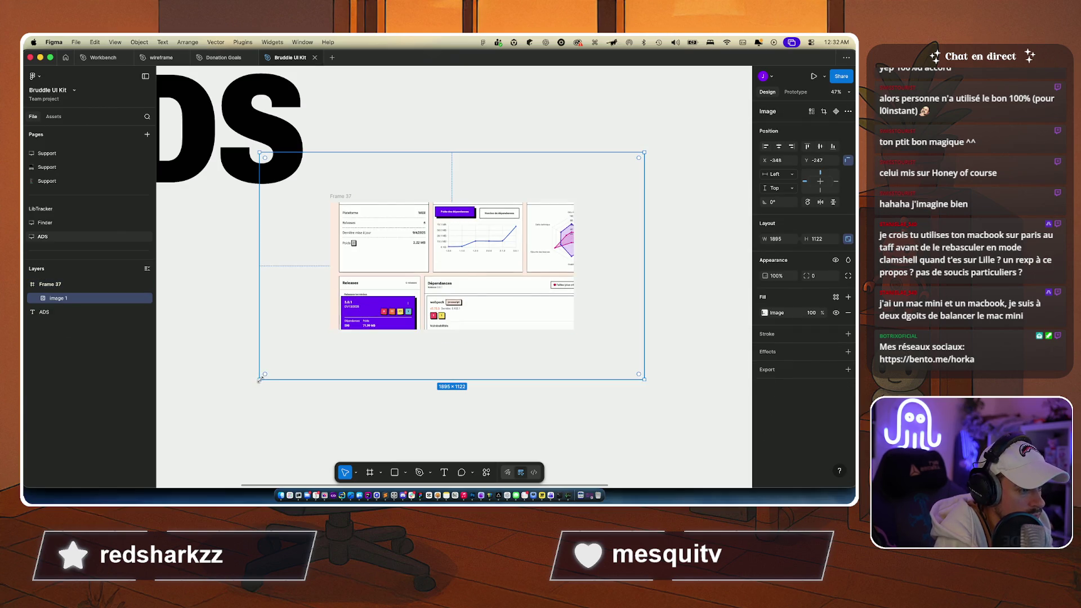
{"action": "key", "text": "super+z"}
Step: Draw a new Frame 38 above the ADS heading
{"action": "scroll", "coordinate": [321, 357], "scroll_direction": "down", "scroll_amount": 5}
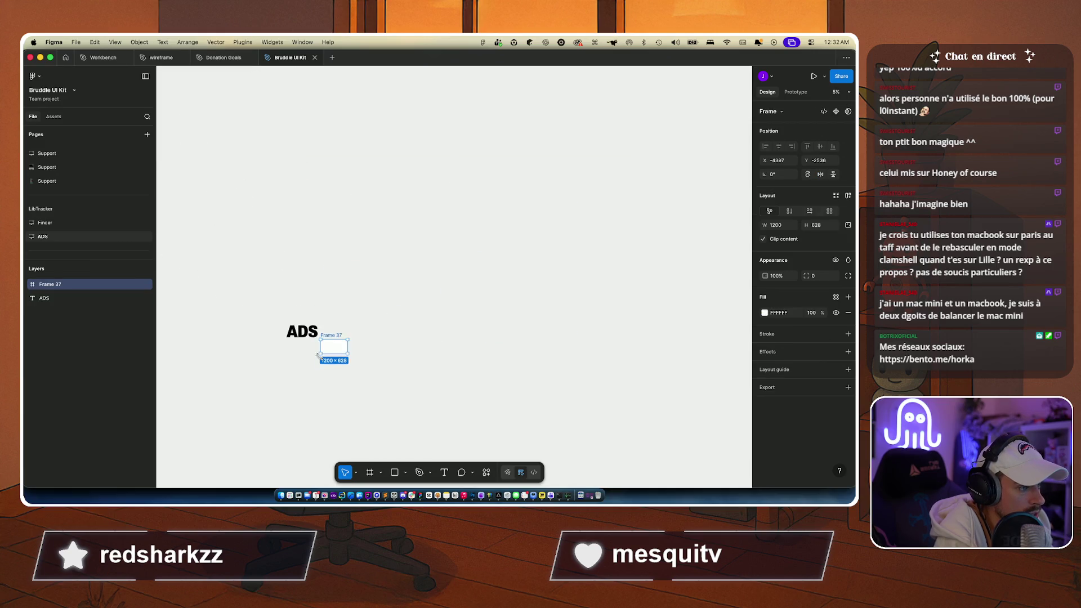
{"action": "left_click", "coordinate": [338, 184]}
{"action": "scroll", "coordinate": [338, 185], "scroll_direction": "up", "scroll_amount": 2}
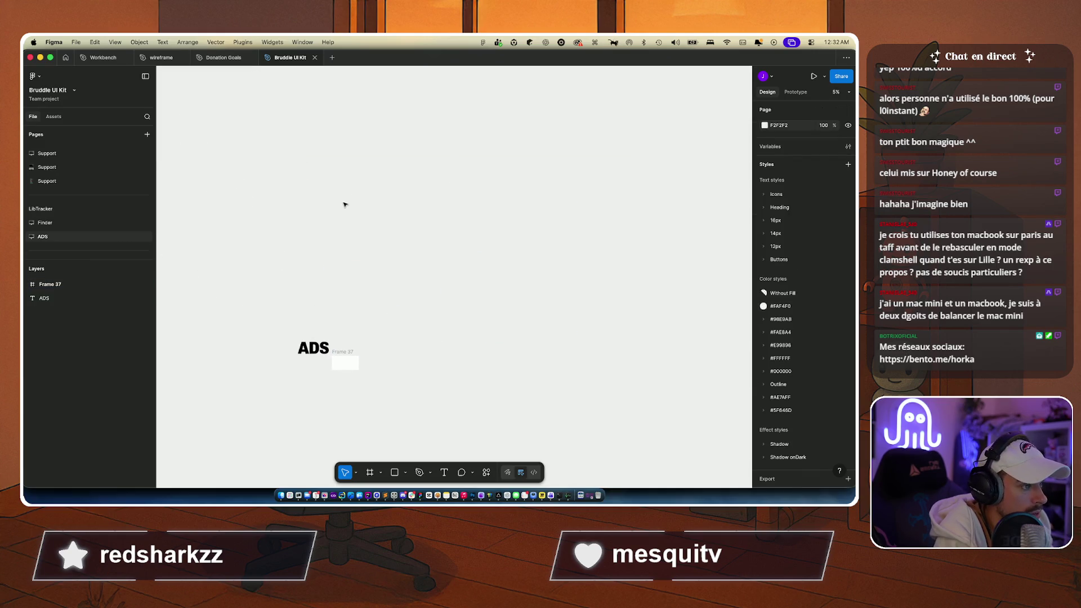
{"action": "key", "text": "f"}
{"action": "mouse_move", "coordinate": [326, 181]}
{"action": "left_mouse_down"}
{"action": "mouse_move", "coordinate": [577, 246]}
{"action": "mouse_move", "coordinate": [598, 278]}
{"action": "mouse_move", "coordinate": [551, 248]}
{"action": "mouse_move", "coordinate": [453, 248]}
{"action": "mouse_move", "coordinate": [462, 246]}
{"action": "left_mouse_up"}
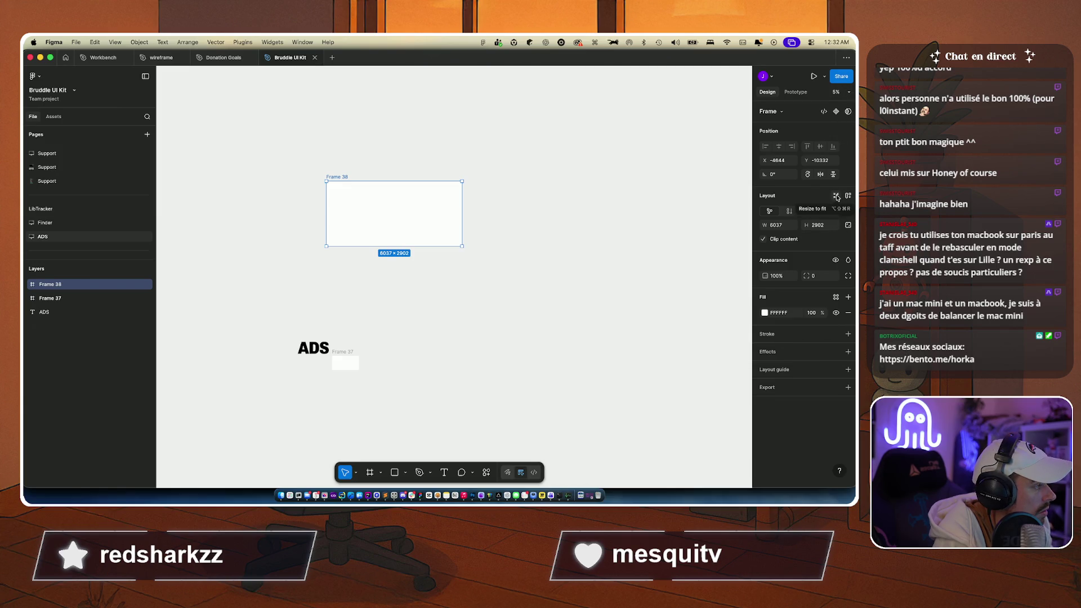
Step: Give Frame 38 auto layout and paste the dashboard screenshot into it as Image 1 (1895 × 1122)
{"action": "left_click", "coordinate": [847, 197]}
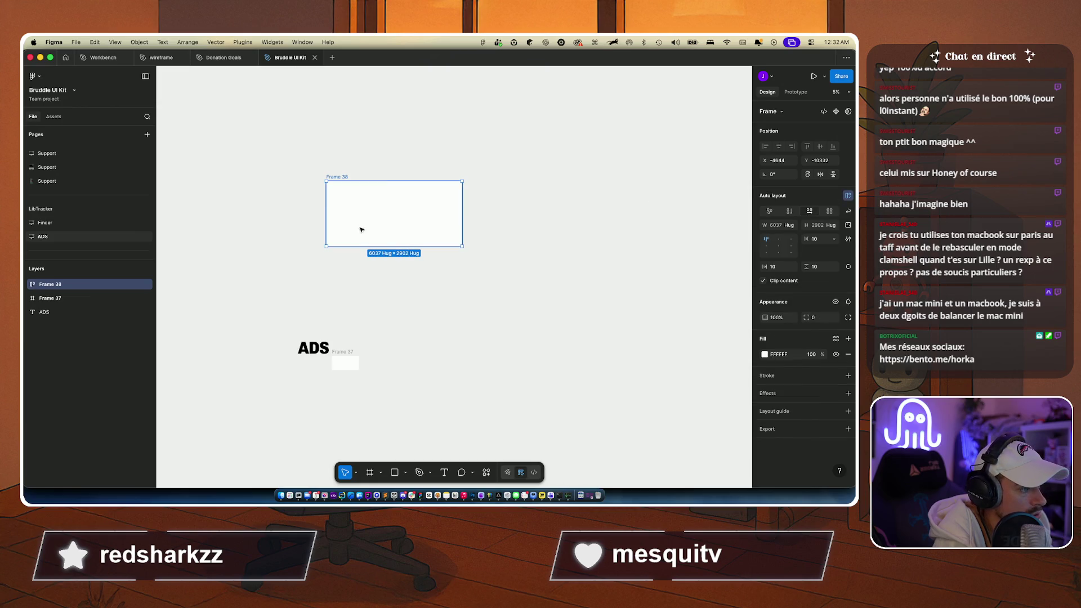
{"action": "key", "text": "super+v"}
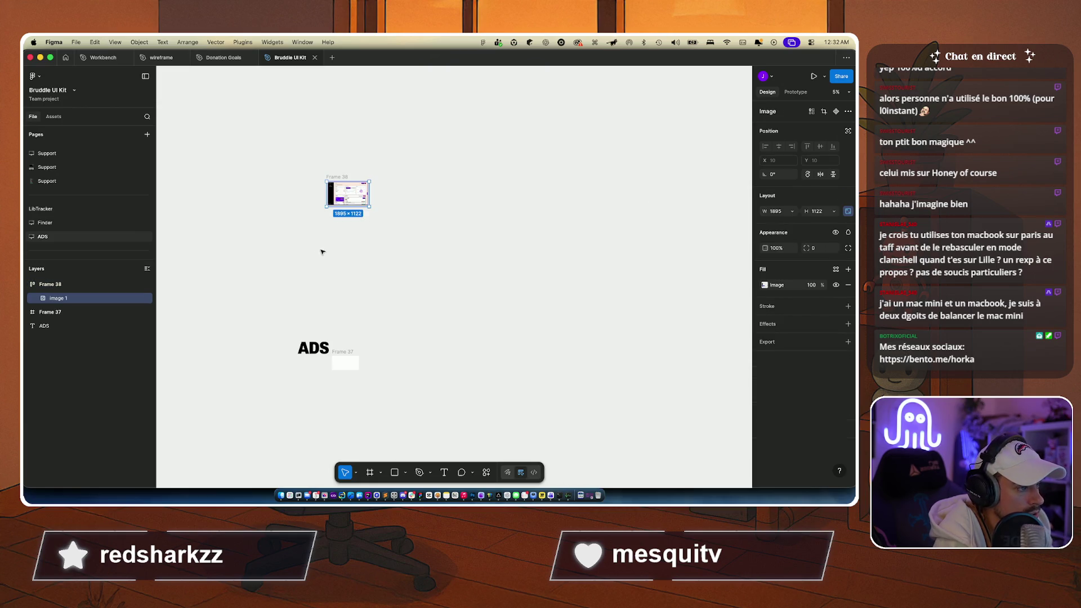
{"action": "key", "text": "super+Tab"}
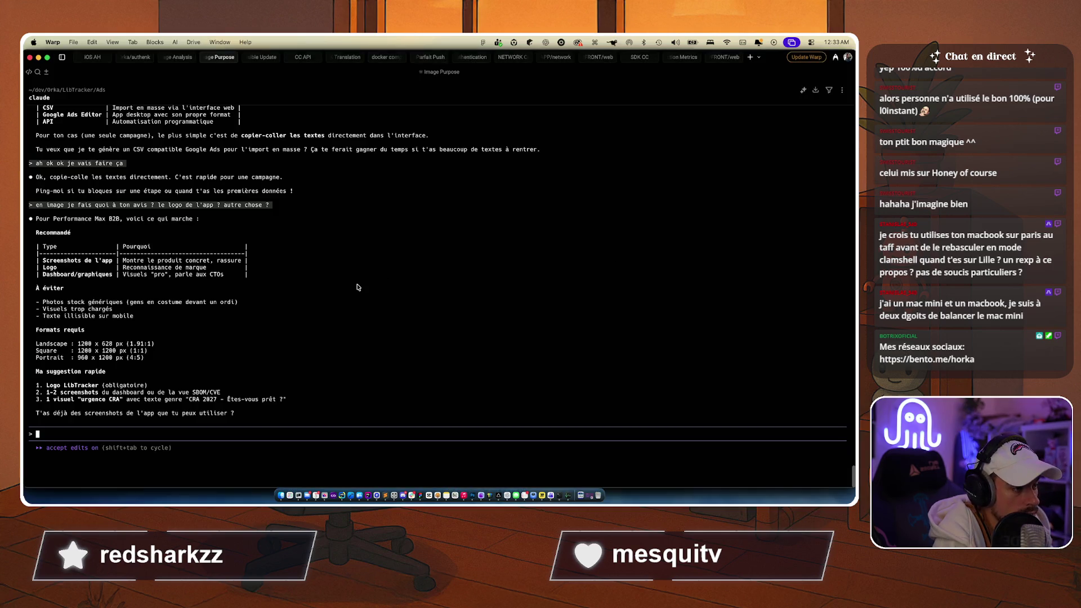
{"action": "key", "text": "super+Tab"}
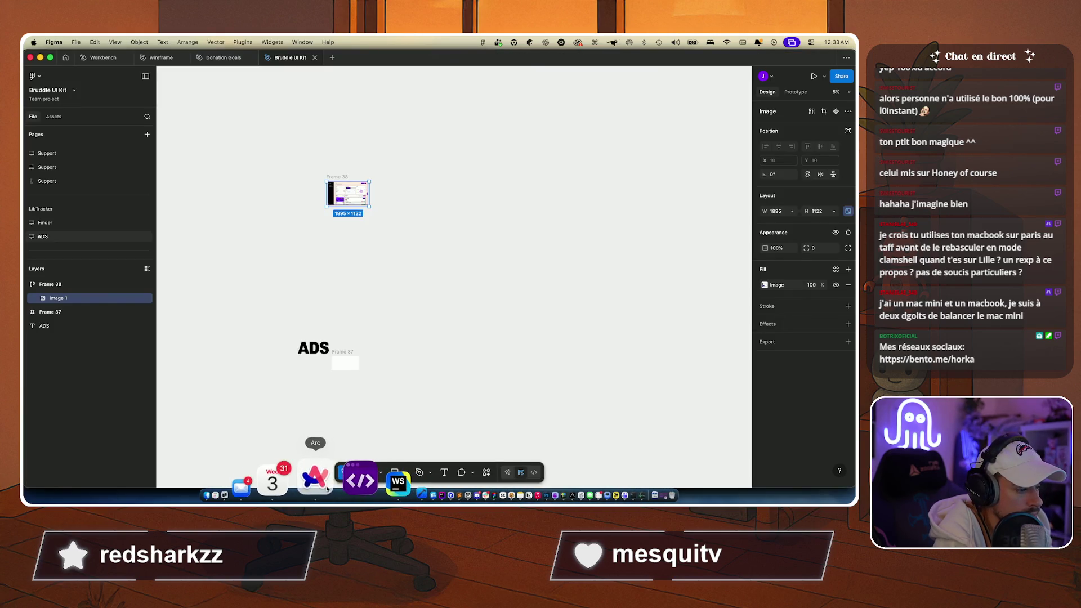
Step: Review the Loyalty API Backend dashboard in Arc and open the Extensions menu
{"action": "left_click", "coordinate": [303, 479]}
{"action": "scroll", "coordinate": [342, 217], "scroll_direction": "down", "scroll_amount": 5}
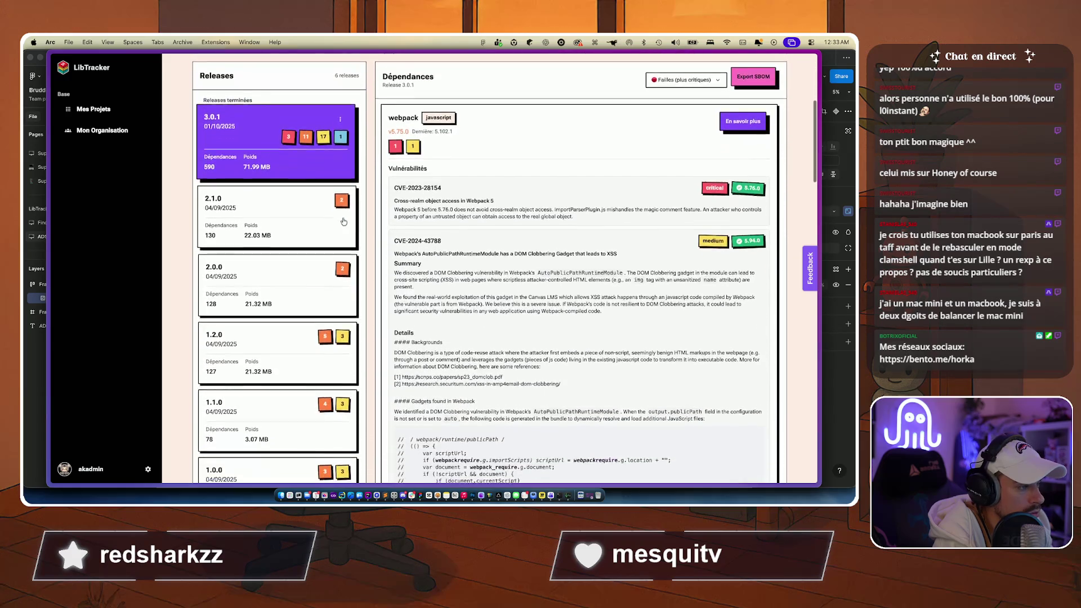
{"action": "scroll", "coordinate": [344, 221], "scroll_direction": "up", "scroll_amount": 5}
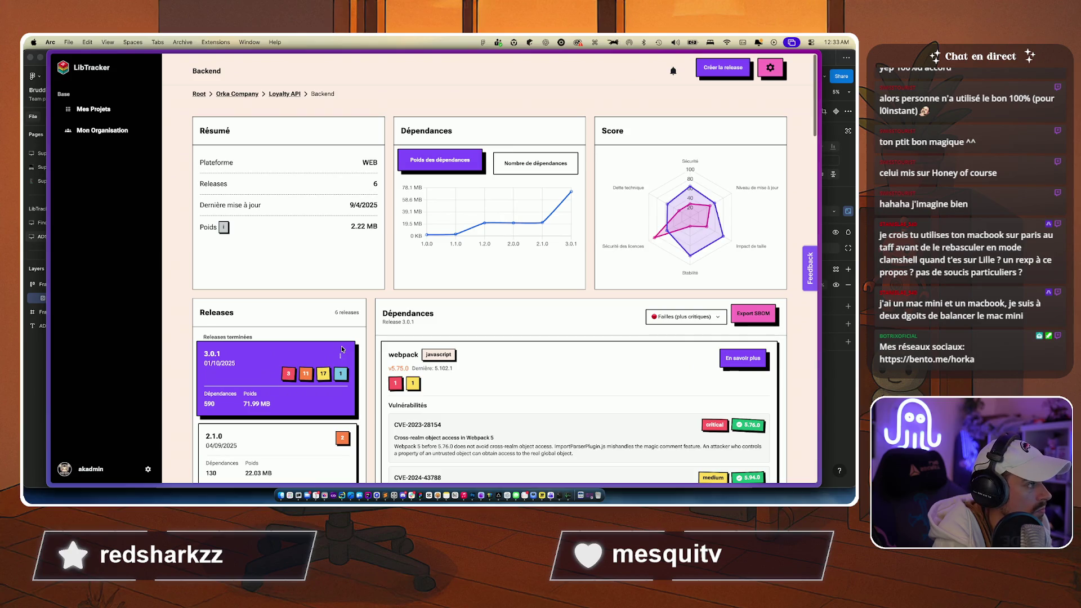
{"action": "scroll", "coordinate": [341, 349], "scroll_direction": "up", "scroll_amount": 1}
{"action": "scroll", "coordinate": [360, 366], "scroll_direction": "down", "scroll_amount": 1}
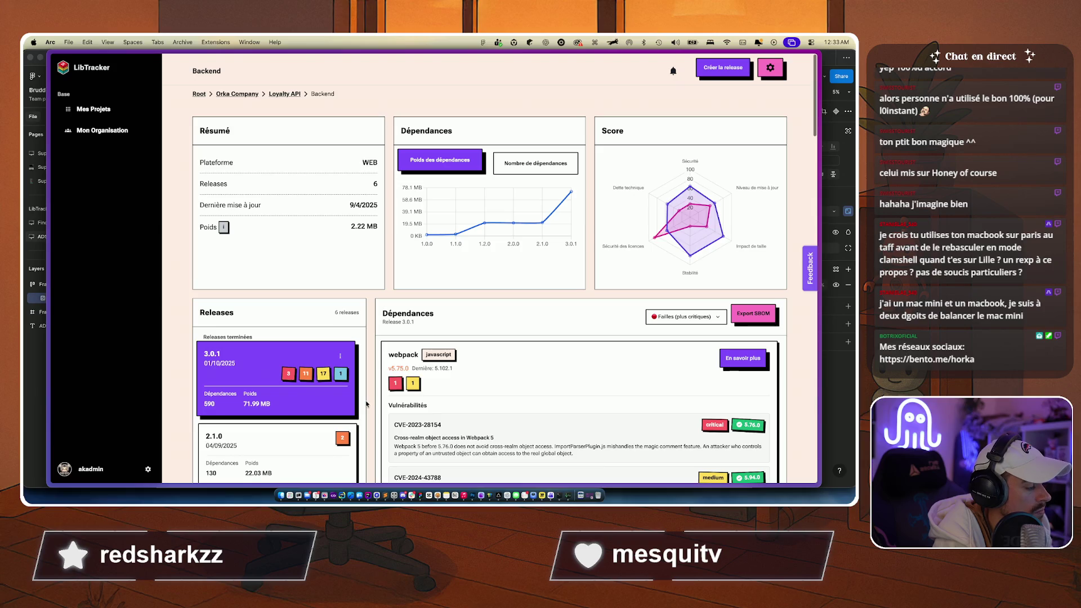
{"action": "scroll", "coordinate": [366, 404], "scroll_direction": "down", "scroll_amount": 5}
{"action": "scroll", "coordinate": [366, 404], "scroll_direction": "down", "scroll_amount": 5}
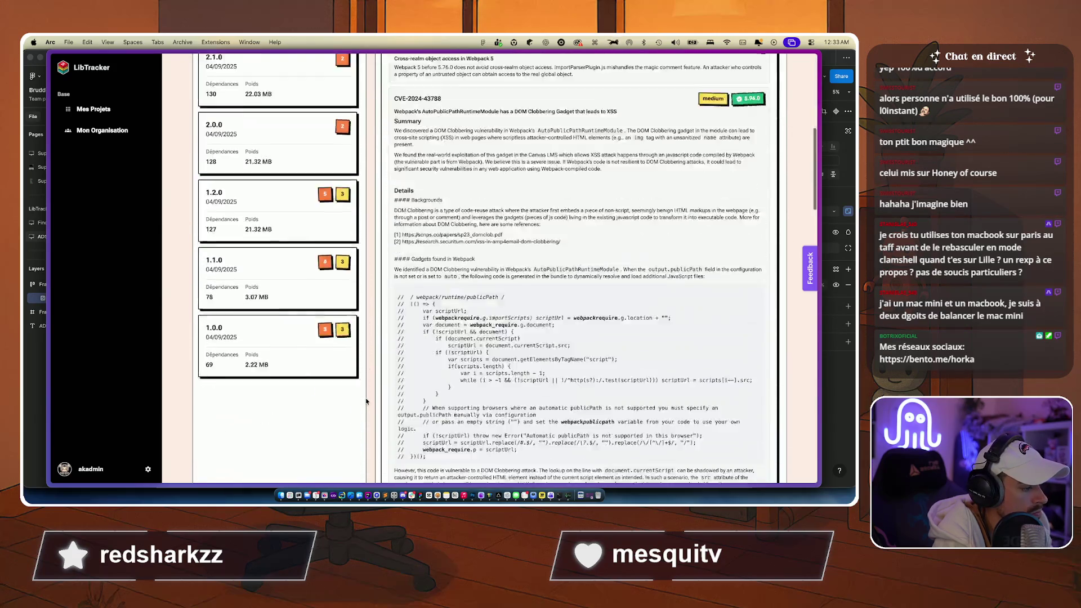
{"action": "scroll", "coordinate": [366, 394], "scroll_direction": "up", "scroll_amount": 10}
{"action": "left_click", "coordinate": [216, 41]}
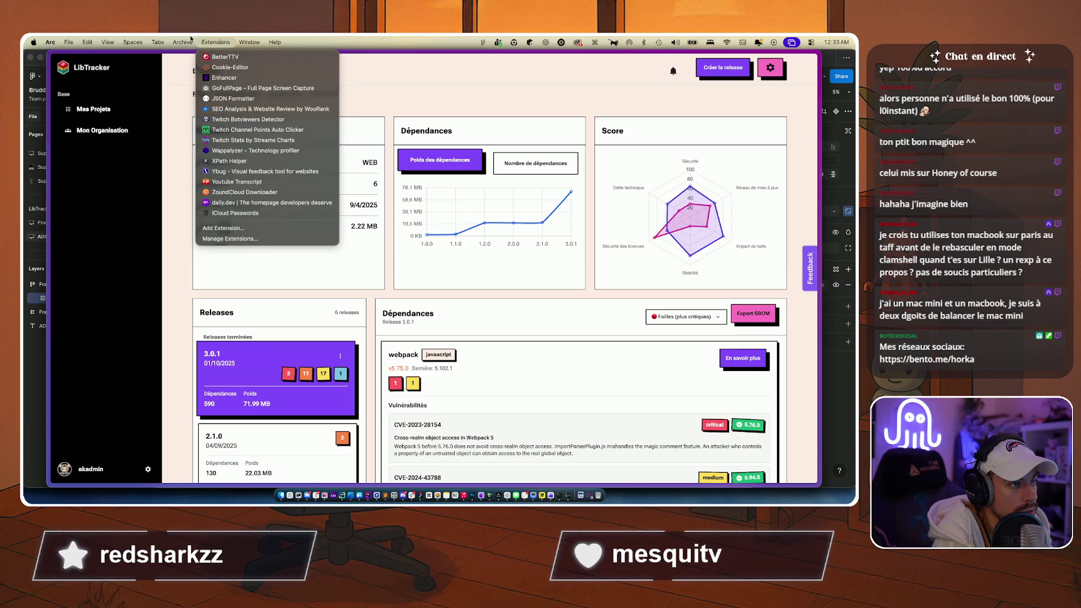
Step: Capture the full Loyalty API Backend page with GoFullPage, review it, and return to Figma
{"action": "left_click", "coordinate": [227, 93]}
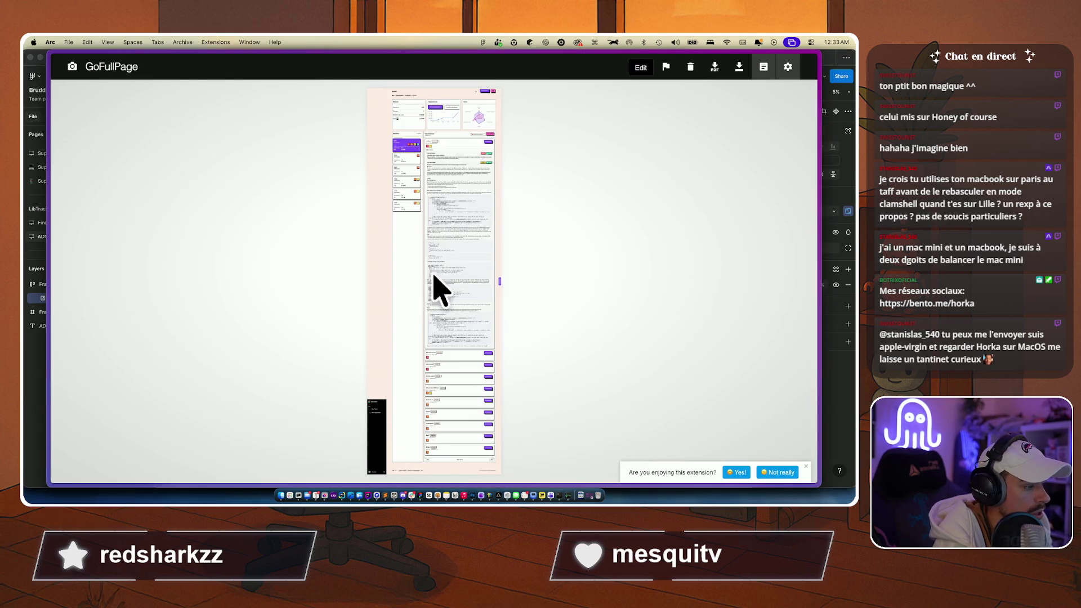
{"action": "left_click", "coordinate": [434, 276]}
{"action": "scroll", "coordinate": [429, 274], "scroll_direction": "down", "scroll_amount": 15}
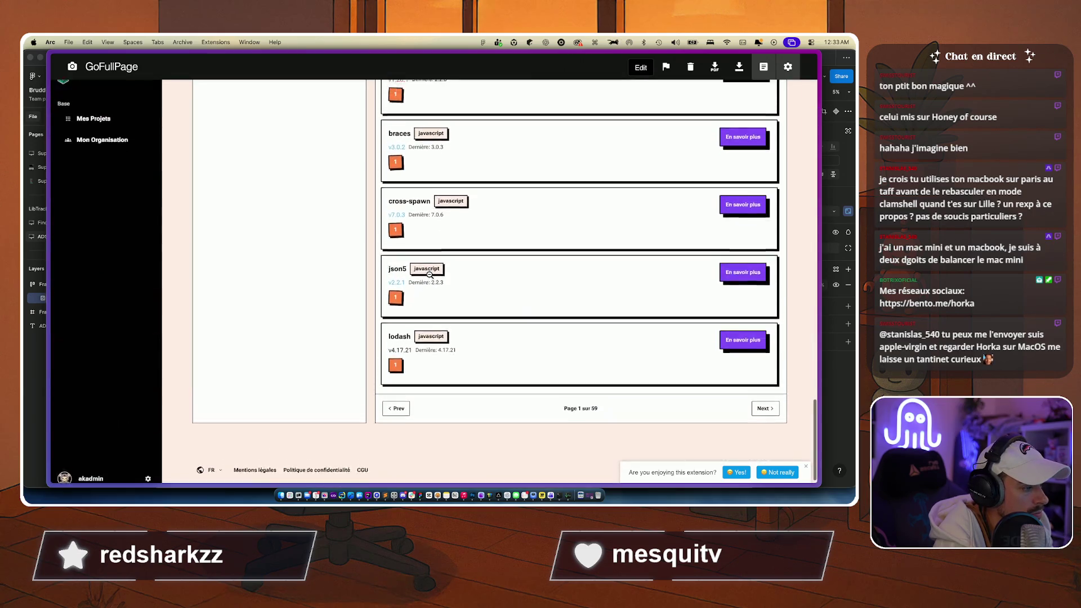
{"action": "scroll", "coordinate": [429, 274], "scroll_direction": "up", "scroll_amount": 15}
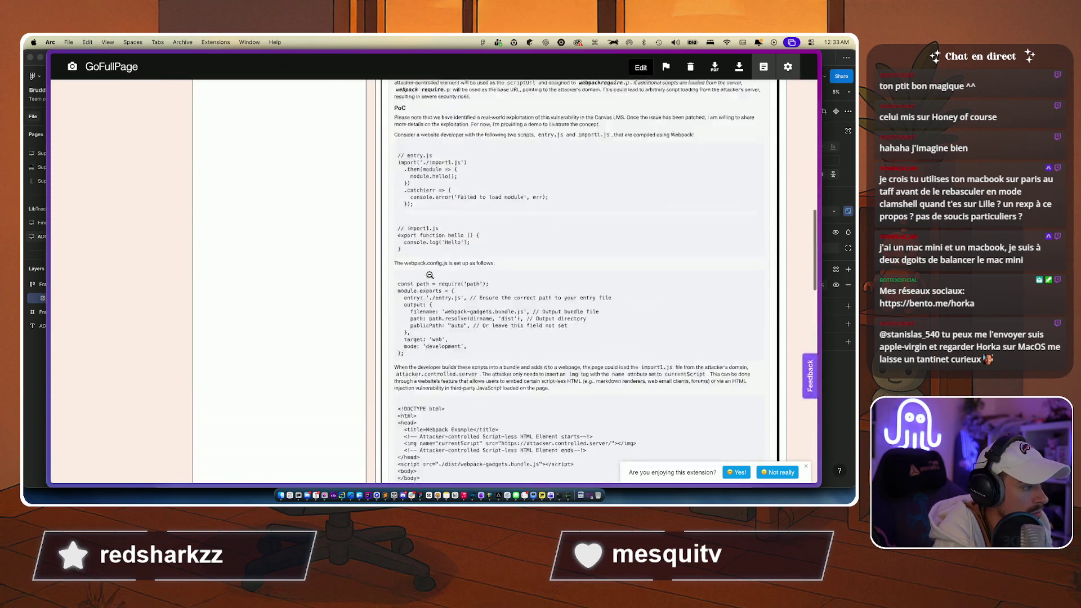
{"action": "scroll", "coordinate": [429, 275], "scroll_direction": "up", "scroll_amount": 15}
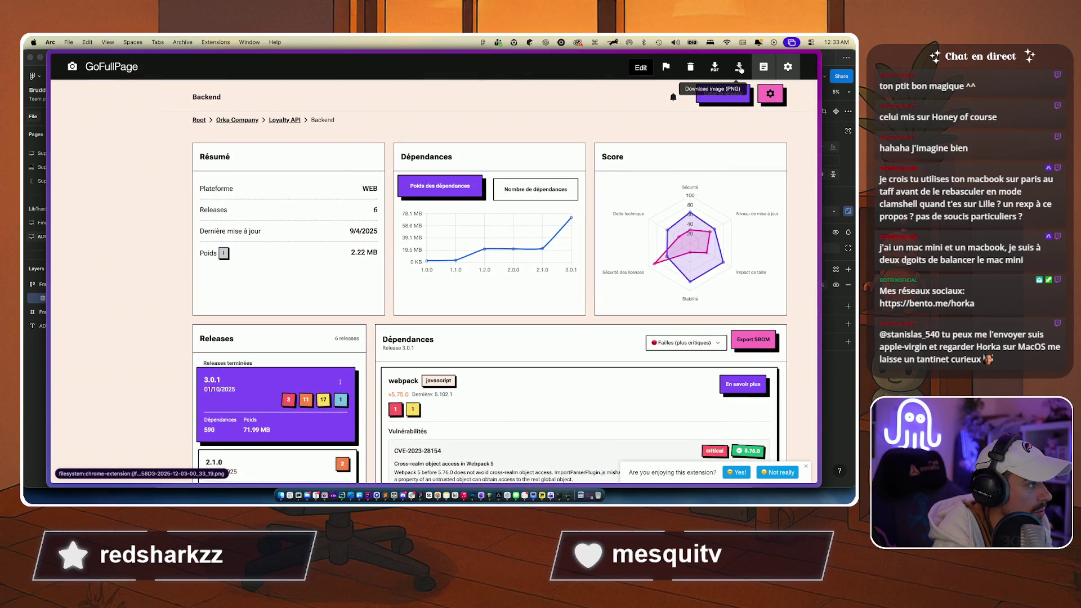
{"action": "mouse_move", "coordinate": [181, 171]}
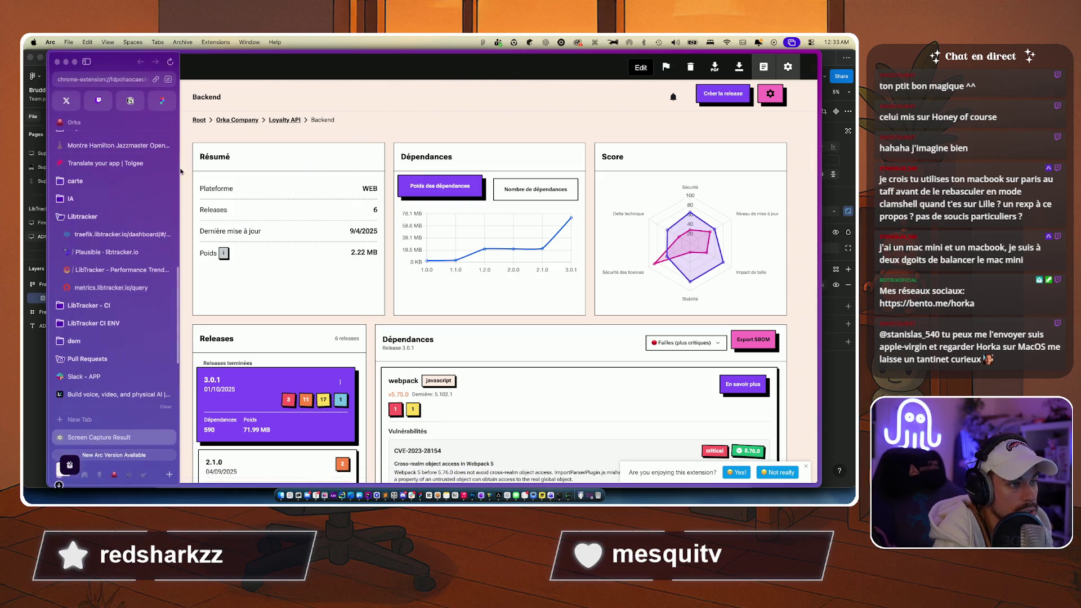
{"action": "key", "text": "super+w"}
{"action": "key", "text": "super+Tab"}
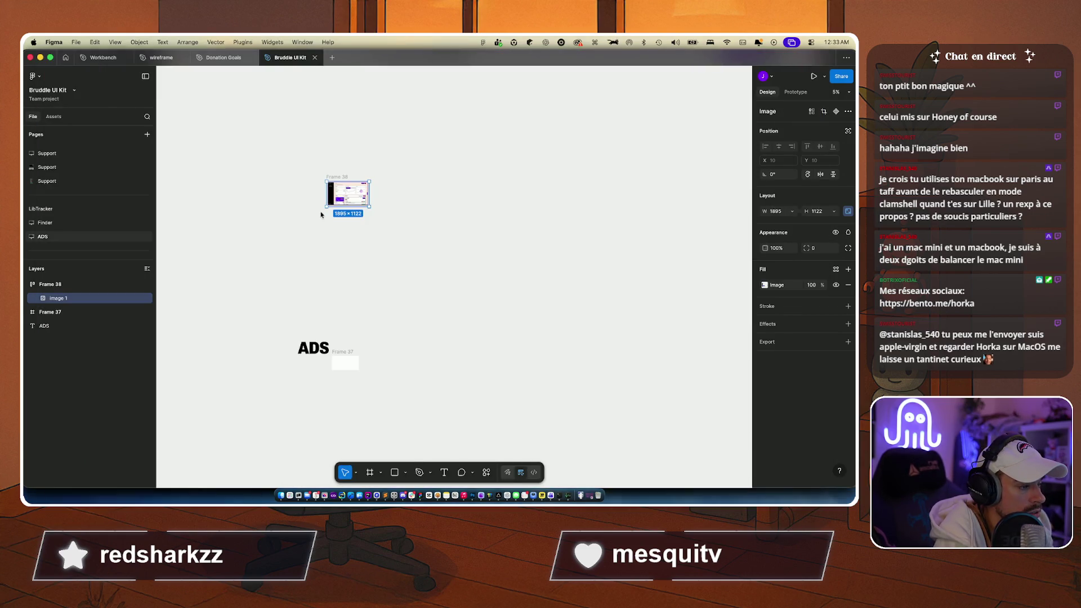
{"action": "scroll", "coordinate": [352, 206], "scroll_direction": "up", "scroll_amount": 5}
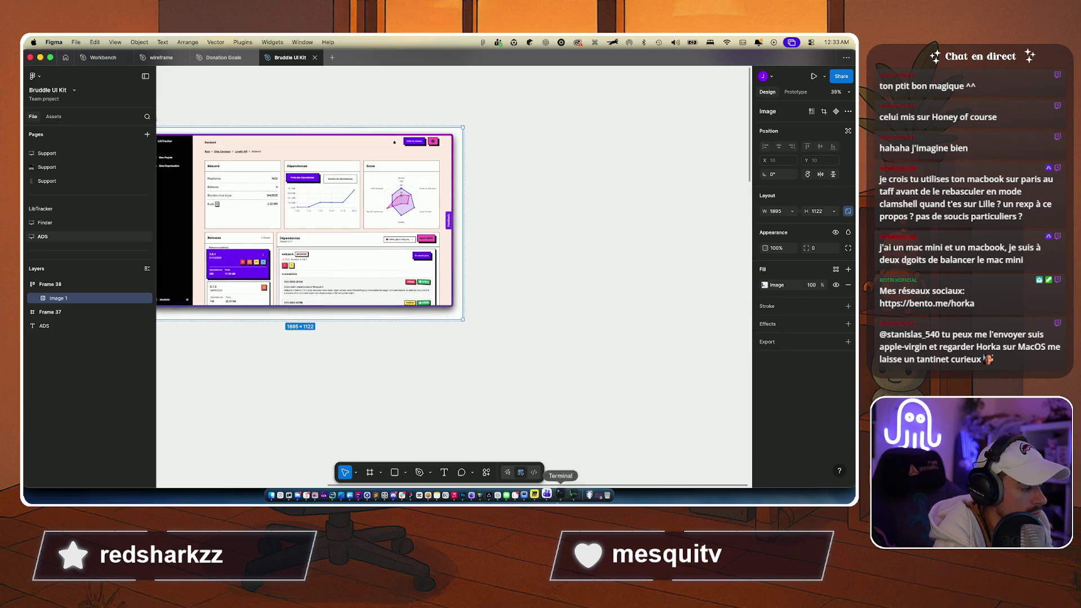
{"action": "left_click", "coordinate": [581, 499]}
{"action": "mouse_move", "coordinate": [358, 133]}
{"action": "left_mouse_down"}
{"action": "mouse_move", "coordinate": [289, 169]}
{"action": "mouse_move", "coordinate": [453, 214]}
{"action": "mouse_move", "coordinate": [104, 241]}
{"action": "mouse_move", "coordinate": [58, 306]}
{"action": "mouse_move", "coordinate": [56, 292]}
{"action": "left_mouse_up"}
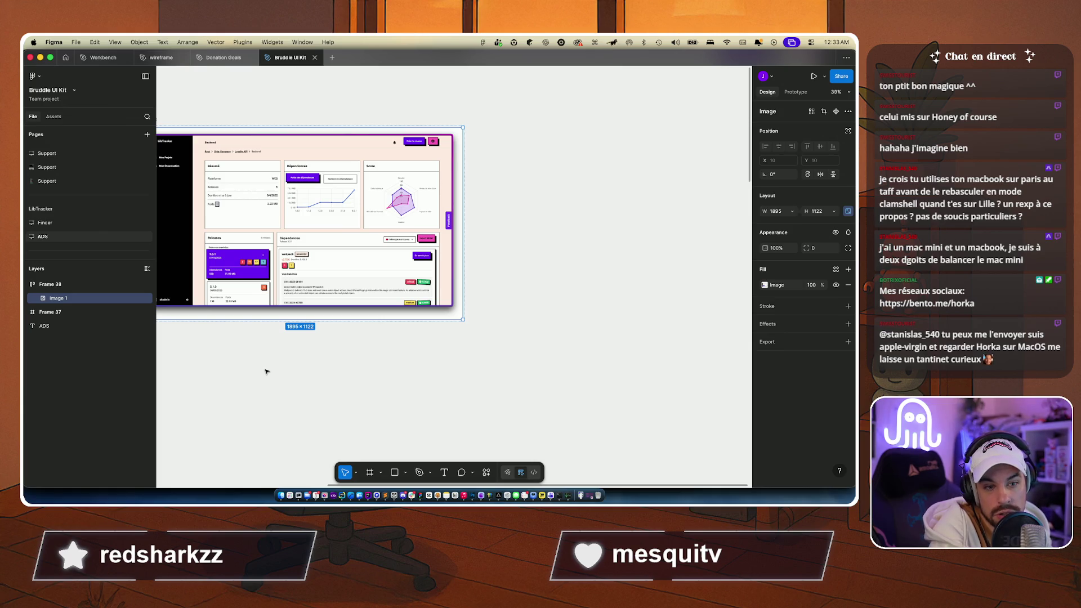
{"action": "left_click", "coordinate": [446, 398]}
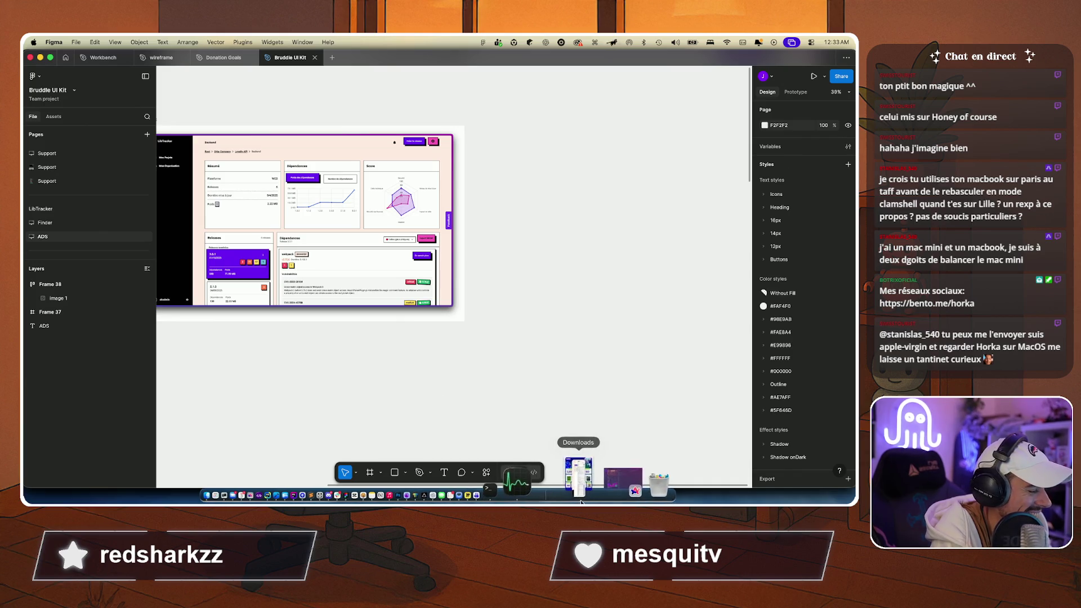
{"action": "left_click", "coordinate": [571, 464]}
{"action": "left_click", "coordinate": [442, 249]}
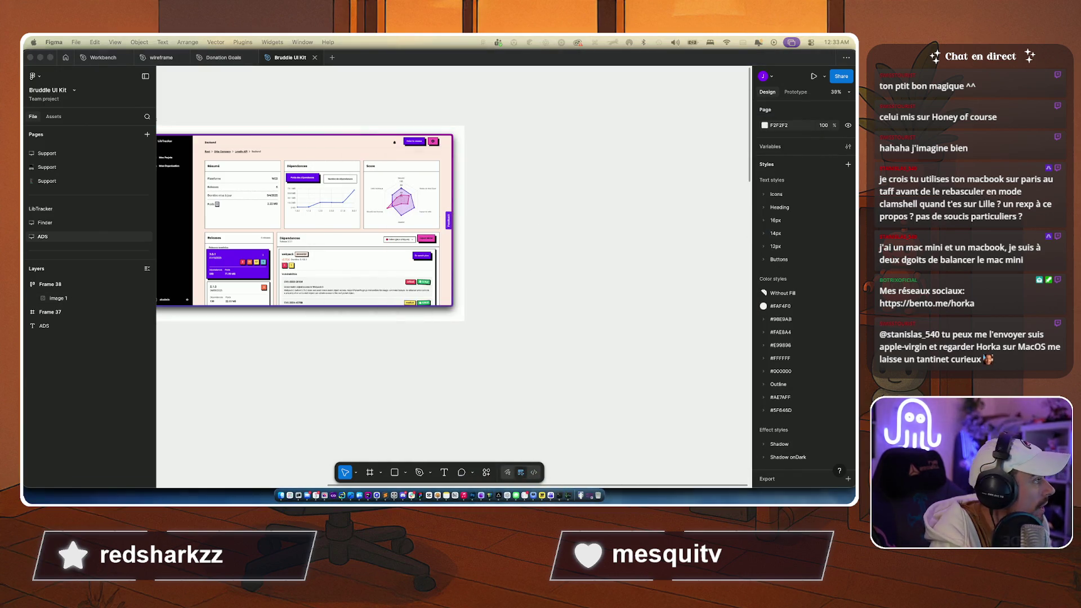
{"action": "left_click", "coordinate": [396, 364]}
{"action": "scroll", "coordinate": [394, 225], "scroll_direction": "left", "scroll_amount": 10}
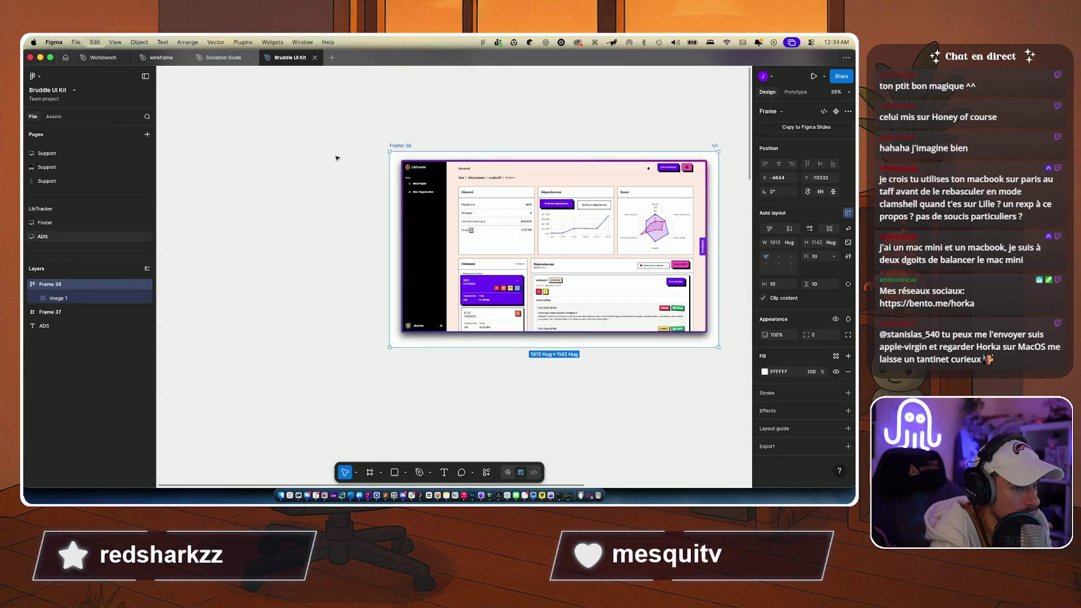
Step: Paste the full-page screenshot into Frame 38 as Image 2 (1420 × 4096)
{"action": "key", "text": "super+v"}
{"action": "scroll", "coordinate": [336, 158], "scroll_direction": "down", "scroll_amount": 5}
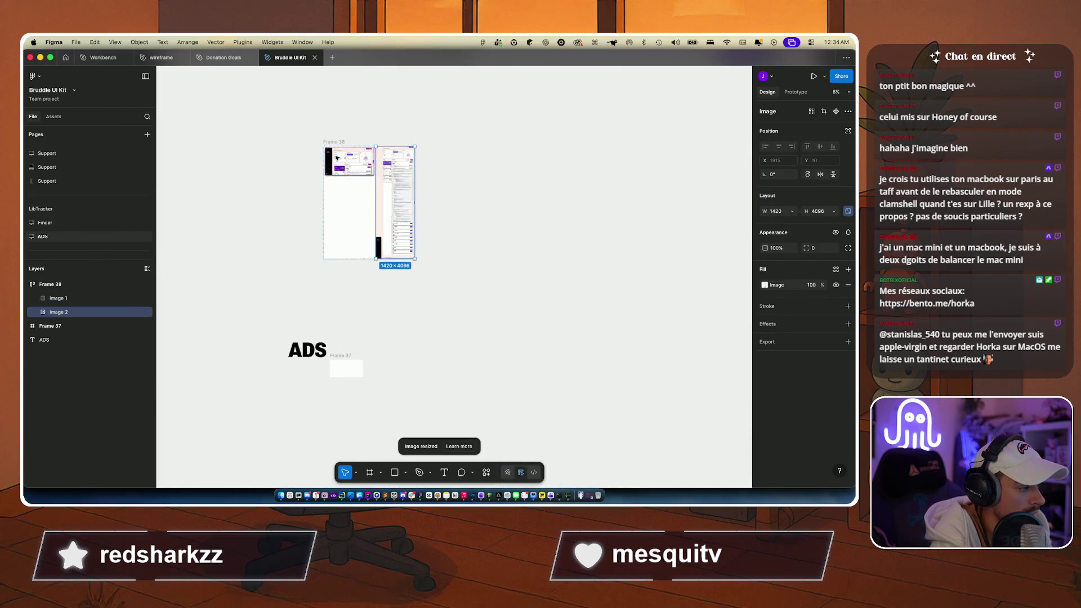
{"action": "scroll", "coordinate": [324, 209], "scroll_direction": "down", "scroll_amount": 5}
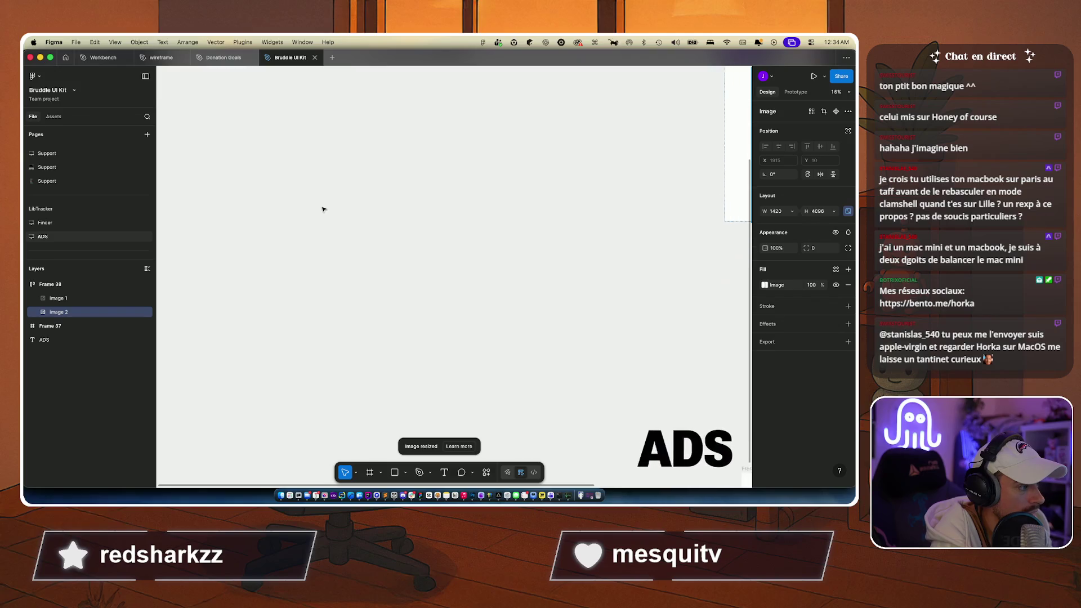
Step: Duplicate the ADS heading and place the copy at Frame 38's top-left corner
{"action": "left_click", "coordinate": [268, 336]}
{"action": "key", "text": "super+d"}
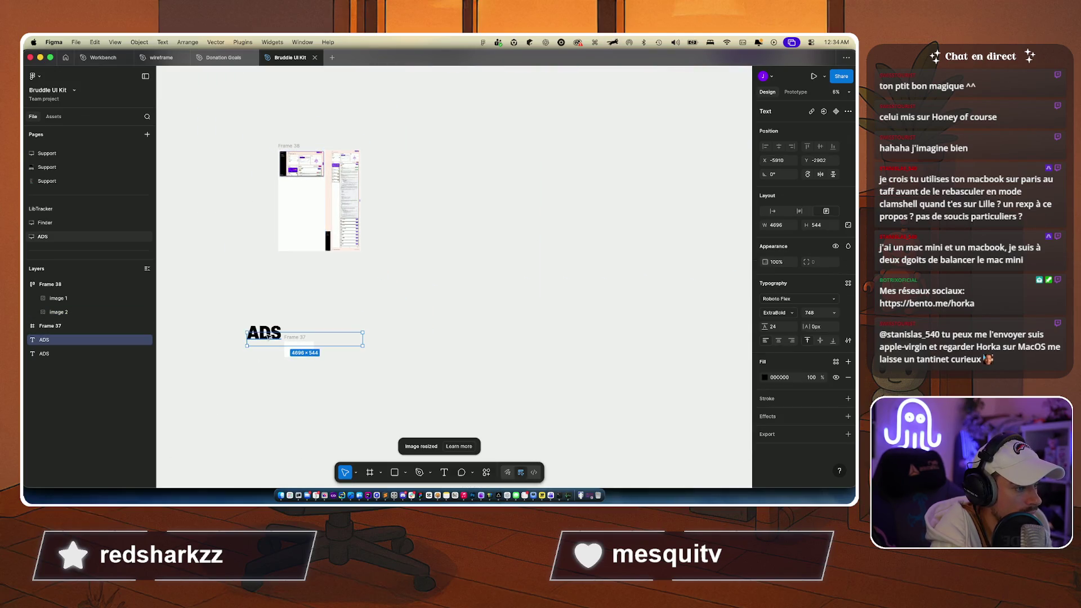
{"action": "left_click_drag", "start_coordinate": [262, 332], "coordinate": [257, 184]}
{"action": "key", "text": "Escape"}
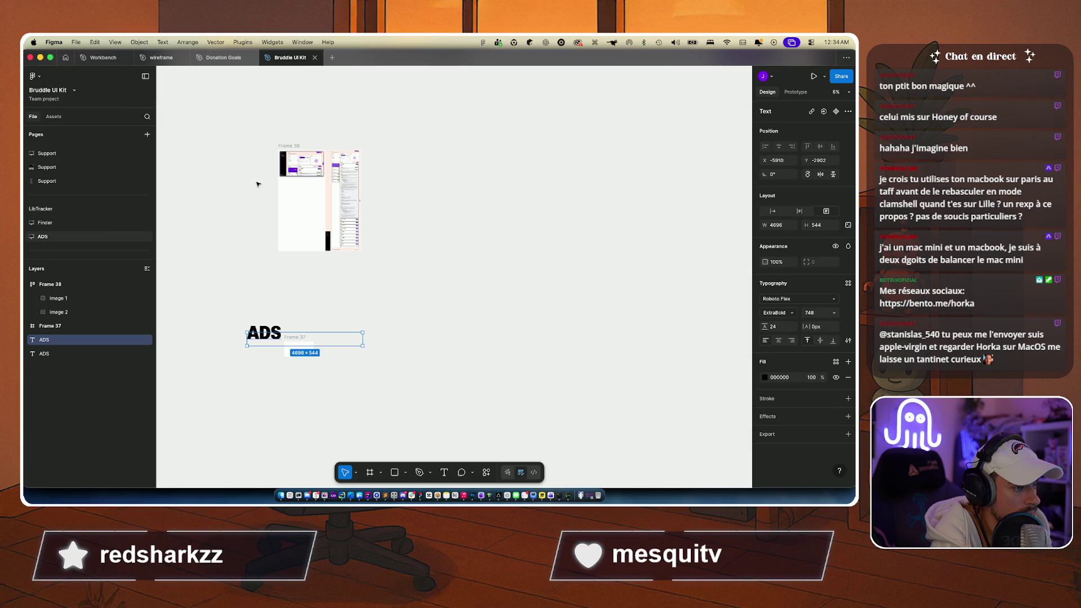
{"action": "mouse_move", "coordinate": [263, 339]}
{"action": "left_mouse_down"}
{"action": "mouse_move", "coordinate": [304, 248]}
{"action": "mouse_move", "coordinate": [247, 150]}
{"action": "mouse_move", "coordinate": [266, 151]}
{"action": "mouse_move", "coordinate": [242, 144]}
{"action": "left_mouse_up"}
Step: Retype the copied heading as 'RESSOURCES', move it up-left, and centre it vertically
{"action": "double_click", "coordinate": [242, 144]}
{"action": "type", "text": "RESSOURCE"}
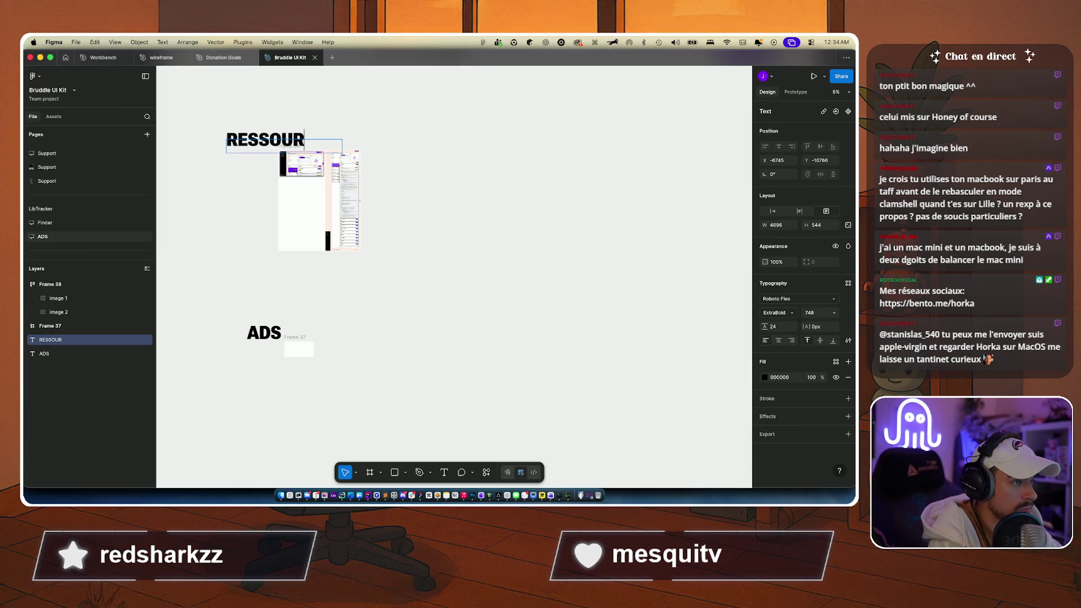
{"action": "type", "text": "S"}
{"action": "key", "text": "Escape"}
{"action": "mouse_move", "coordinate": [252, 143]}
{"action": "left_mouse_down"}
{"action": "mouse_move", "coordinate": [223, 138]}
{"action": "mouse_move", "coordinate": [226, 110]}
{"action": "mouse_move", "coordinate": [224, 133]}
{"action": "left_mouse_up"}
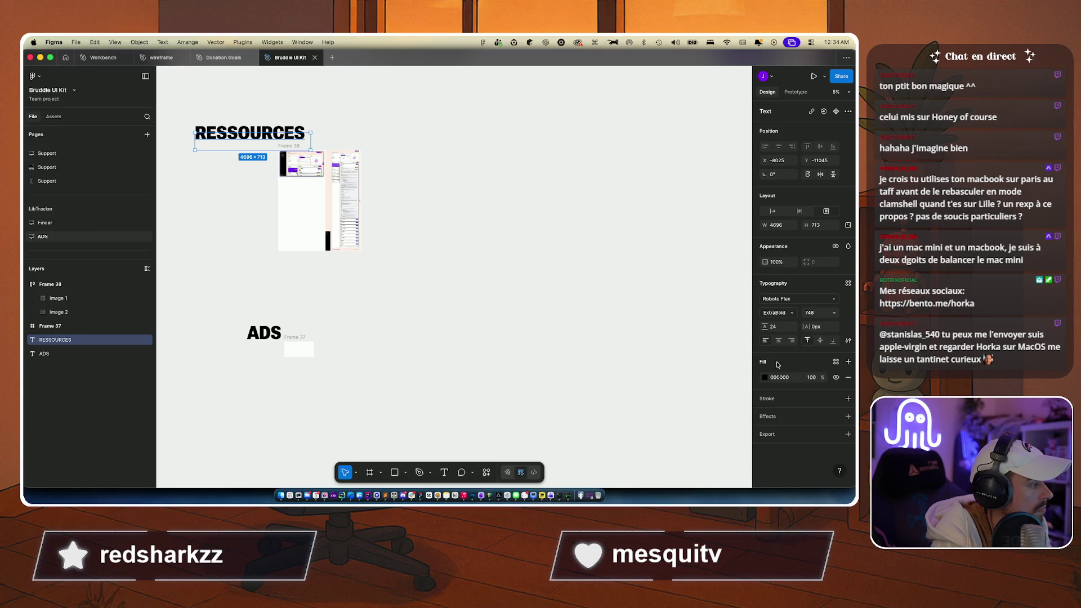
{"action": "left_click", "coordinate": [822, 340]}
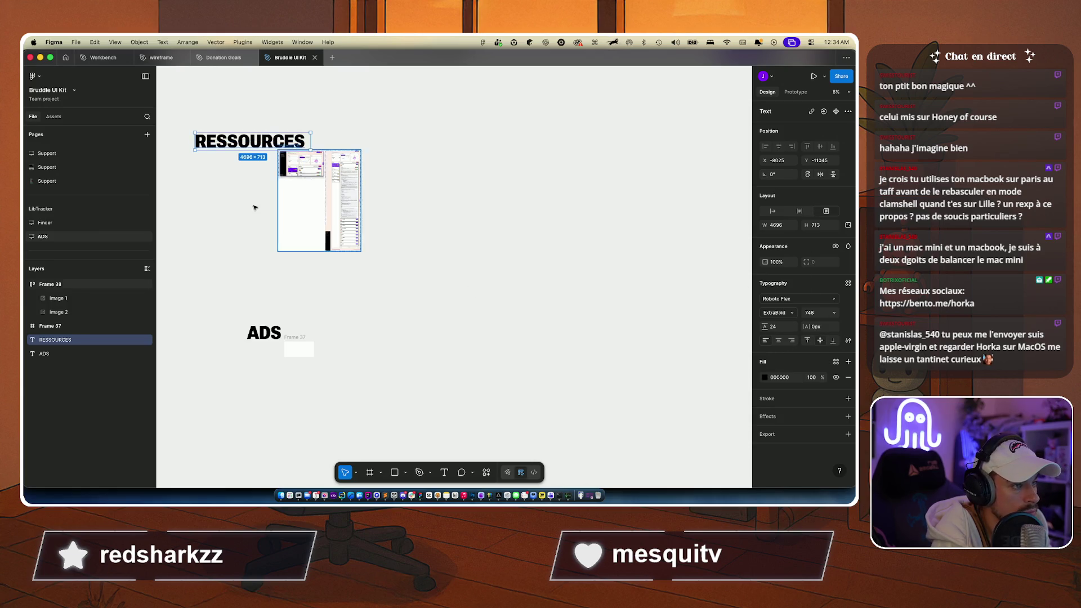
Step: Vertically centre the ADS heading and shift it slightly up and left
{"action": "left_click", "coordinate": [262, 337]}
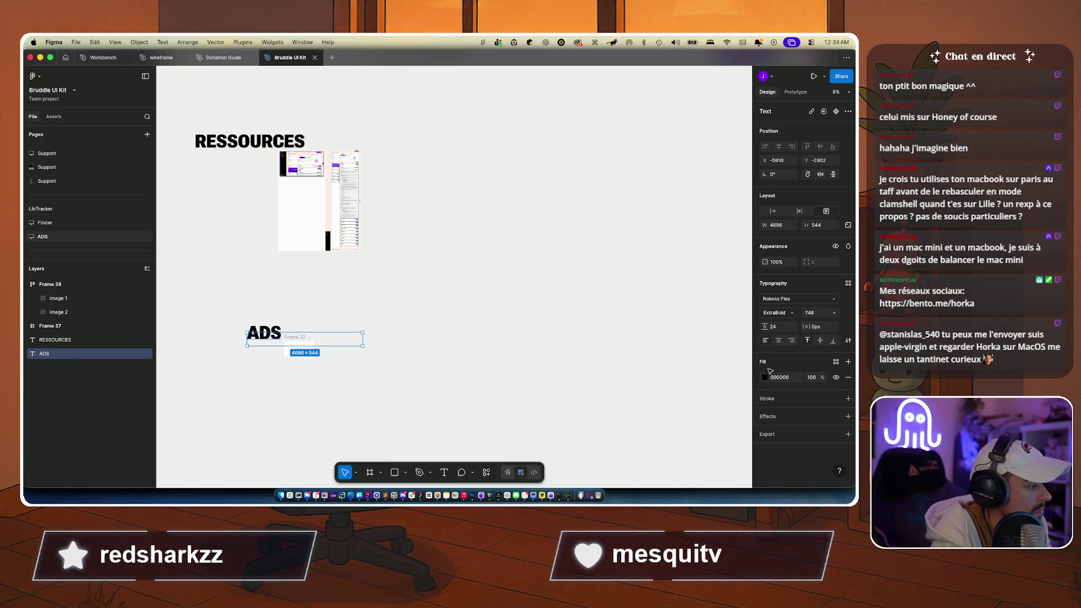
{"action": "left_click", "coordinate": [822, 342]}
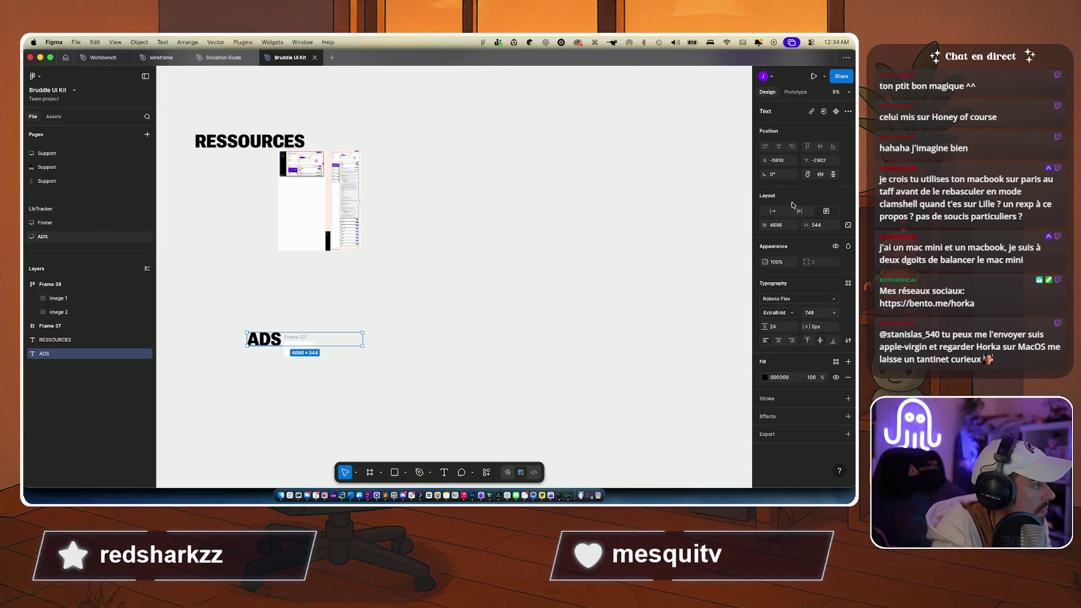
{"action": "left_click", "coordinate": [792, 225]}
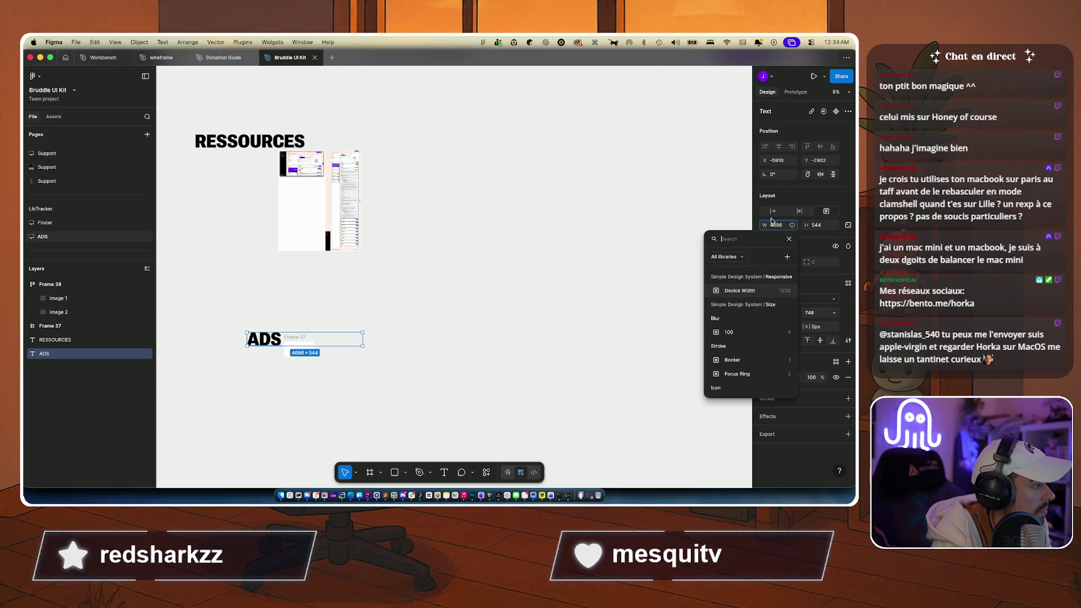
{"action": "left_click", "coordinate": [760, 224]}
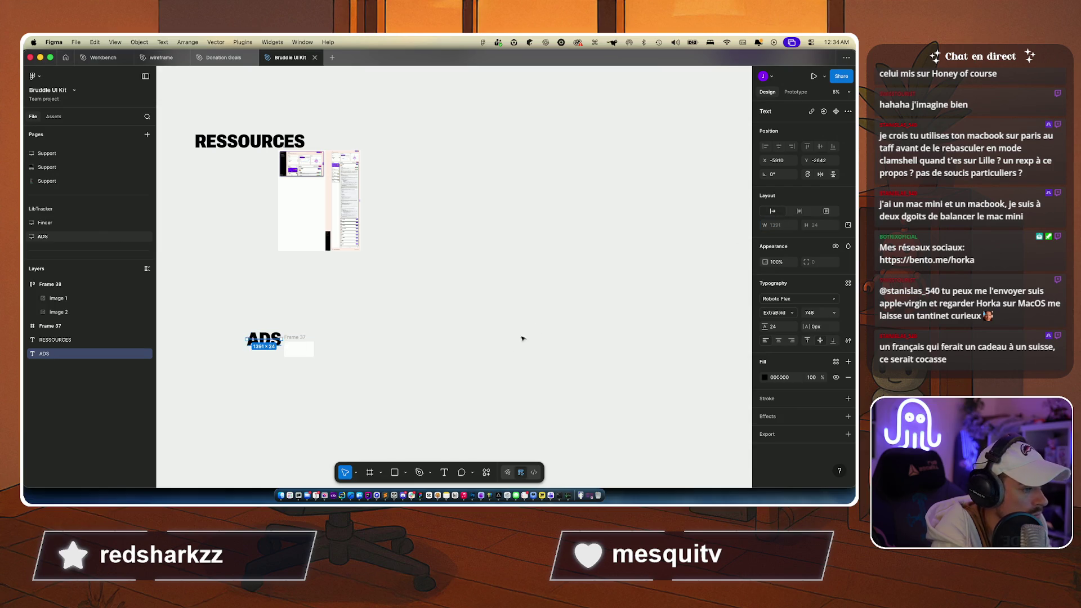
{"action": "left_click", "coordinate": [507, 353]}
{"action": "mouse_move", "coordinate": [264, 338]}
{"action": "left_mouse_down"}
{"action": "mouse_move", "coordinate": [262, 324]}
{"action": "mouse_move", "coordinate": [261, 339]}
{"action": "left_mouse_up"}
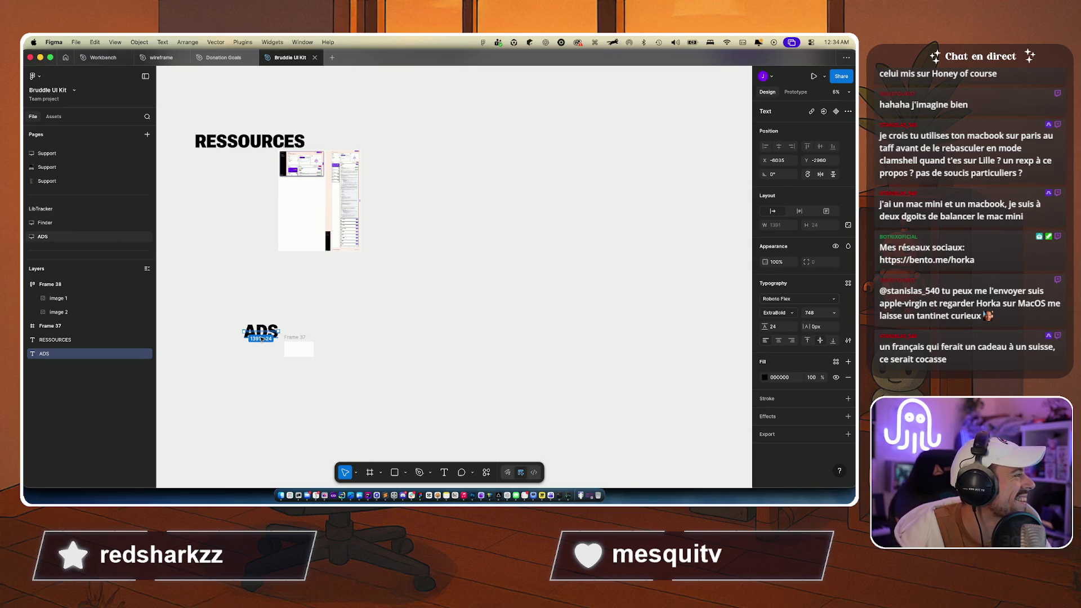
{"action": "left_click", "coordinate": [276, 162]}
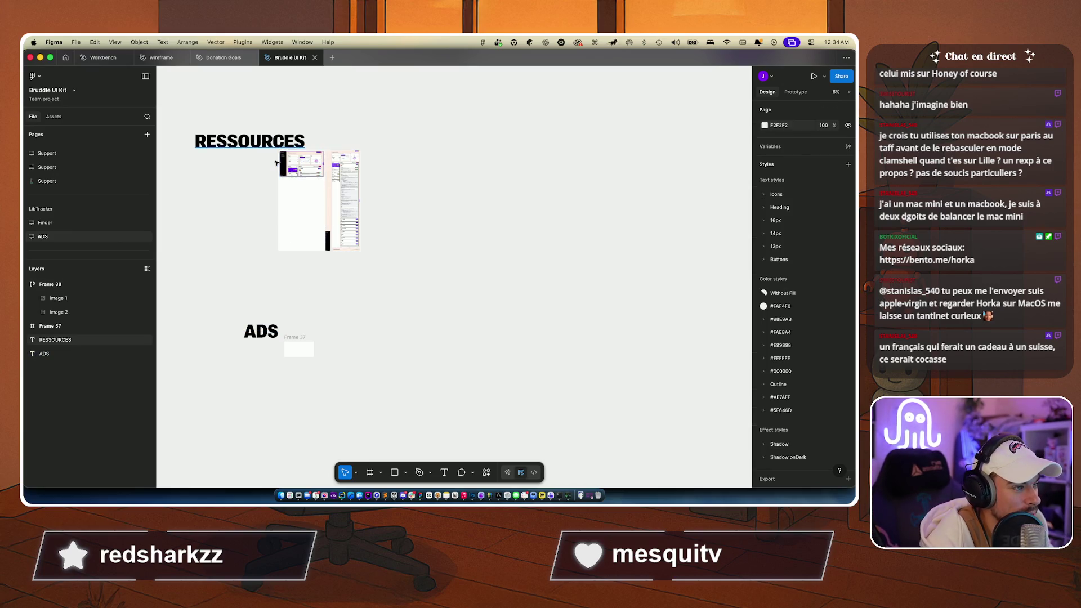
Step: Move the RESSOURCES heading slightly left and make its box hug the text
{"action": "scroll", "coordinate": [276, 162], "scroll_direction": "up", "scroll_amount": 5}
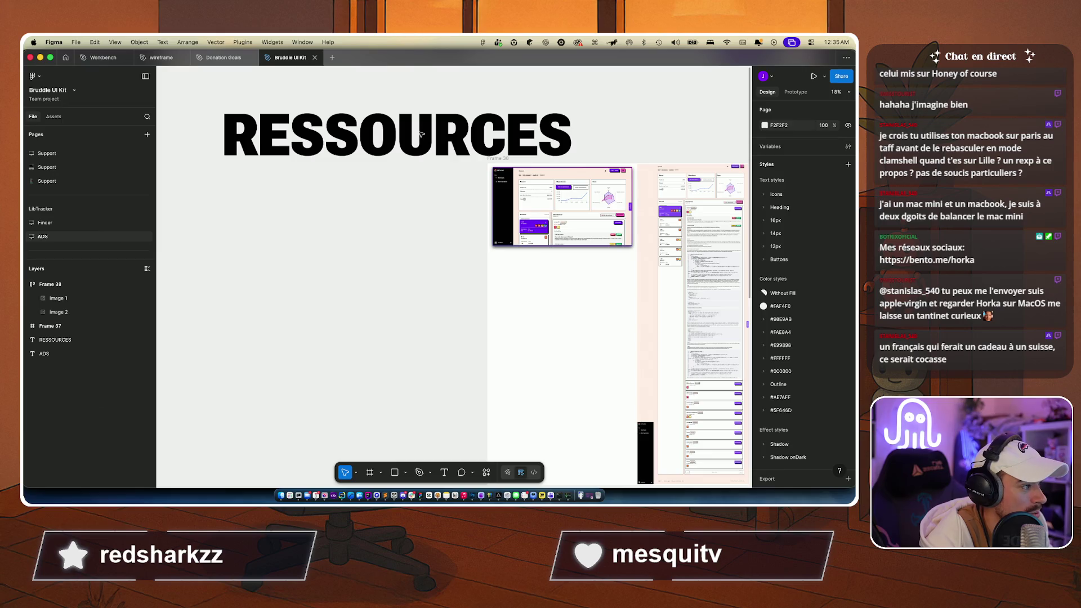
{"action": "left_click", "coordinate": [421, 133]}
{"action": "left_click_drag", "start_coordinate": [349, 146], "coordinate": [287, 138]}
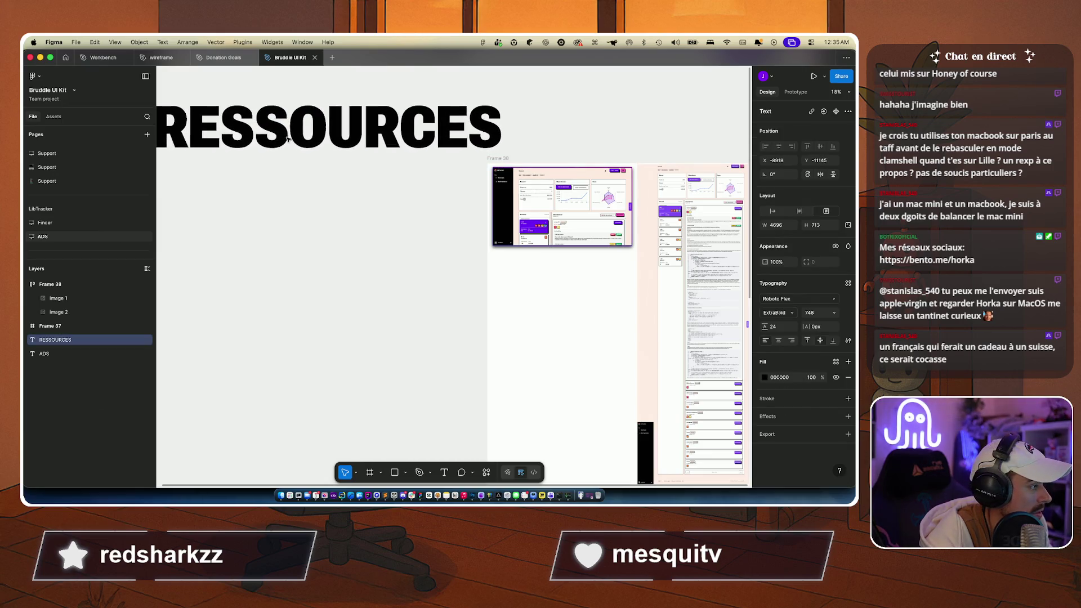
{"action": "scroll", "coordinate": [391, 203], "scroll_direction": "right", "scroll_amount": 5}
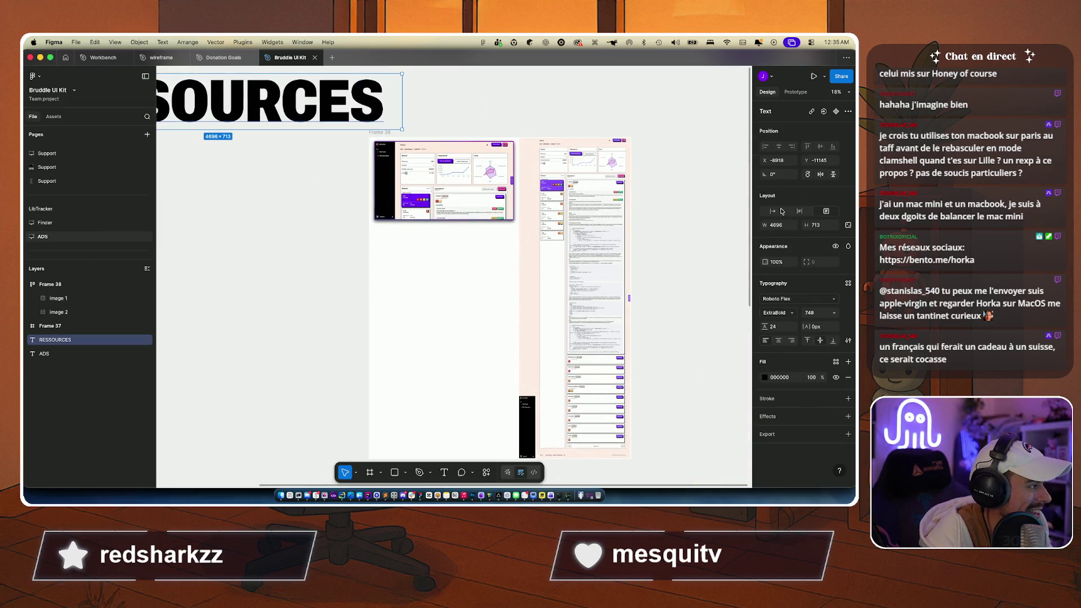
{"action": "left_click", "coordinate": [773, 213]}
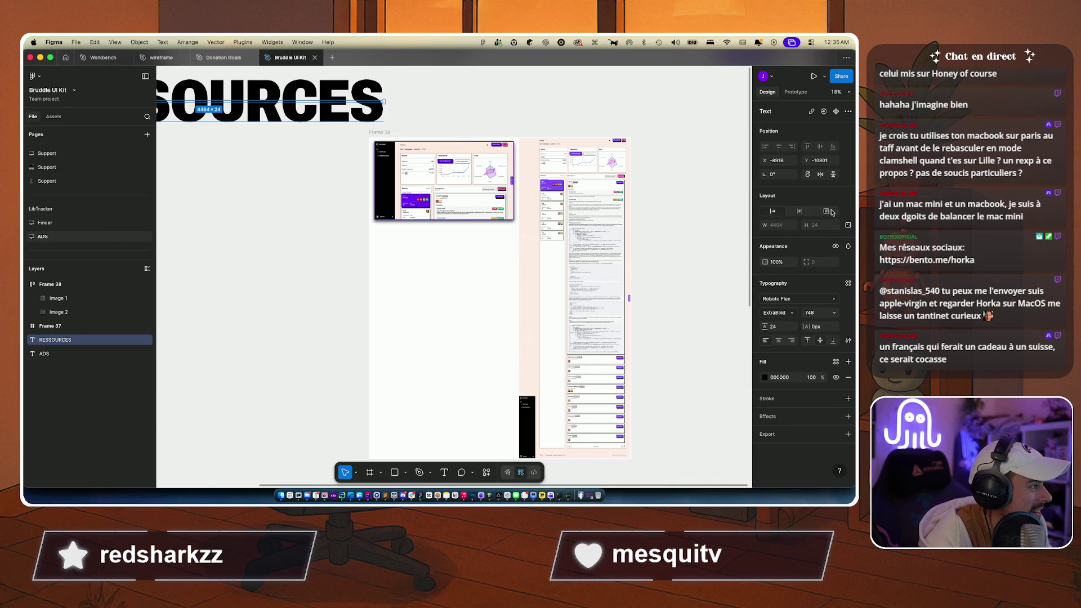
{"action": "scroll", "coordinate": [576, 266], "scroll_direction": "down", "scroll_amount": 5}
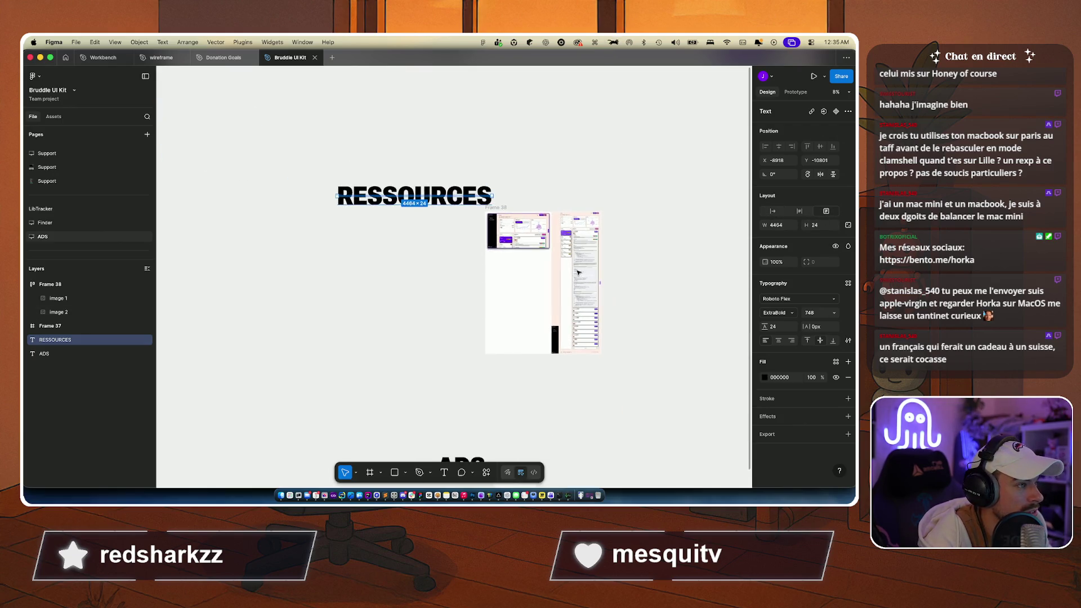
{"action": "left_click", "coordinate": [405, 282]}
Step: Set RESSOURCES to auto width, then lock its size as fixed at 4464 × 24
{"action": "left_click", "coordinate": [404, 204]}
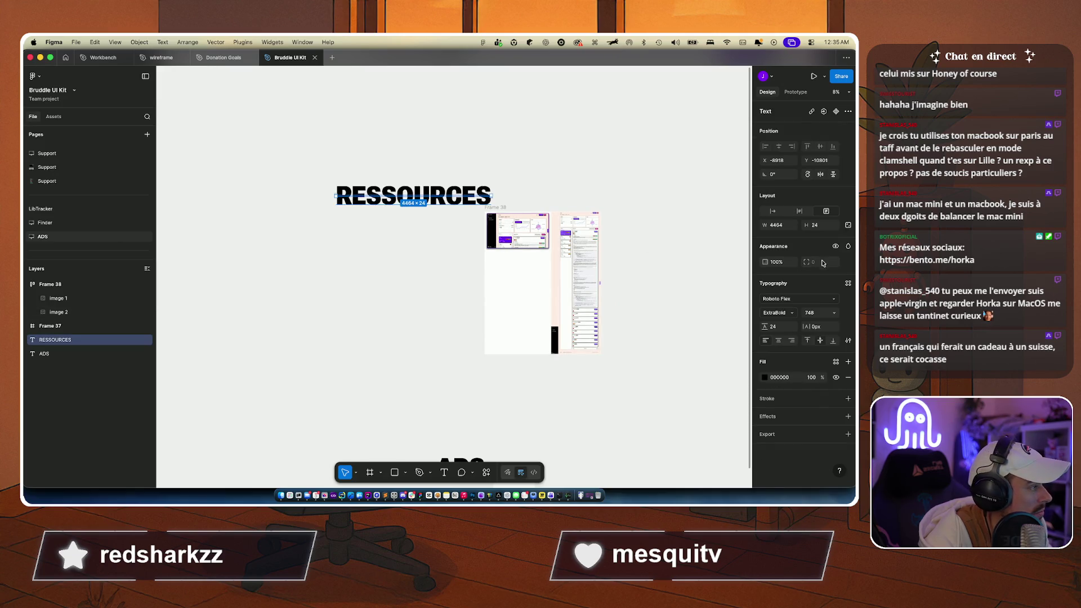
{"action": "left_click", "coordinate": [774, 212]}
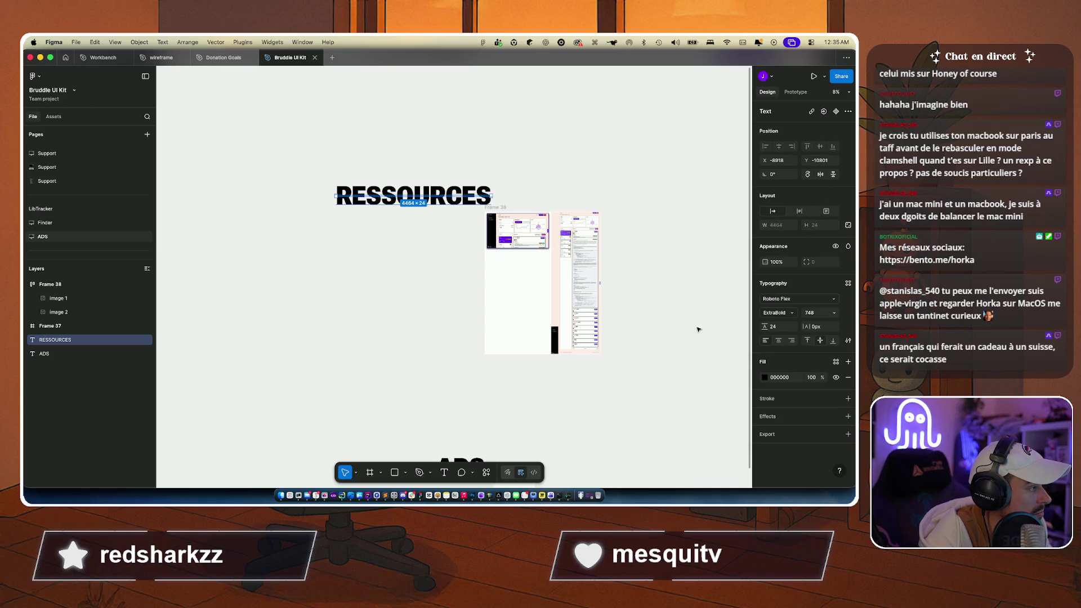
{"action": "left_click", "coordinate": [849, 224]}
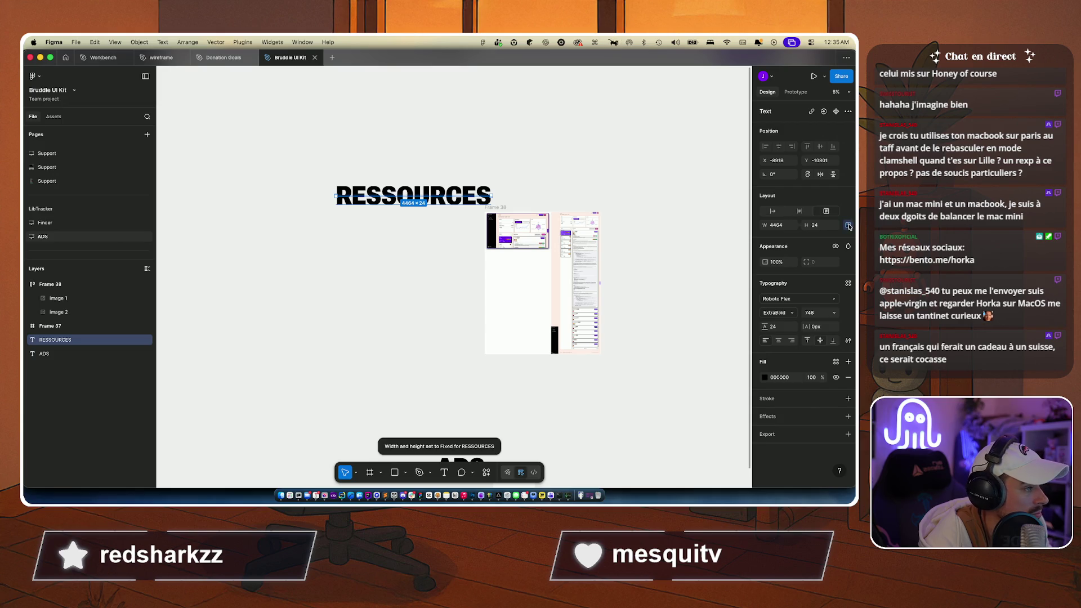
{"action": "left_click", "coordinate": [689, 297]}
{"action": "scroll", "coordinate": [434, 273], "scroll_direction": "right", "scroll_amount": 3}
{"action": "scroll", "coordinate": [432, 274], "scroll_direction": "up", "scroll_amount": 5}
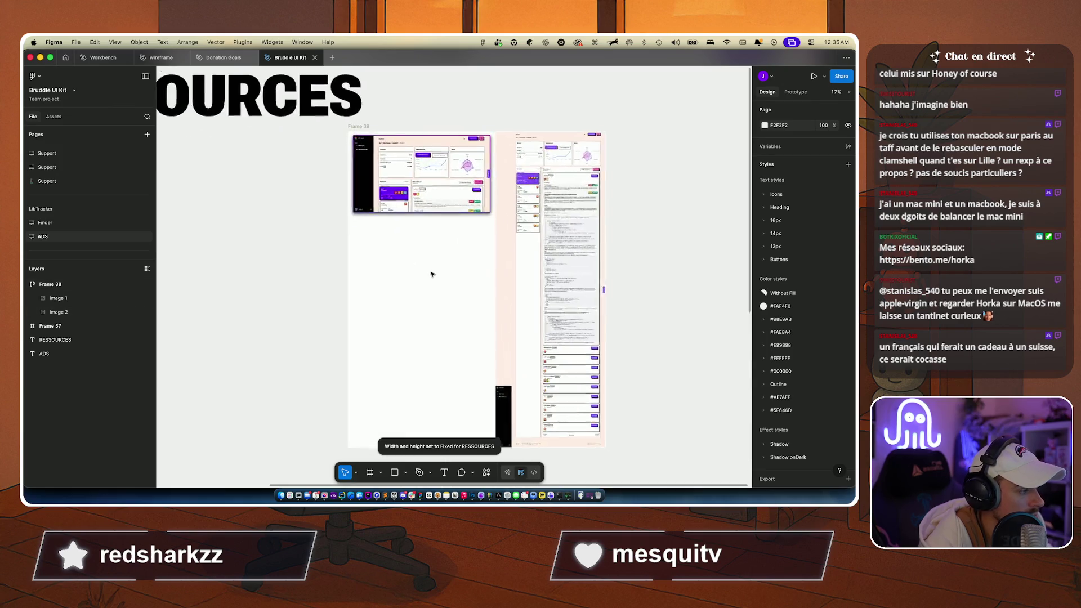
Step: Select the tall Image 2 screenshot inside Frame 38
{"action": "scroll", "coordinate": [432, 274], "scroll_direction": "right", "scroll_amount": 3}
{"action": "scroll", "coordinate": [432, 274], "scroll_direction": "down", "scroll_amount": 5}
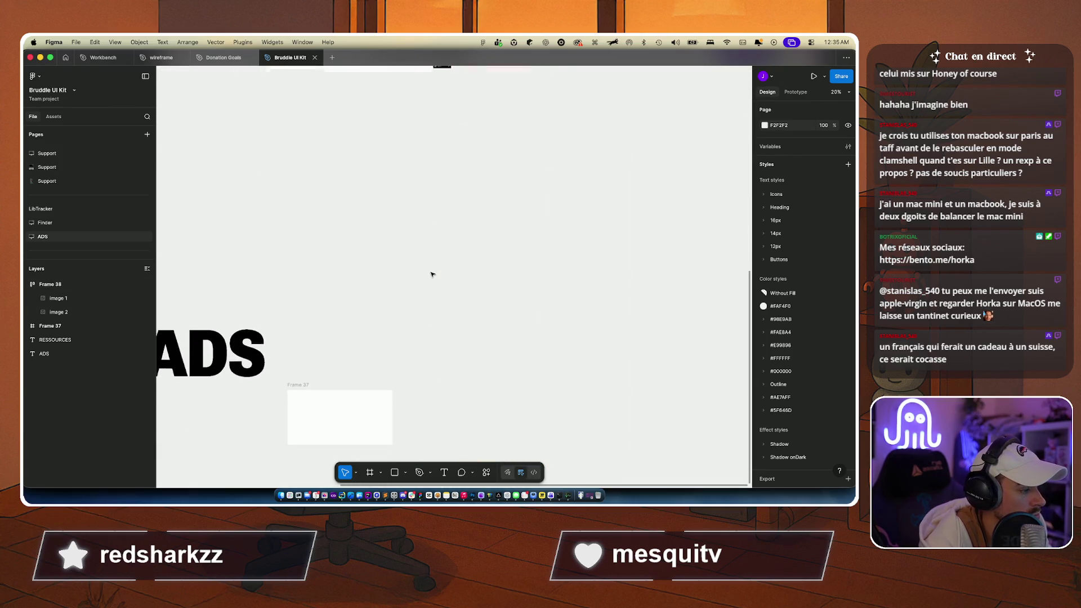
{"action": "scroll", "coordinate": [432, 274], "scroll_direction": "down", "scroll_amount": 4}
{"action": "left_click", "coordinate": [478, 108]}
{"action": "left_click", "coordinate": [375, 355]}
{"action": "scroll", "coordinate": [362, 366], "scroll_direction": "left", "scroll_amount": 1}
{"action": "scroll", "coordinate": [362, 366], "scroll_direction": "down", "scroll_amount": 1}
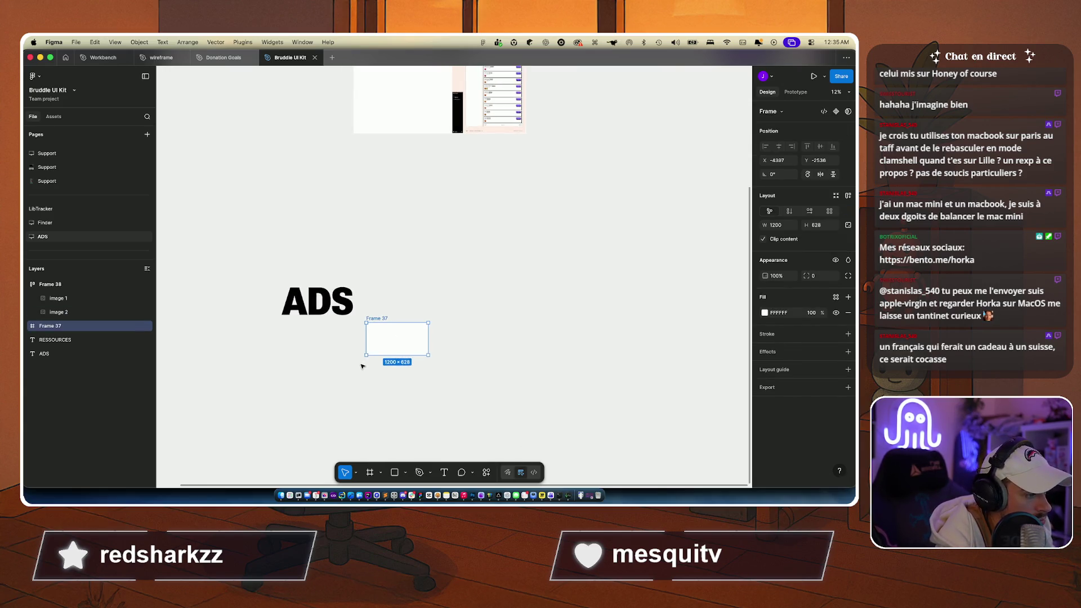
{"action": "scroll", "coordinate": [389, 287], "scroll_direction": "up", "scroll_amount": 3}
{"action": "left_click", "coordinate": [444, 281]}
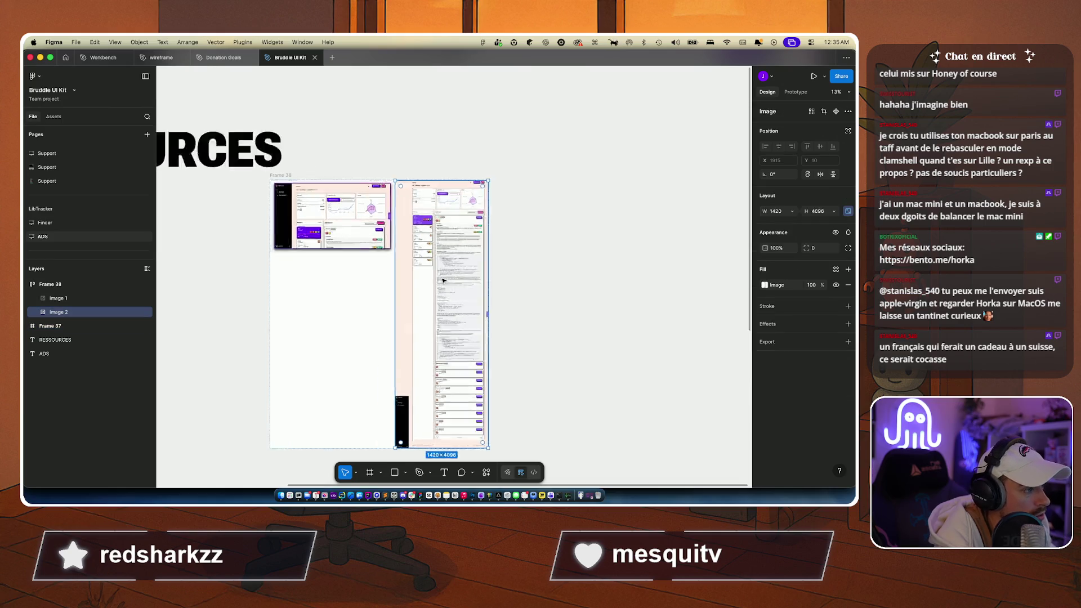
Step: Duplicate Image 2 as Image 3 so Frame 38 hugs all three at 4775 × 4116
{"action": "scroll", "coordinate": [443, 279], "scroll_direction": "up", "scroll_amount": 3}
{"action": "scroll", "coordinate": [443, 280], "scroll_direction": "down", "scroll_amount": 3}
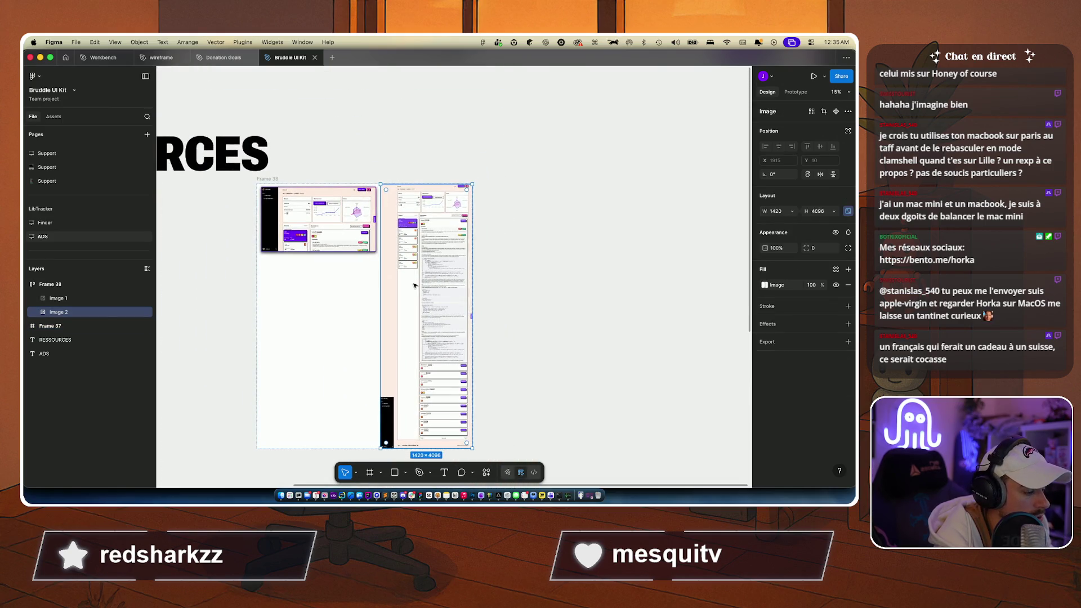
{"action": "key", "text": "super+d"}
{"action": "scroll", "coordinate": [422, 285], "scroll_direction": "right", "scroll_amount": 2}
{"action": "scroll", "coordinate": [423, 286], "scroll_direction": "down", "scroll_amount": 1}
{"action": "left_click", "coordinate": [543, 270]}
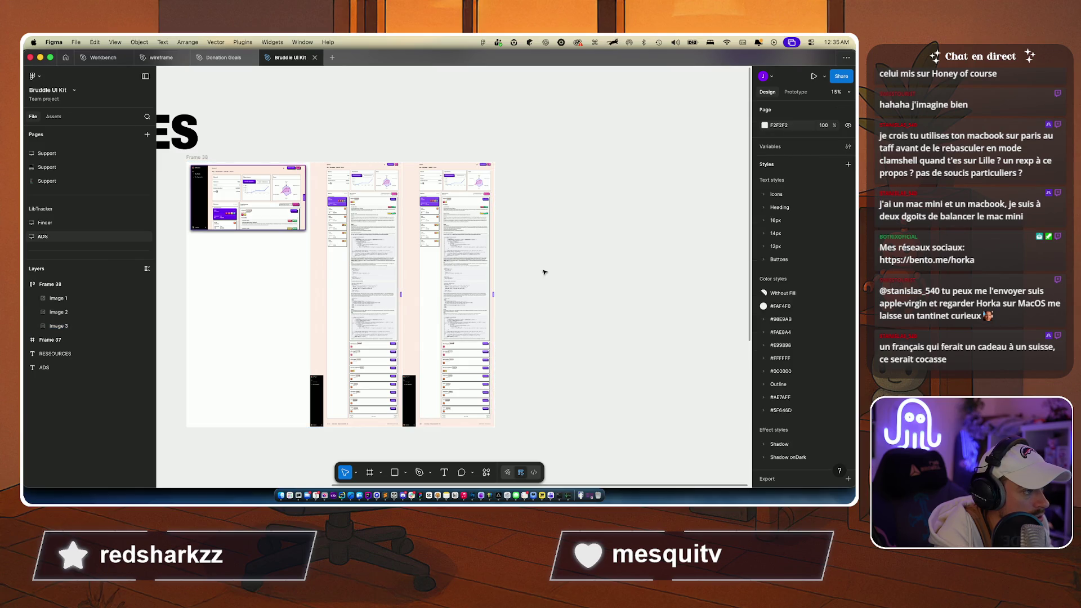
{"action": "left_click", "coordinate": [225, 310]}
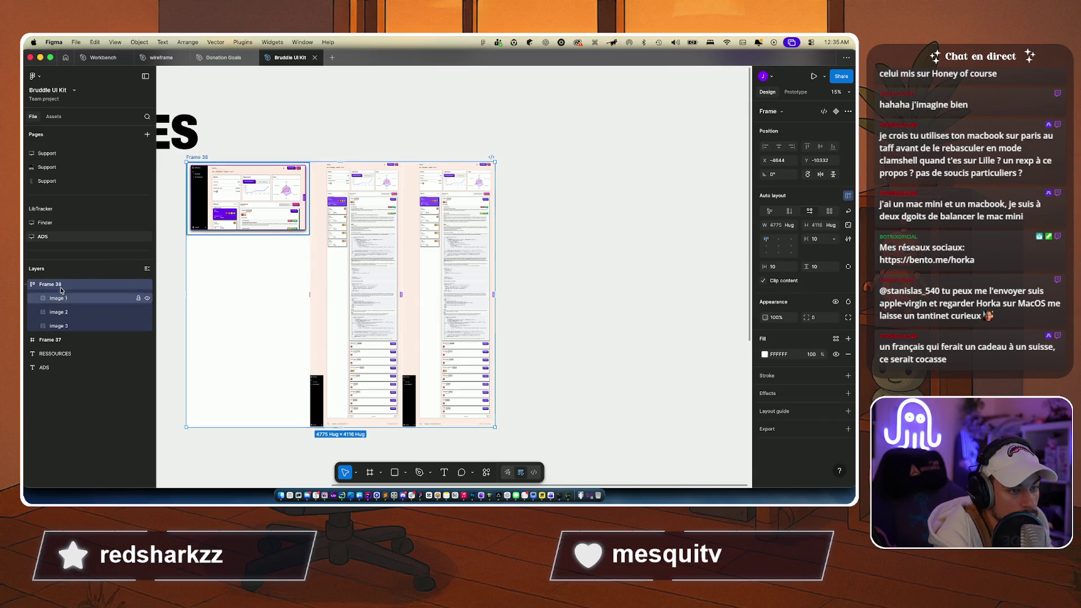
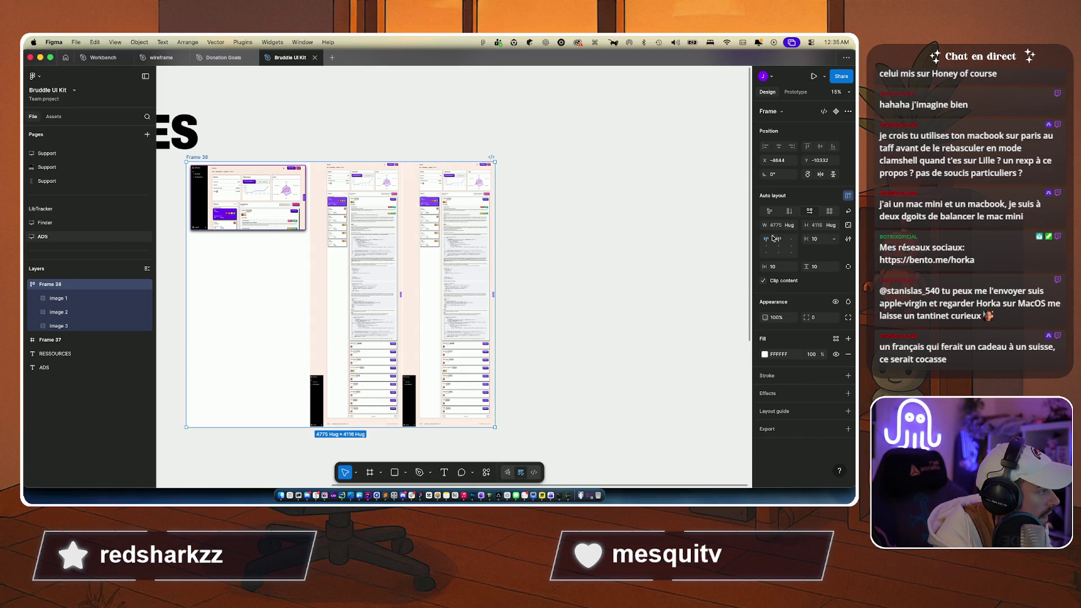
Step: Widen Frame 38's screenshot spacing to 200 and crop Image 3 from the left to 1214 × 4096
{"action": "left_click", "coordinate": [820, 239]}
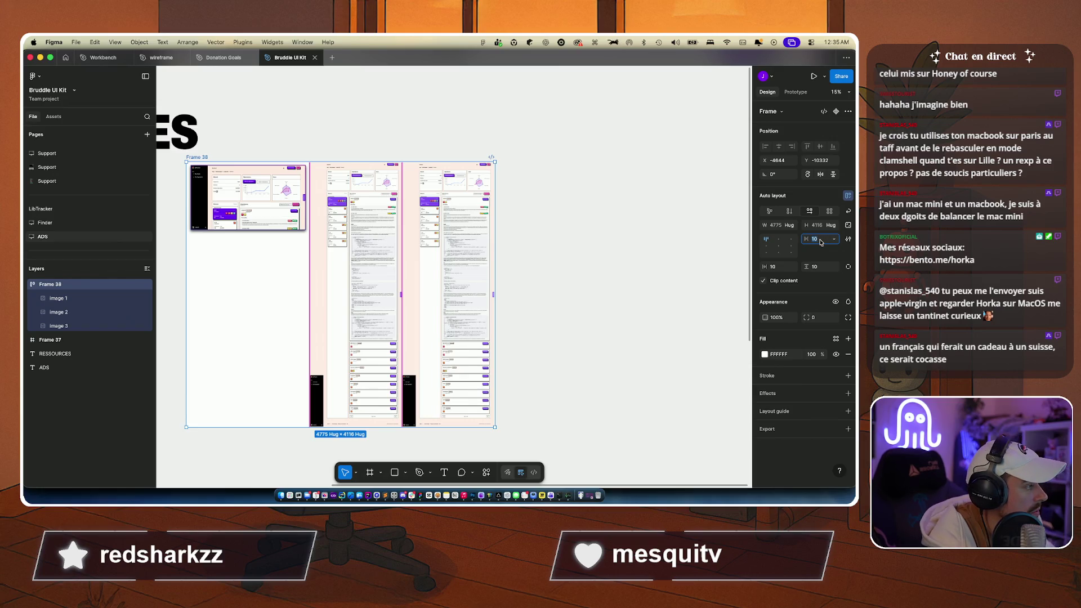
{"action": "key", "text": "shift+Up"}
{"action": "key", "text": "shift+Up"}
{"action": "key", "text": "shift+Up"}
{"action": "key", "text": "shift+Up"}
{"action": "key", "text": "shift+Up"}
{"action": "key", "text": "shift+Up"}
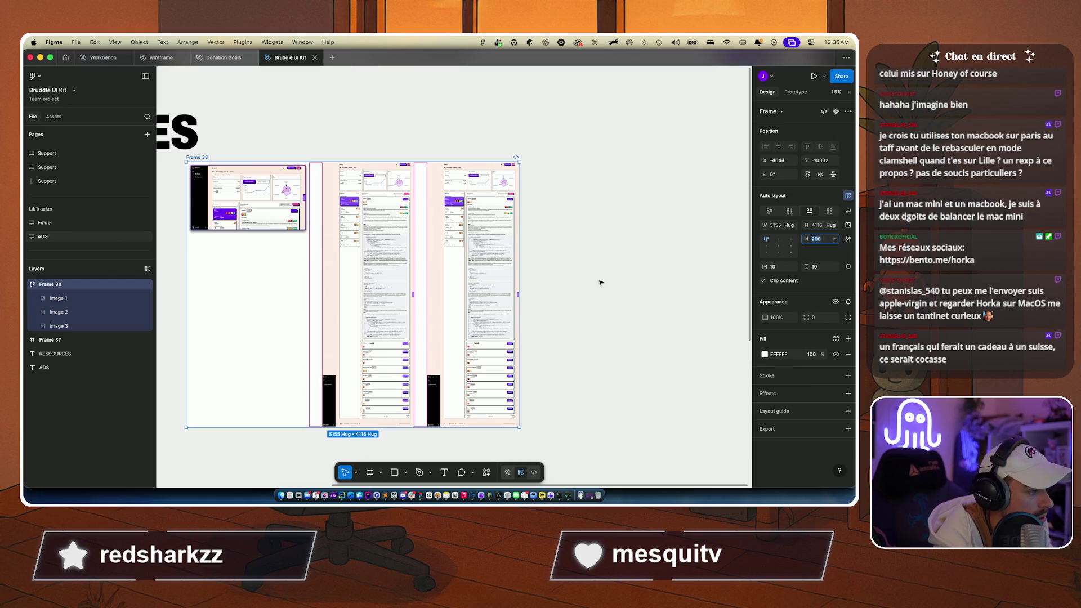
{"action": "double_click", "coordinate": [489, 316]}
{"action": "left_click", "coordinate": [673, 264]}
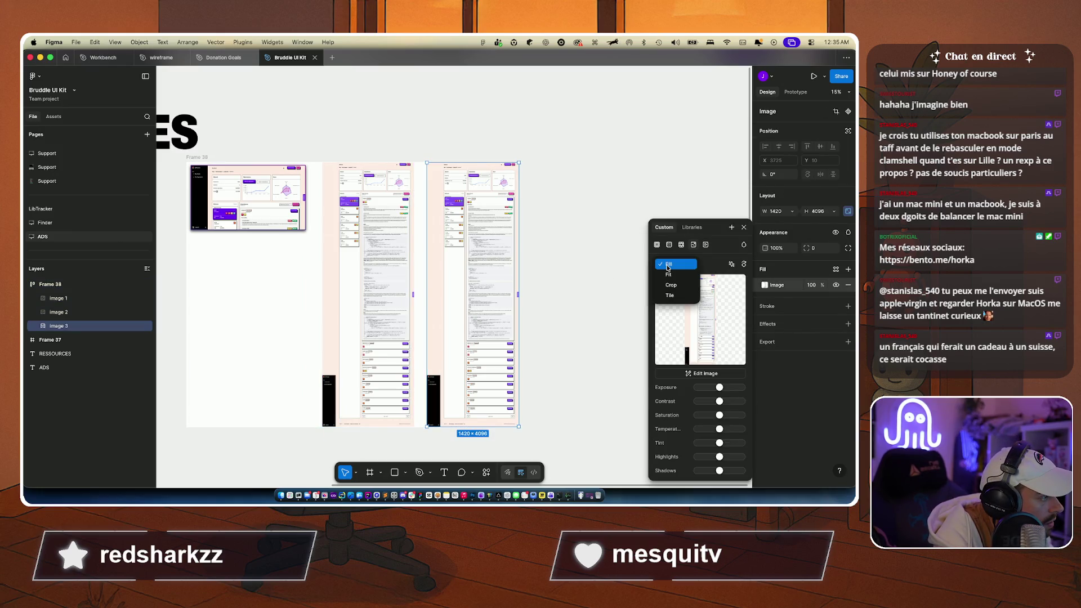
{"action": "left_click", "coordinate": [670, 285]}
{"action": "left_click_drag", "start_coordinate": [429, 295], "coordinate": [440, 295]}
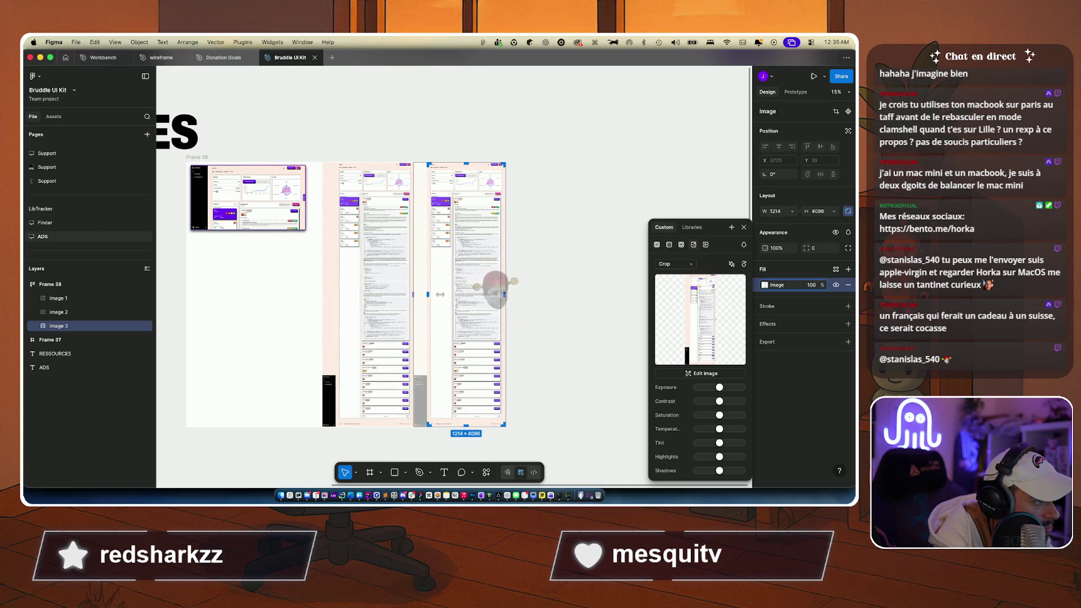
{"action": "scroll", "coordinate": [440, 294], "scroll_direction": "up", "scroll_amount": 5}
Step: Fine-tune Image 3's crop edge so it is 1209 × 4096, then close the image settings
{"action": "scroll", "coordinate": [440, 294], "scroll_direction": "right", "scroll_amount": 5}
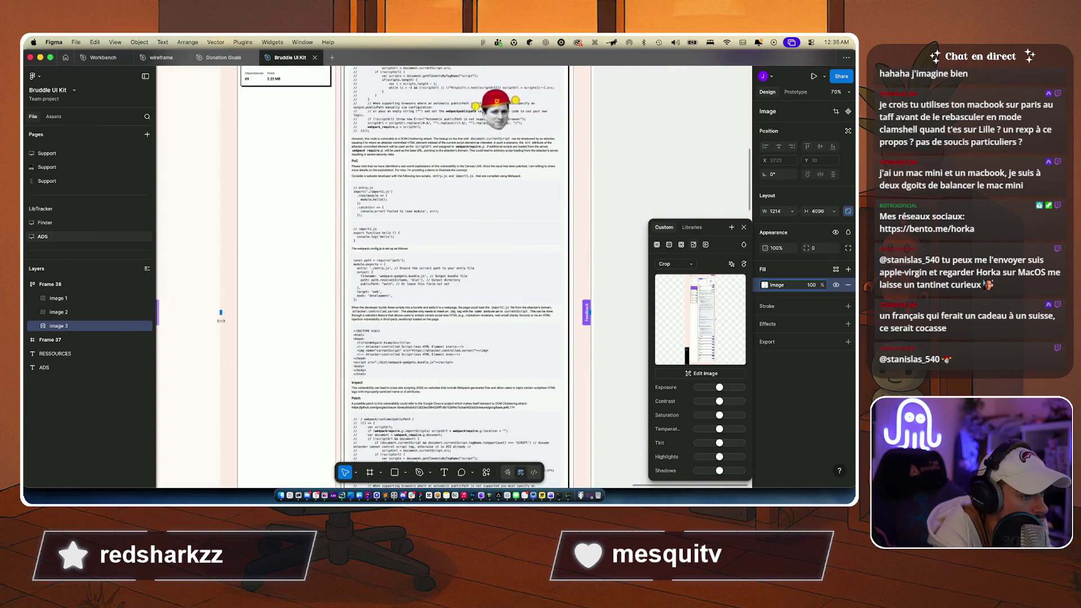
{"action": "left_click_drag", "start_coordinate": [220, 311], "coordinate": [222, 312]}
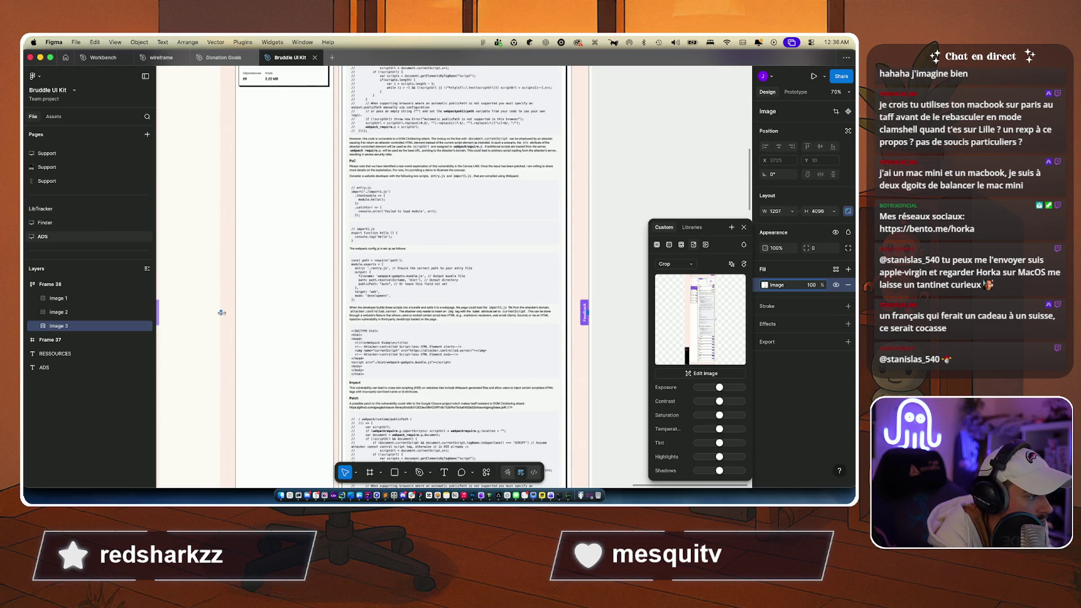
{"action": "left_click_drag", "start_coordinate": [219, 313], "coordinate": [218, 312]}
{"action": "scroll", "coordinate": [351, 307], "scroll_direction": "down", "scroll_amount": 5}
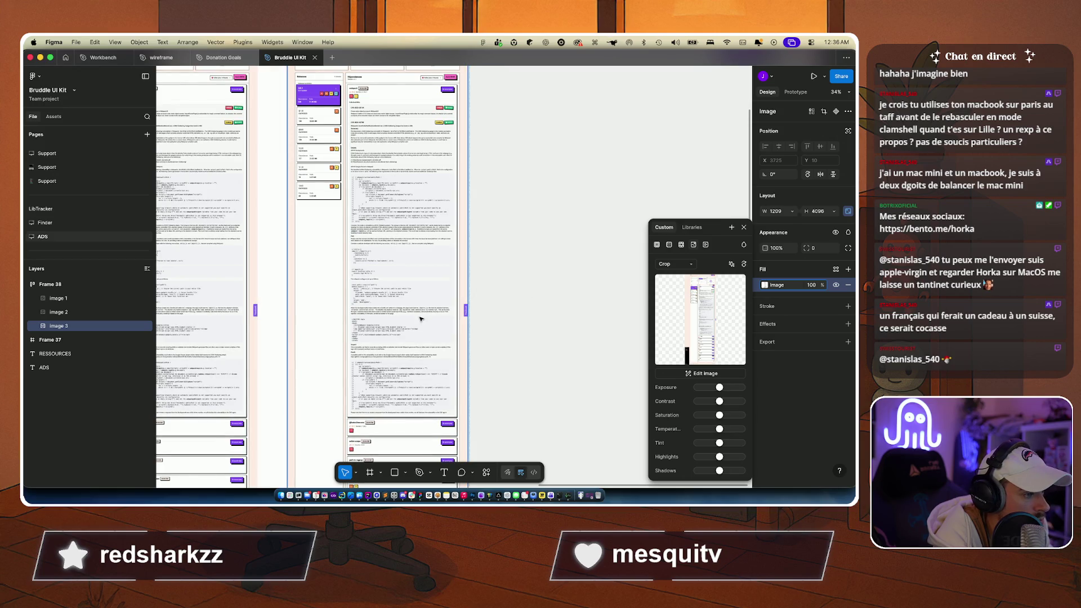
{"action": "scroll", "coordinate": [420, 296], "scroll_direction": "up", "scroll_amount": 5}
{"action": "scroll", "coordinate": [420, 297], "scroll_direction": "down", "scroll_amount": 5}
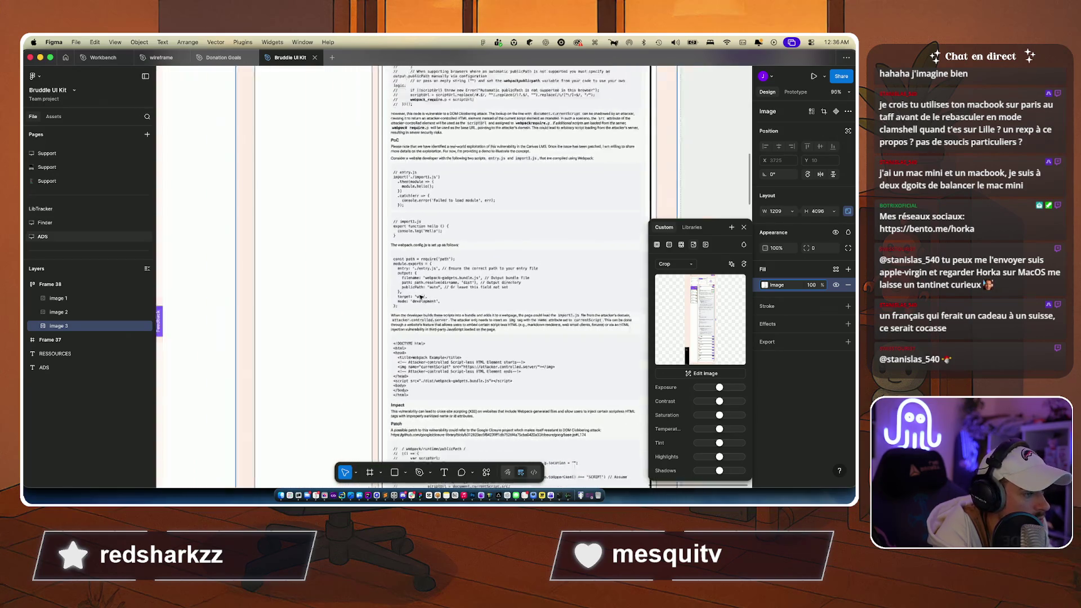
{"action": "left_click", "coordinate": [552, 289]}
Step: Draw a trial text box beside the screenshots, discard it, and reselect Image 3
{"action": "key", "text": "r"}
{"action": "key", "text": "v"}
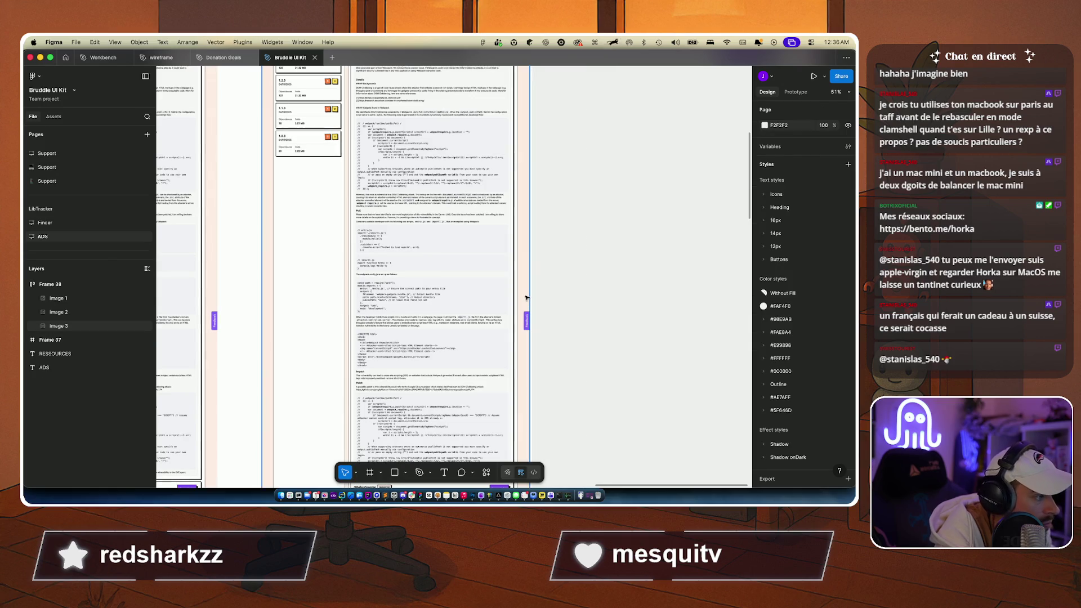
{"action": "key", "text": "t"}
{"action": "left_click_drag", "start_coordinate": [516, 291], "coordinate": [578, 291]}
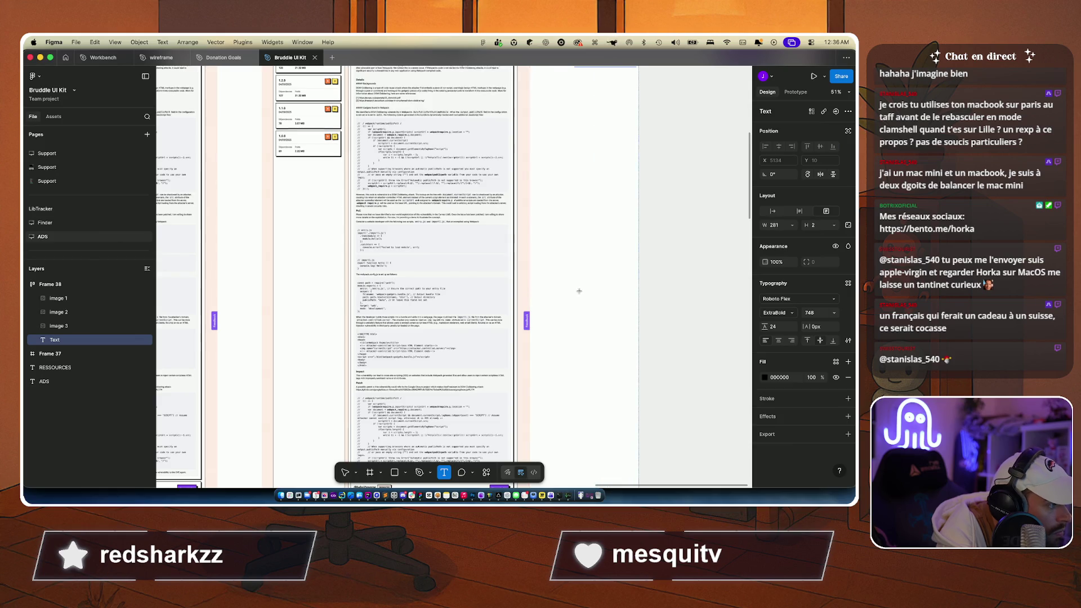
{"action": "key", "text": "Escape"}
{"action": "scroll", "coordinate": [642, 298], "scroll_direction": "down", "scroll_amount": 5}
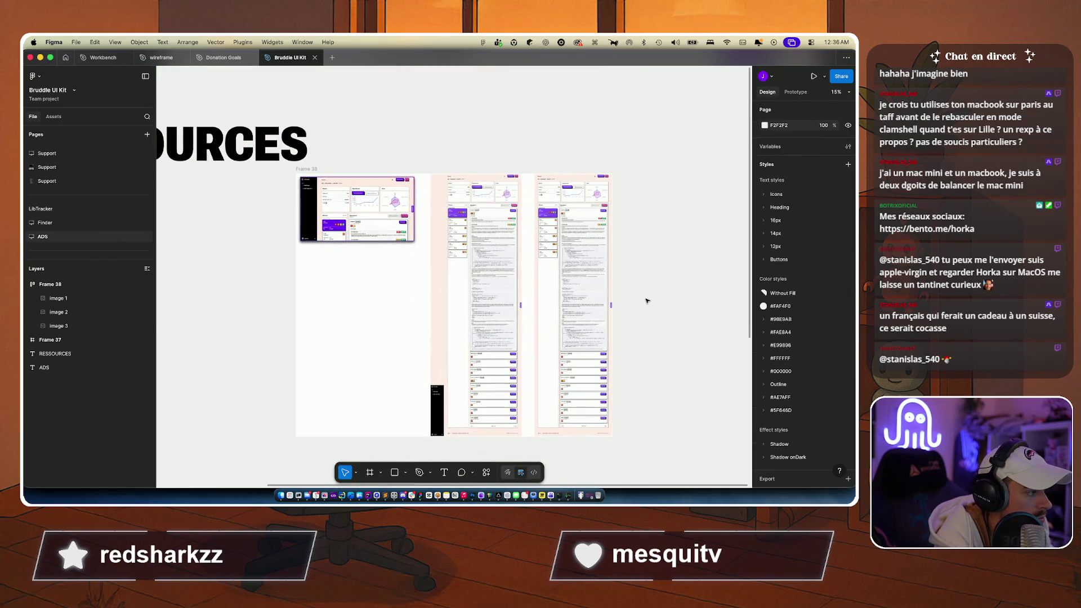
{"action": "scroll", "coordinate": [646, 300], "scroll_direction": "right", "scroll_amount": 2}
{"action": "left_click", "coordinate": [506, 307]}
Step: Paste the third screenshot into Frame 37 under ADS and scale it down proportionally
{"action": "scroll", "coordinate": [506, 307], "scroll_direction": "down", "scroll_amount": 5}
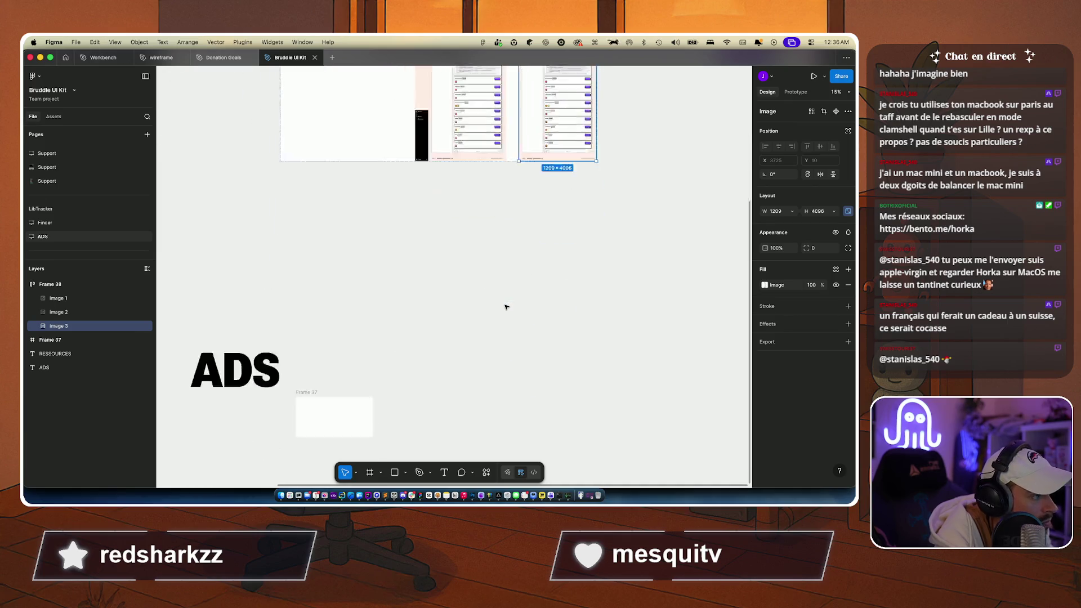
{"action": "scroll", "coordinate": [504, 304], "scroll_direction": "down", "scroll_amount": 5}
{"action": "scroll", "coordinate": [504, 304], "scroll_direction": "up", "scroll_amount": 3}
{"action": "left_click", "coordinate": [471, 289]}
{"action": "scroll", "coordinate": [470, 288], "scroll_direction": "up", "scroll_amount": 3}
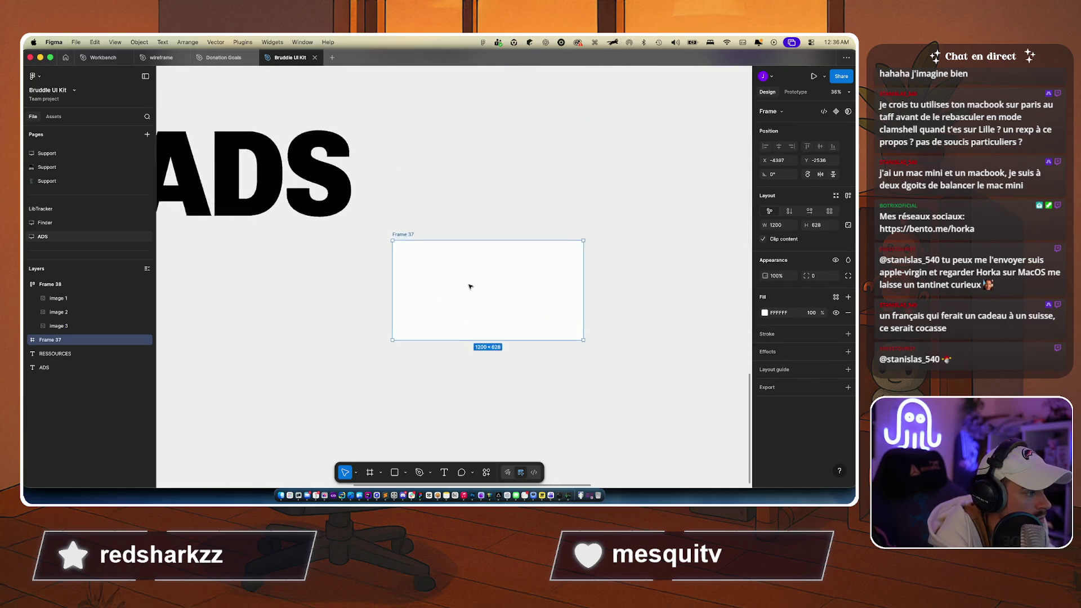
{"action": "scroll", "coordinate": [470, 286], "scroll_direction": "up", "scroll_amount": 3}
{"action": "scroll", "coordinate": [471, 287], "scroll_direction": "right", "scroll_amount": 2}
{"action": "key", "text": "cmd+v"}
{"action": "scroll", "coordinate": [471, 287], "scroll_direction": "down", "scroll_amount": 3}
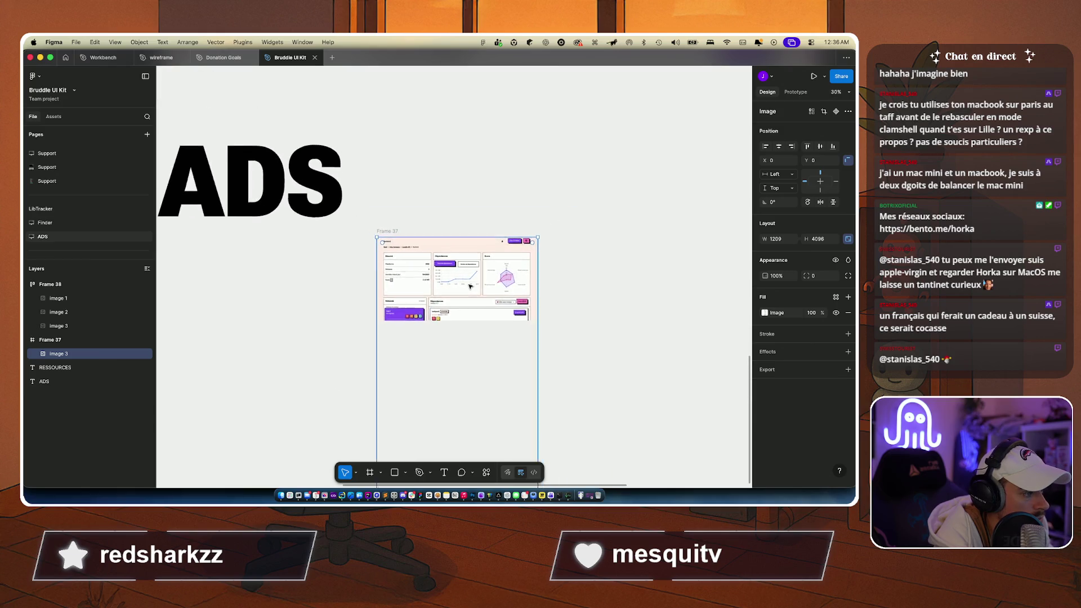
{"action": "scroll", "coordinate": [470, 286], "scroll_direction": "down", "scroll_amount": 5}
{"action": "scroll", "coordinate": [471, 287], "scroll_direction": "left", "scroll_amount": 2}
{"action": "scroll", "coordinate": [471, 286], "scroll_direction": "down", "scroll_amount": 3}
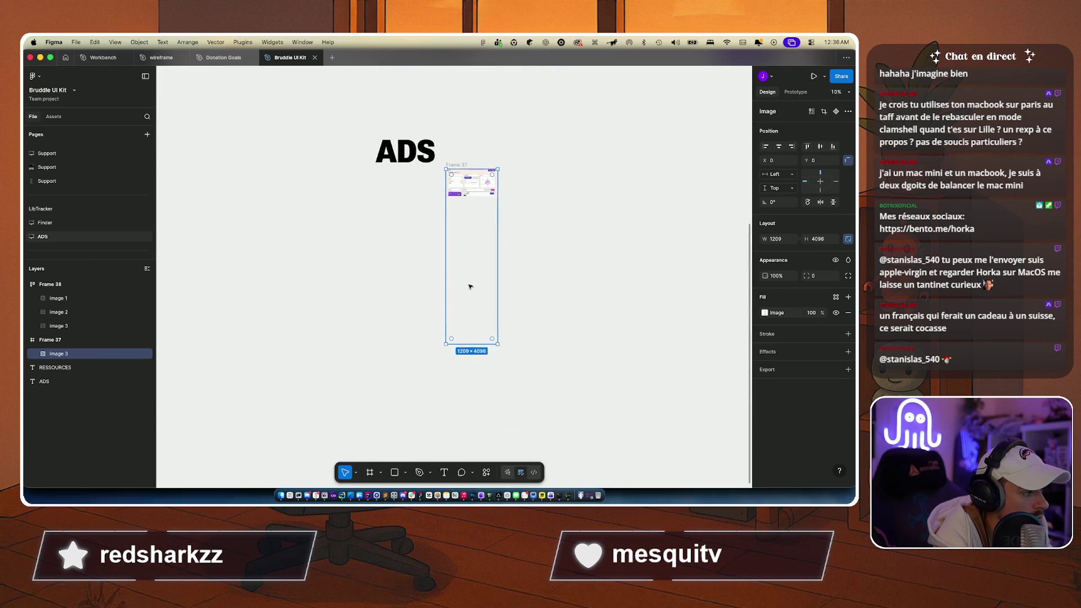
{"action": "scroll", "coordinate": [471, 286], "scroll_direction": "up", "scroll_amount": 2}
{"action": "left_click_drag", "start_coordinate": [439, 363], "coordinate": [482, 279]}
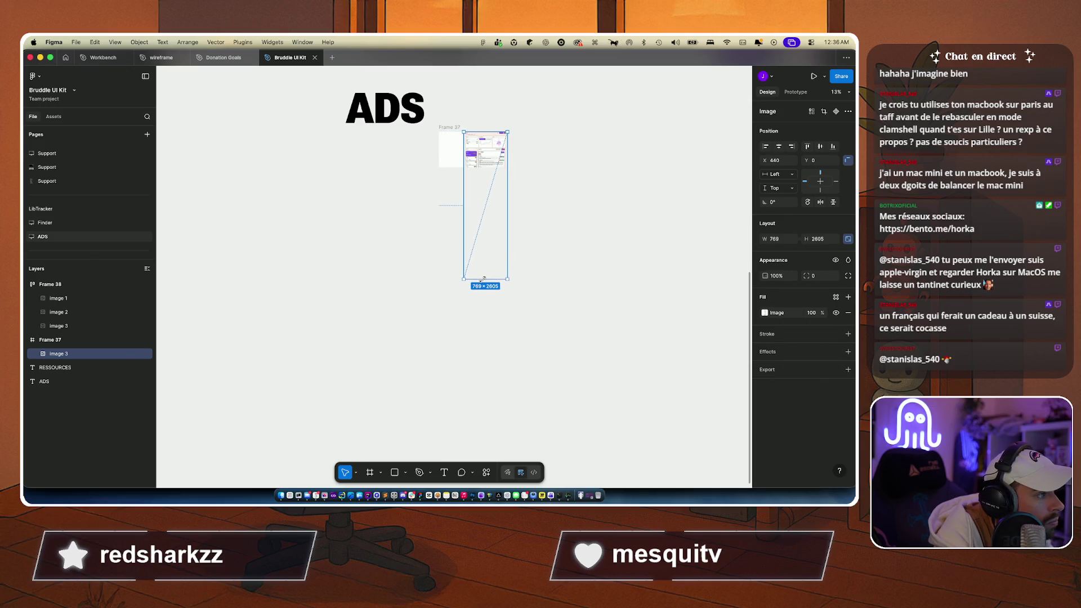
Step: Crop the pasted screenshot to its 769 × 564 dashboard top and reposition it in the frame
{"action": "scroll", "coordinate": [493, 193], "scroll_direction": "up", "scroll_amount": 5}
{"action": "scroll", "coordinate": [492, 192], "scroll_direction": "down", "scroll_amount": 3}
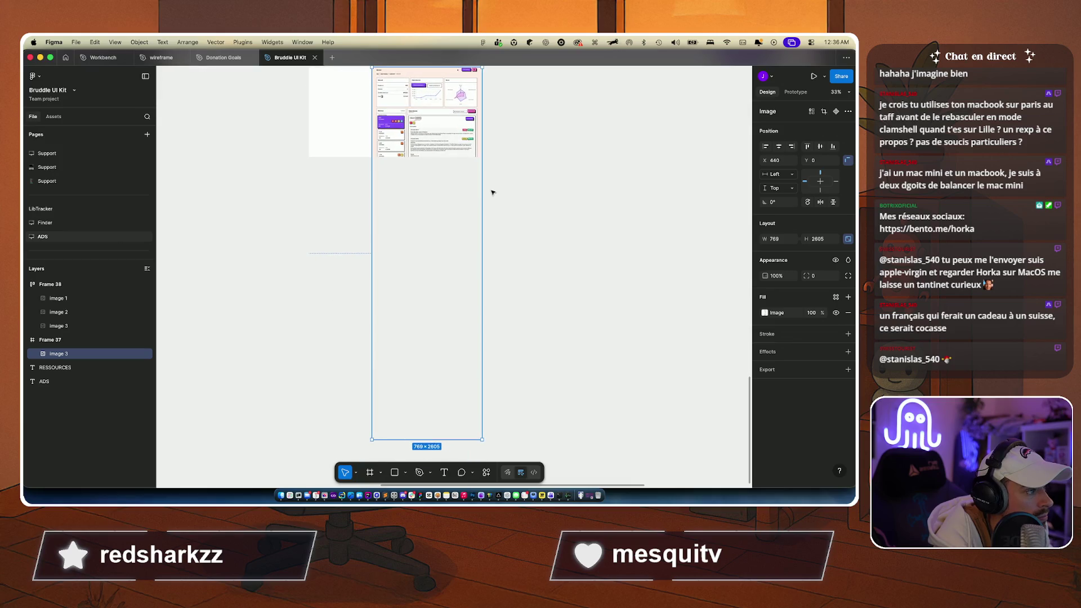
{"action": "double_click", "coordinate": [442, 167]}
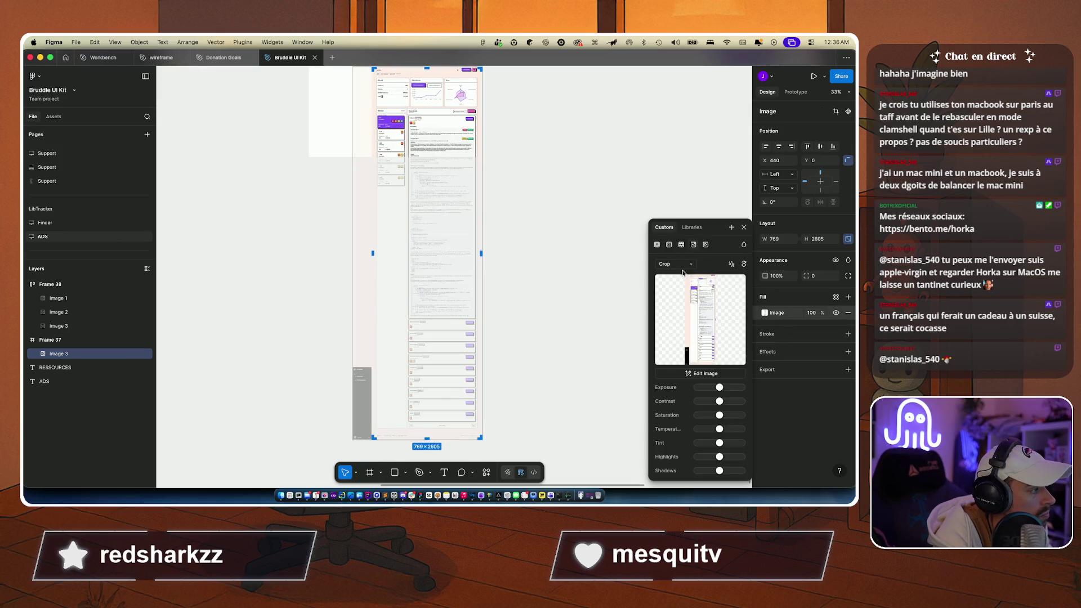
{"action": "mouse_move", "coordinate": [428, 438]}
{"action": "left_mouse_down"}
{"action": "mouse_move", "coordinate": [426, 139]}
{"action": "mouse_move", "coordinate": [417, 145]}
{"action": "left_mouse_up"}
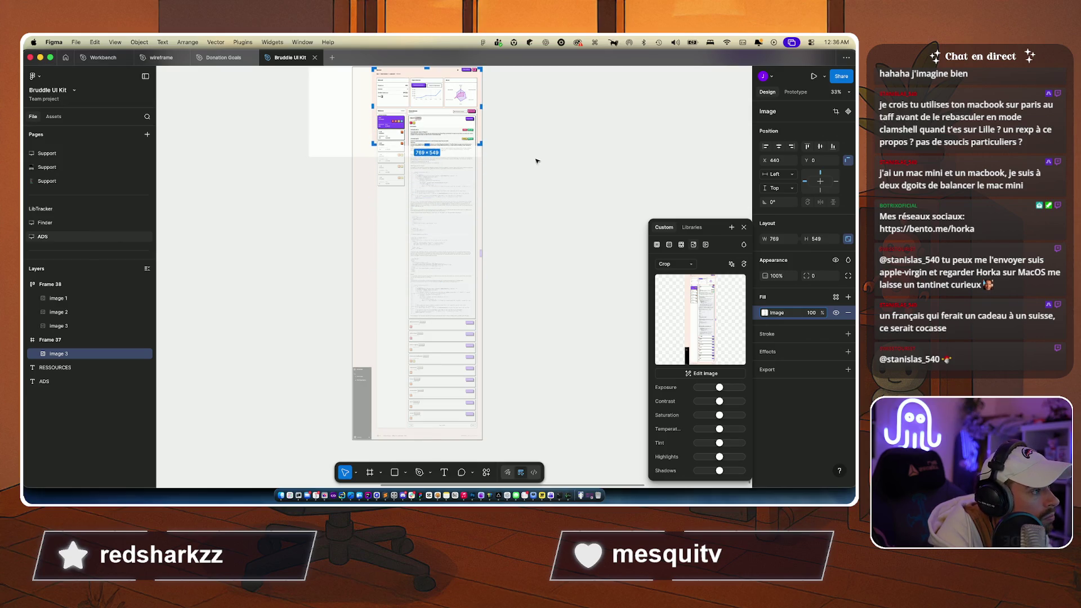
{"action": "scroll", "coordinate": [536, 161], "scroll_direction": "up", "scroll_amount": 5}
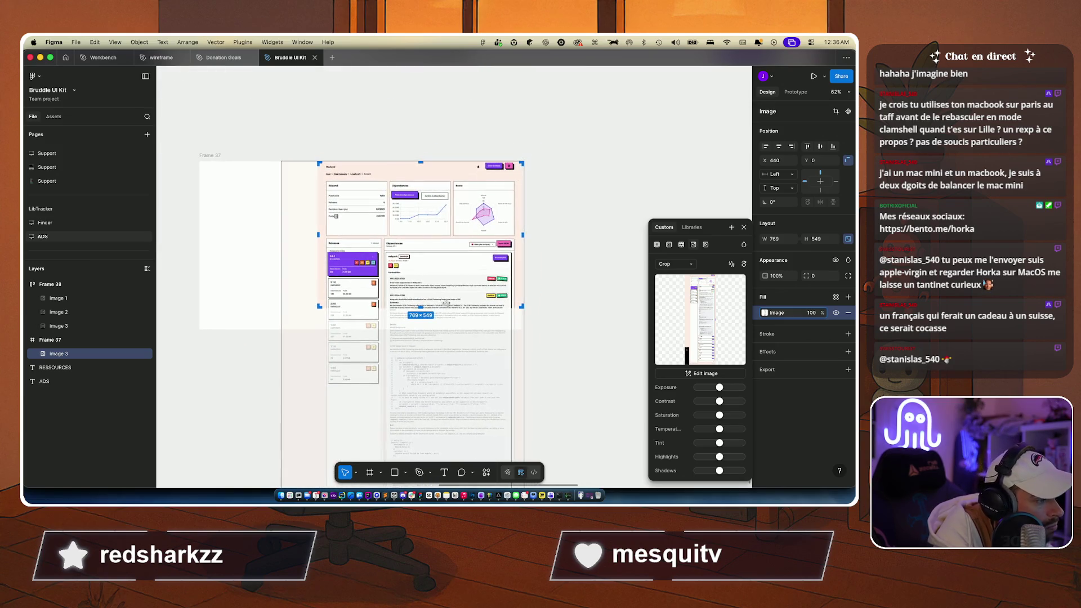
{"action": "left_click_drag", "start_coordinate": [421, 306], "coordinate": [419, 311]}
{"action": "key", "text": "Escape"}
{"action": "left_click_drag", "start_coordinate": [415, 316], "coordinate": [404, 291]}
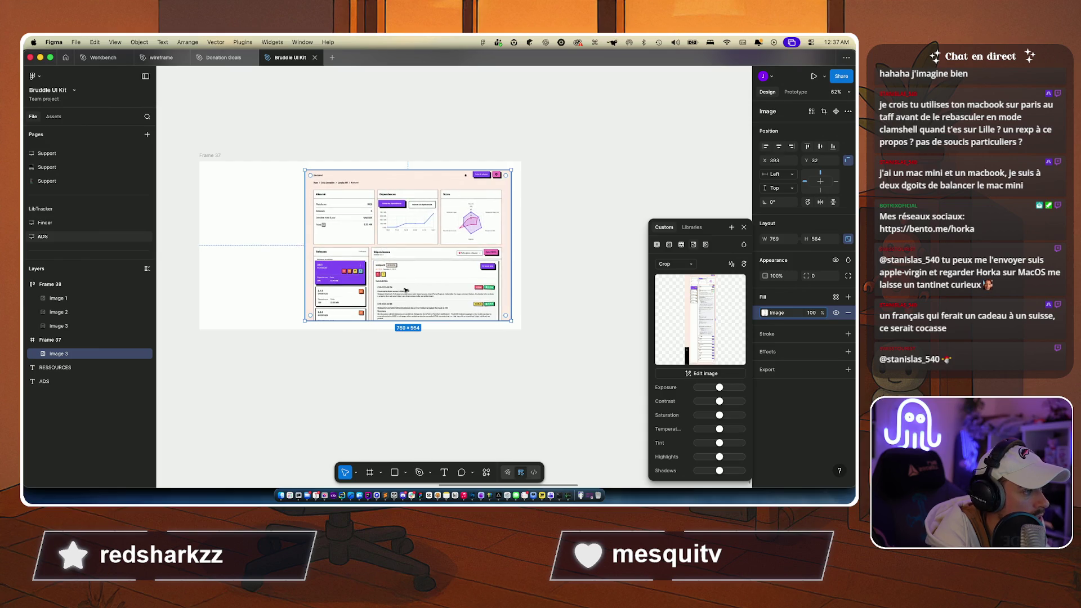
{"action": "left_click", "coordinate": [744, 227]}
{"action": "left_click", "coordinate": [632, 221]}
{"action": "scroll", "coordinate": [394, 292], "scroll_direction": "up", "scroll_amount": 2}
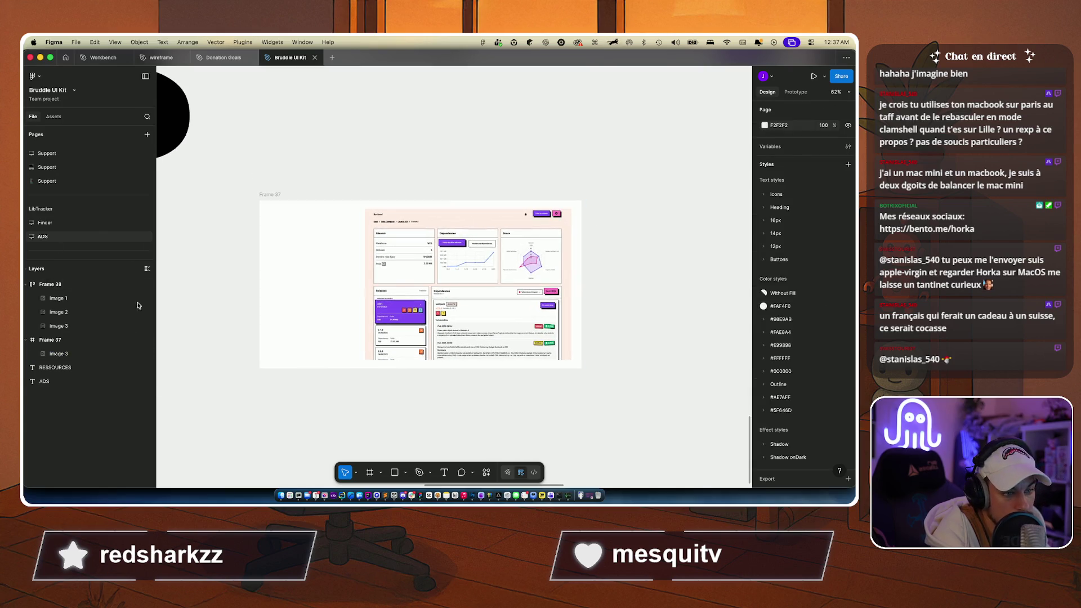
Step: Draw a large rectangle inside Frame 37 and give it a linear gradient fill
{"action": "key", "text": "r"}
{"action": "mouse_move", "coordinate": [360, 207]}
{"action": "left_mouse_down"}
{"action": "mouse_move", "coordinate": [591, 330]}
{"action": "mouse_move", "coordinate": [574, 363]}
{"action": "left_mouse_up"}
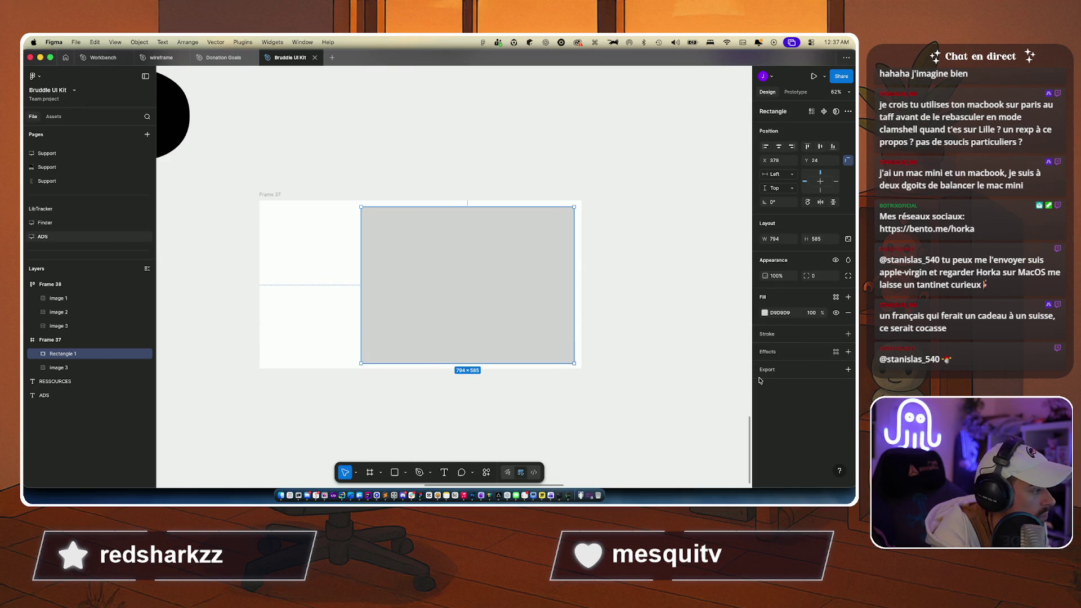
{"action": "left_click", "coordinate": [765, 313]}
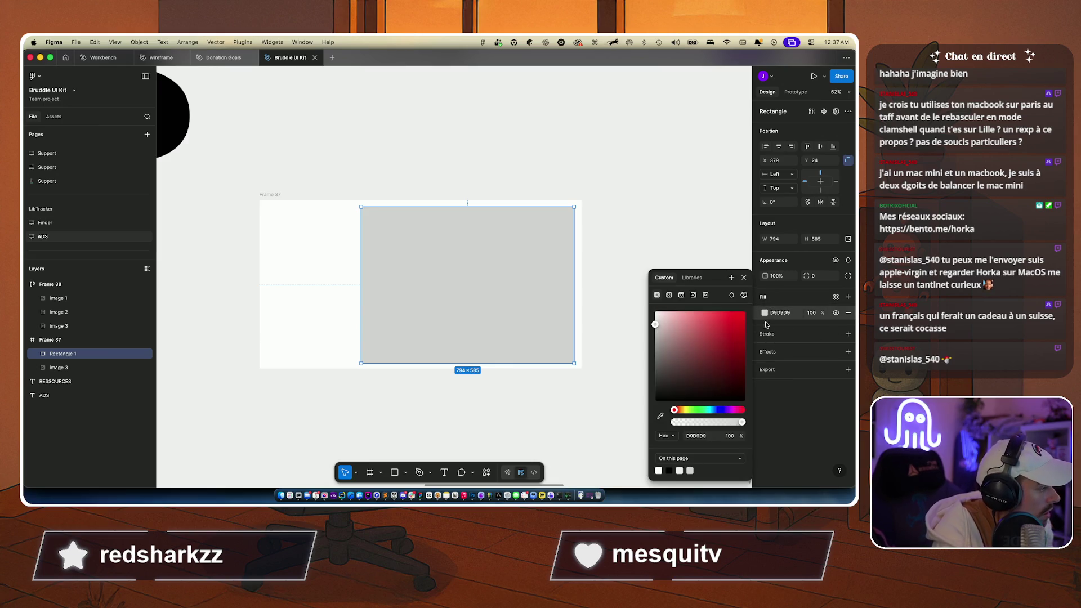
{"action": "left_click", "coordinate": [669, 298]}
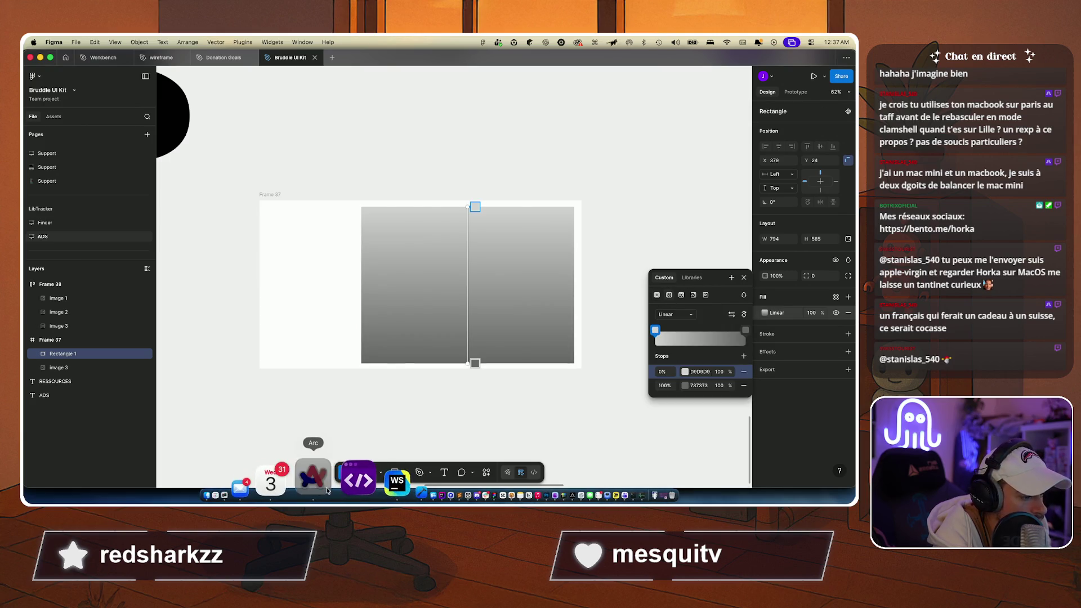
Step: Look at LibTracker in the browser with developer tools open, then return to Figma
{"action": "left_click", "coordinate": [327, 481]}
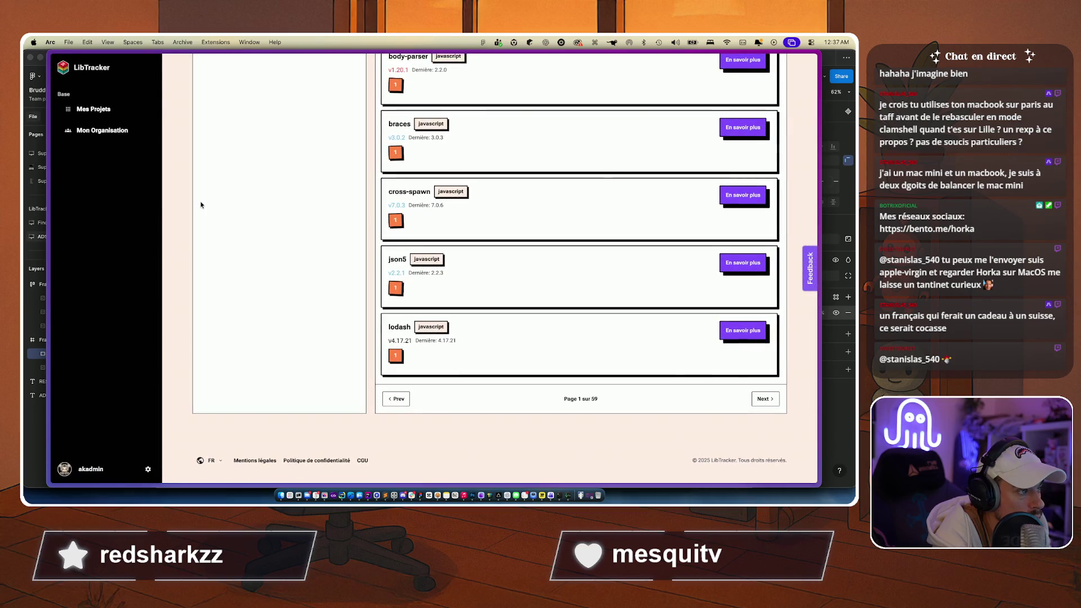
{"action": "scroll", "coordinate": [200, 205], "scroll_direction": "up", "scroll_amount": 10}
{"action": "scroll", "coordinate": [200, 205], "scroll_direction": "up", "scroll_amount": 15}
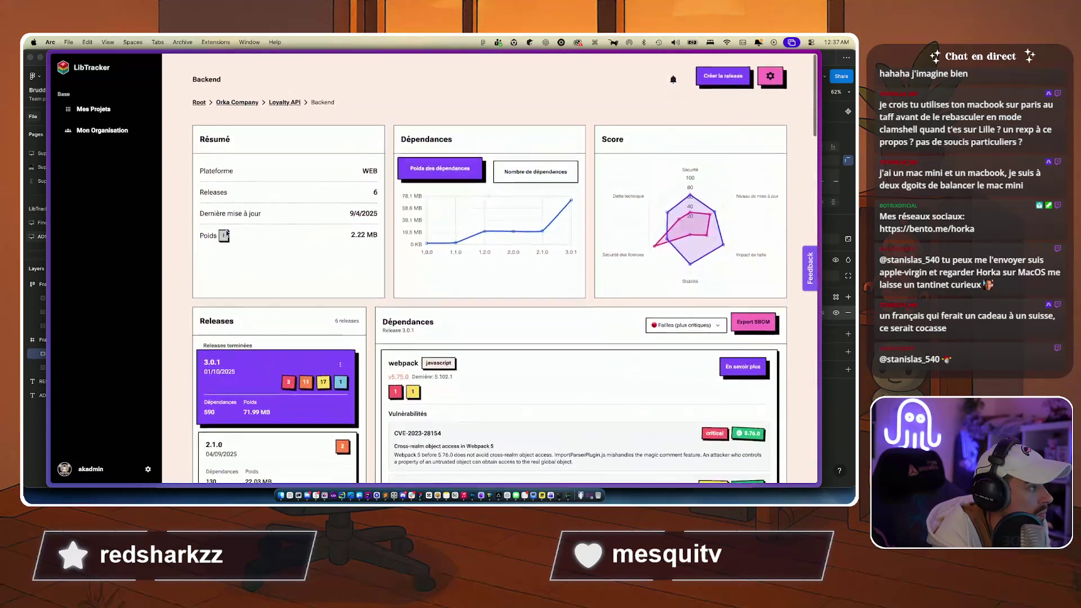
{"action": "key", "text": "super+alt+i"}
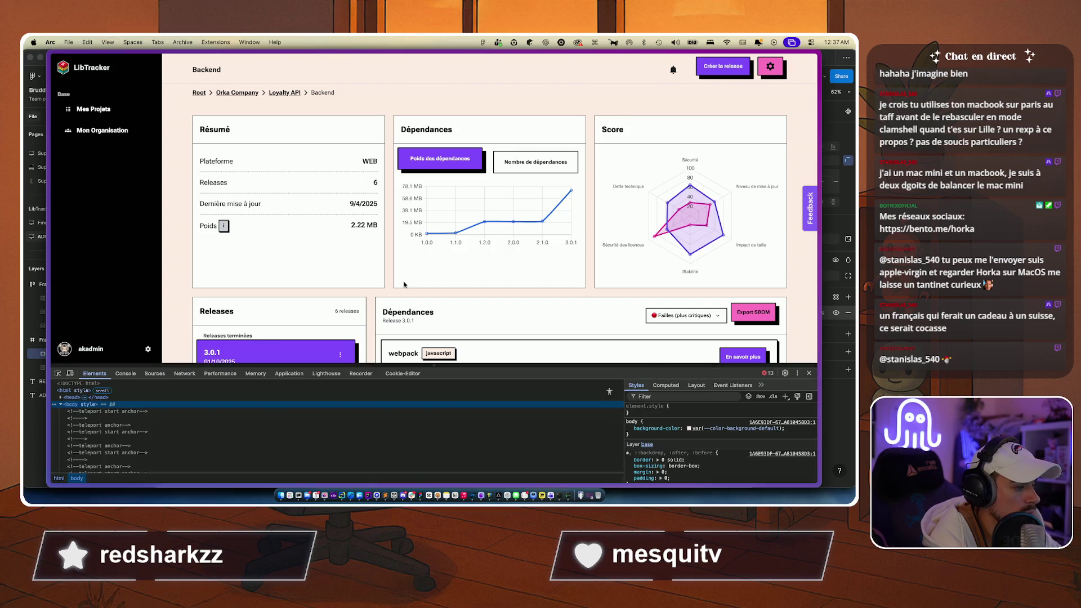
{"action": "scroll", "coordinate": [403, 282], "scroll_direction": "down", "scroll_amount": 3}
{"action": "key", "text": "super+Tab"}
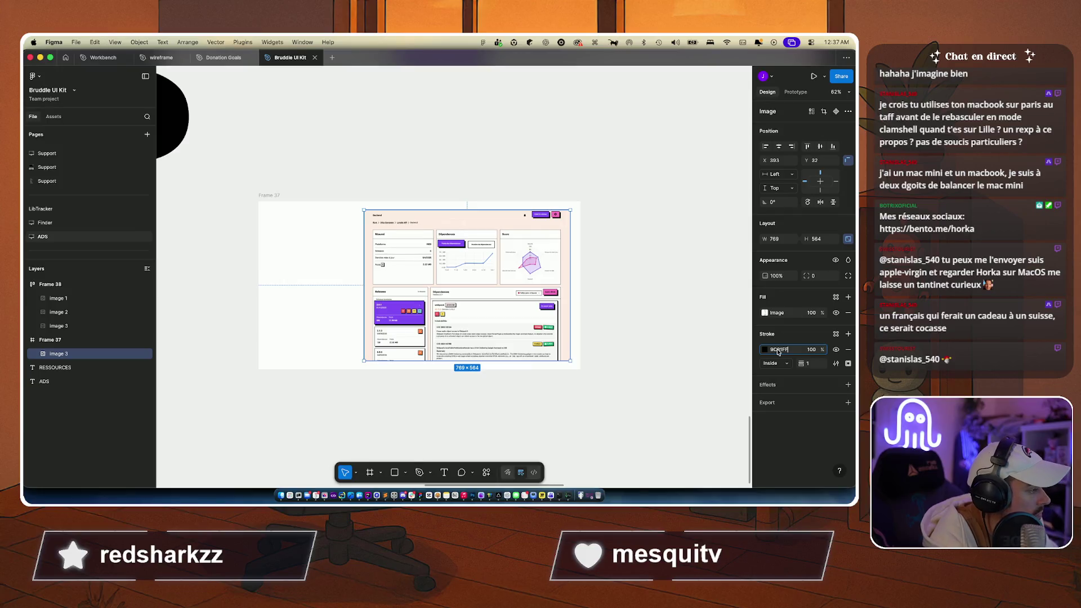
Step: Give the screenshot an 11 px stroke positioned outside the image
{"action": "type", "text": "11"}
{"action": "key", "text": "Return"}
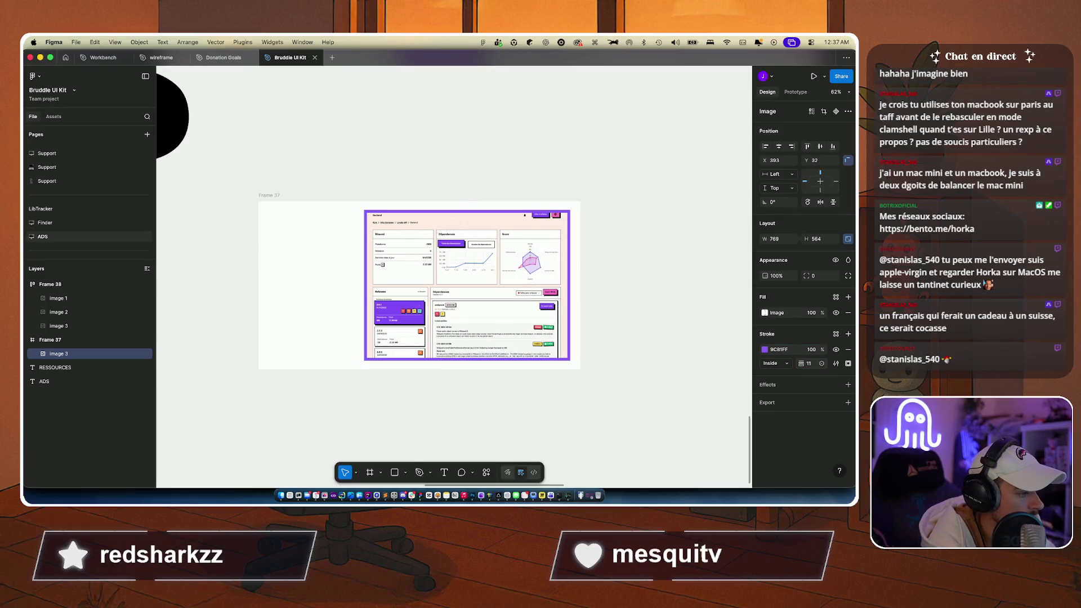
{"action": "key", "text": "Down"}
{"action": "key", "text": "Down"}
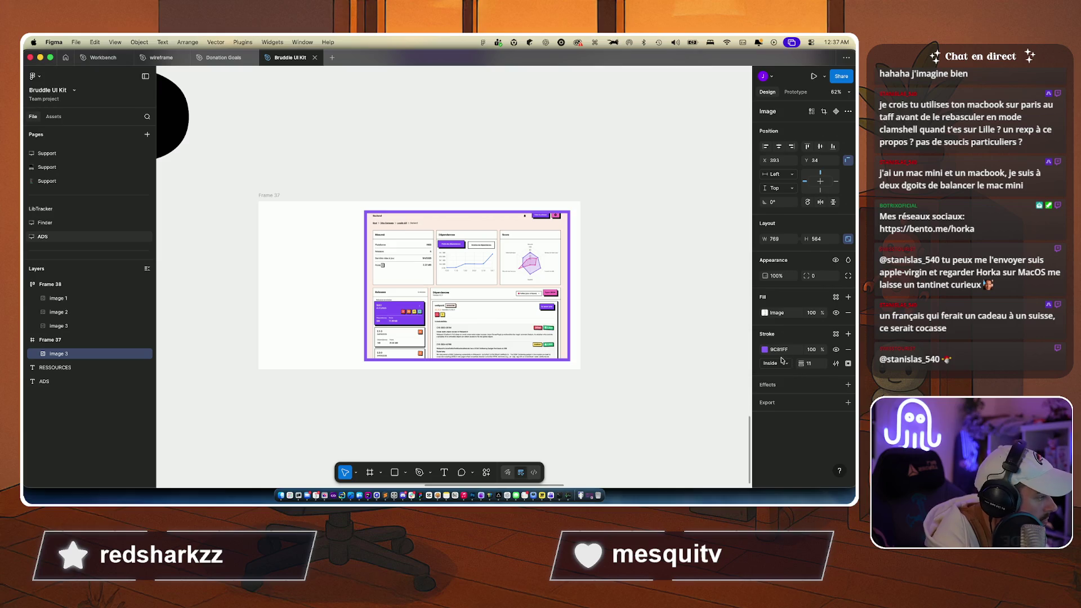
{"action": "left_click", "coordinate": [784, 365]}
{"action": "left_click", "coordinate": [782, 377]}
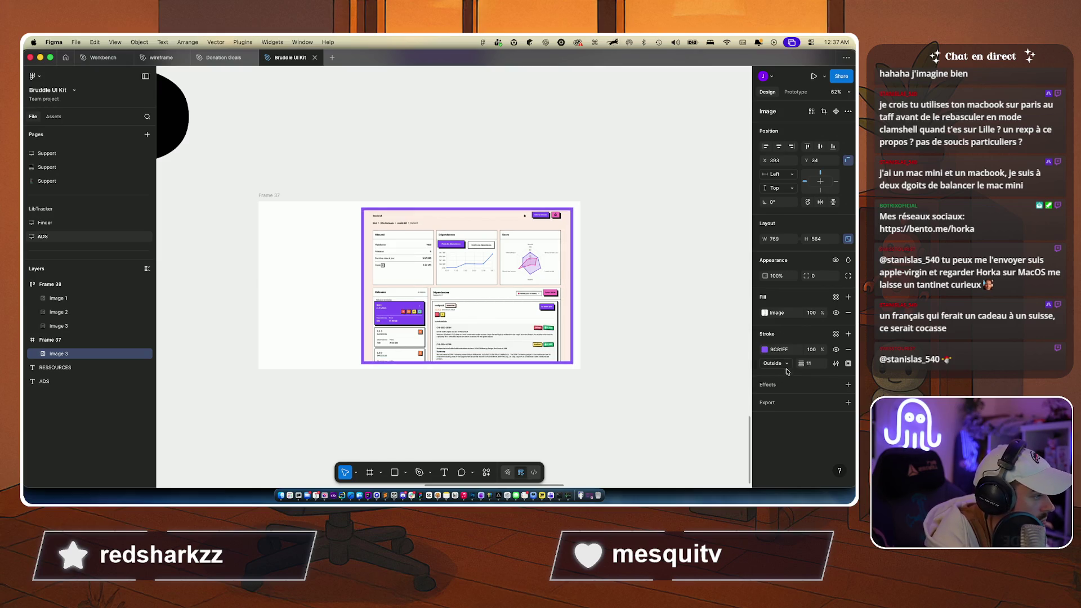
{"action": "left_click", "coordinate": [807, 363]}
{"action": "key", "text": "Down"}
{"action": "key", "text": "Down"}
{"action": "key", "text": "Down"}
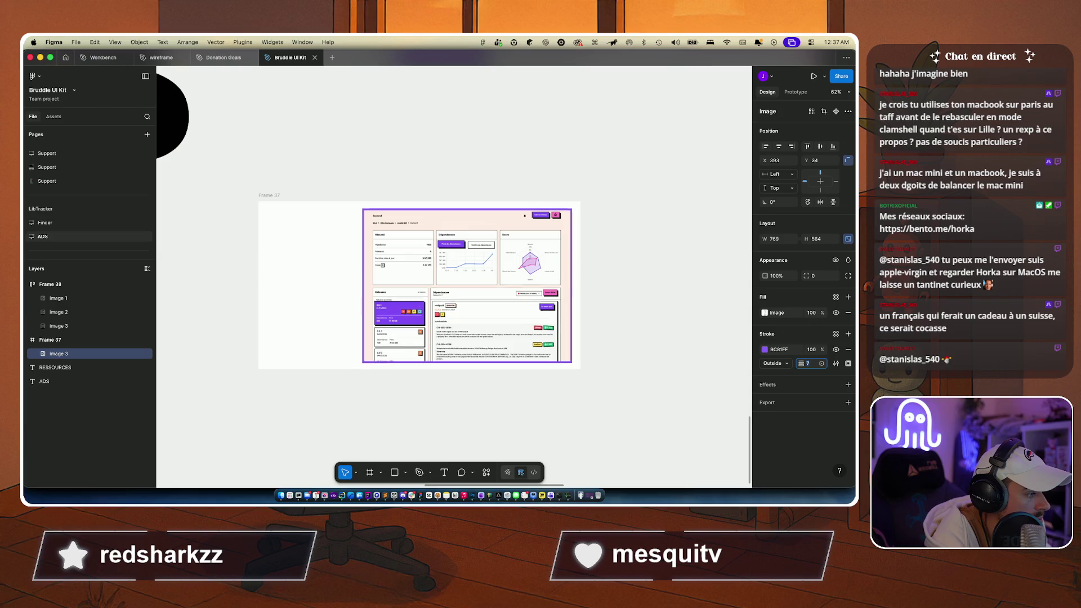
{"action": "key", "text": "Up"}
{"action": "key", "text": "Up"}
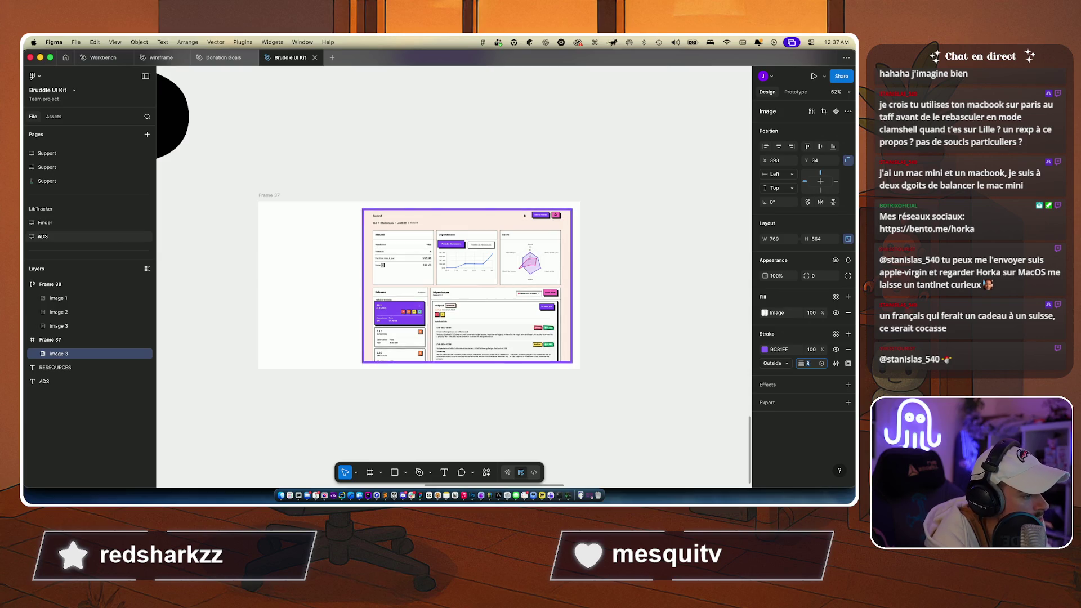
Step: Try round stroke joins and individual side widths, setting bottom and left borders to 16
{"action": "left_click", "coordinate": [838, 363]}
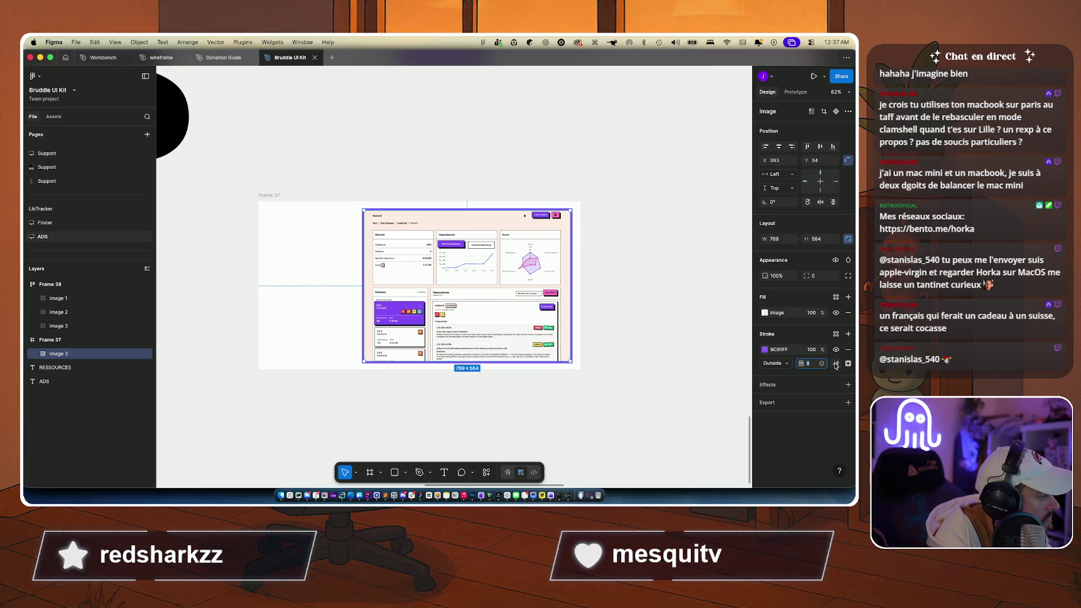
{"action": "key", "text": "Escape"}
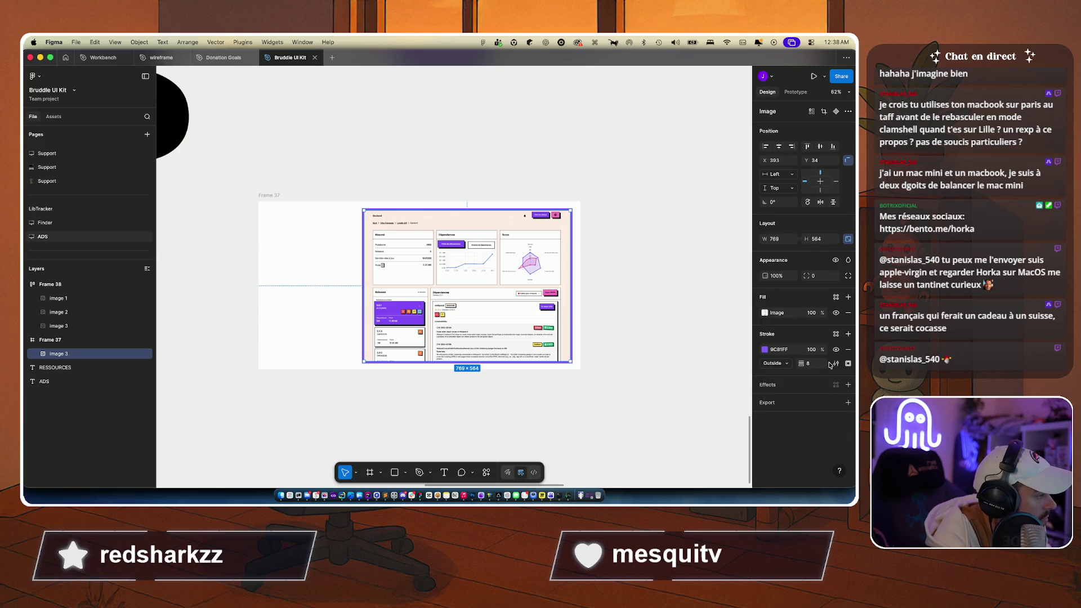
{"action": "left_click", "coordinate": [836, 364]}
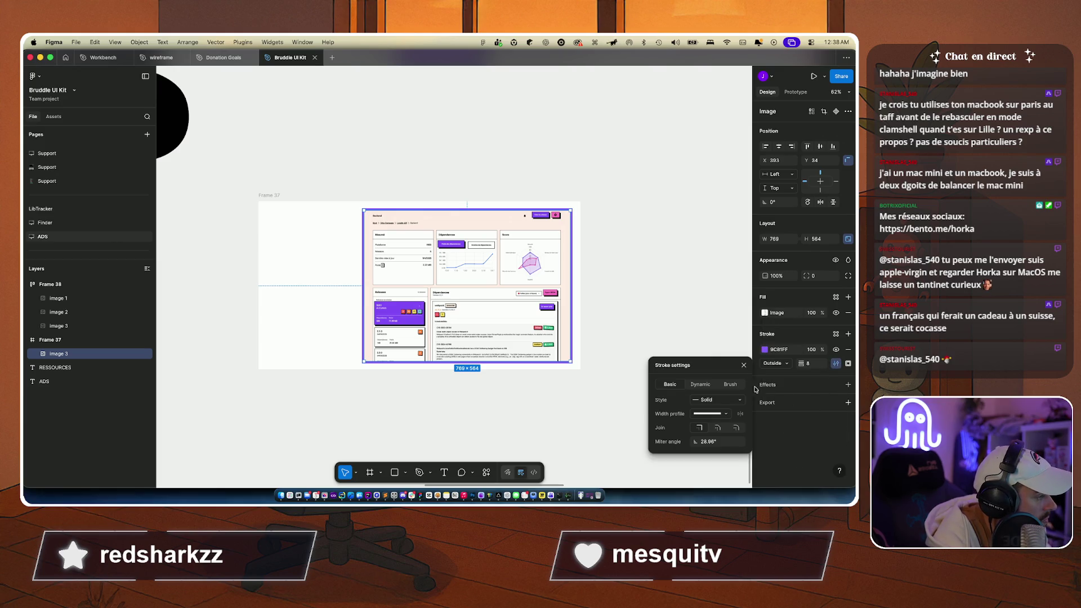
{"action": "left_click", "coordinate": [740, 429]}
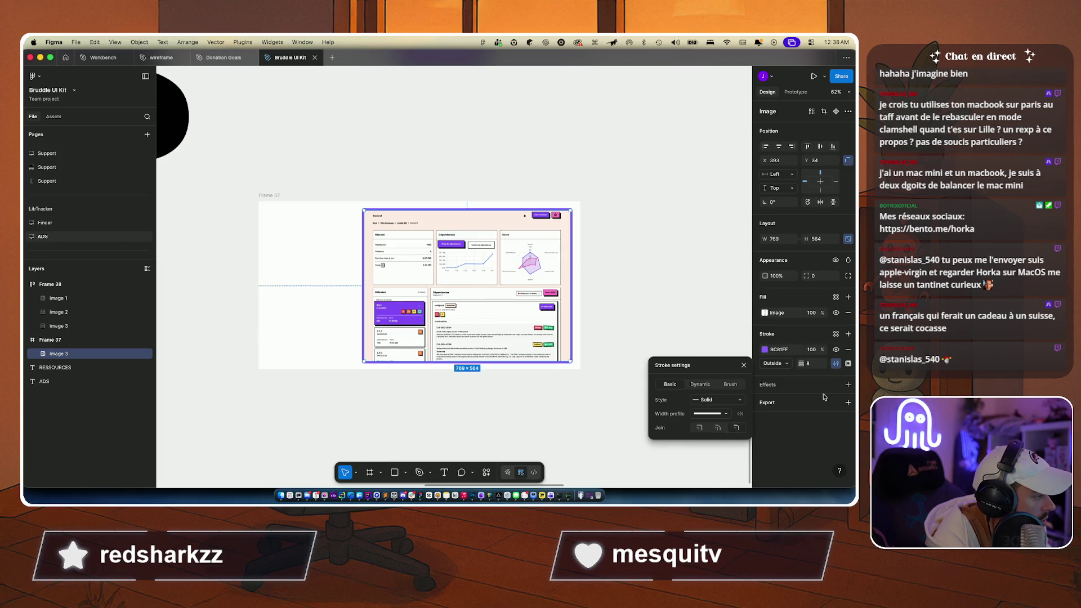
{"action": "left_click", "coordinate": [848, 364]}
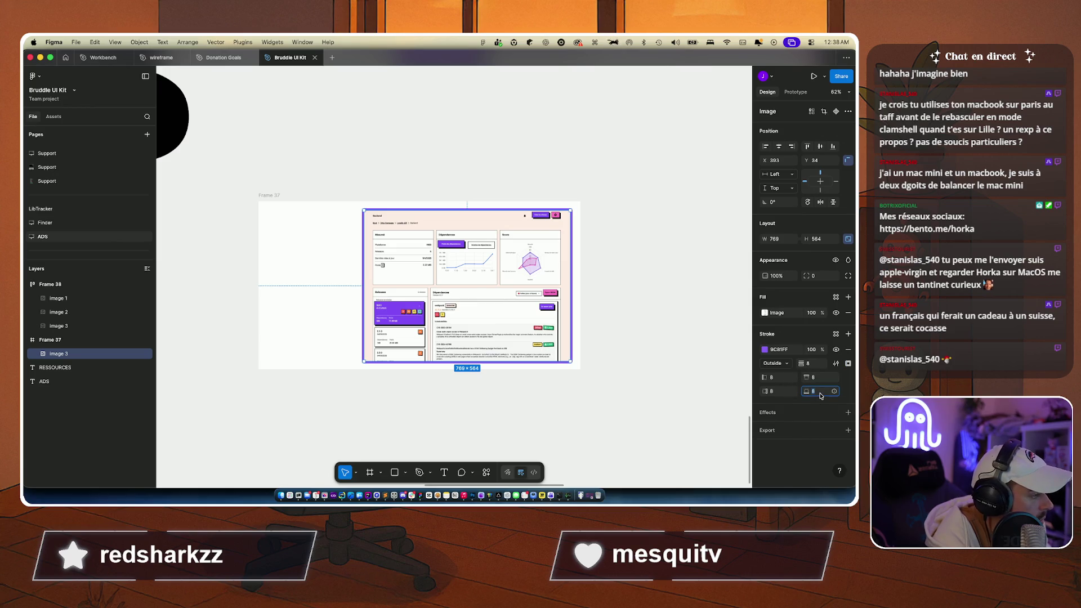
{"action": "type", "text": "16"}
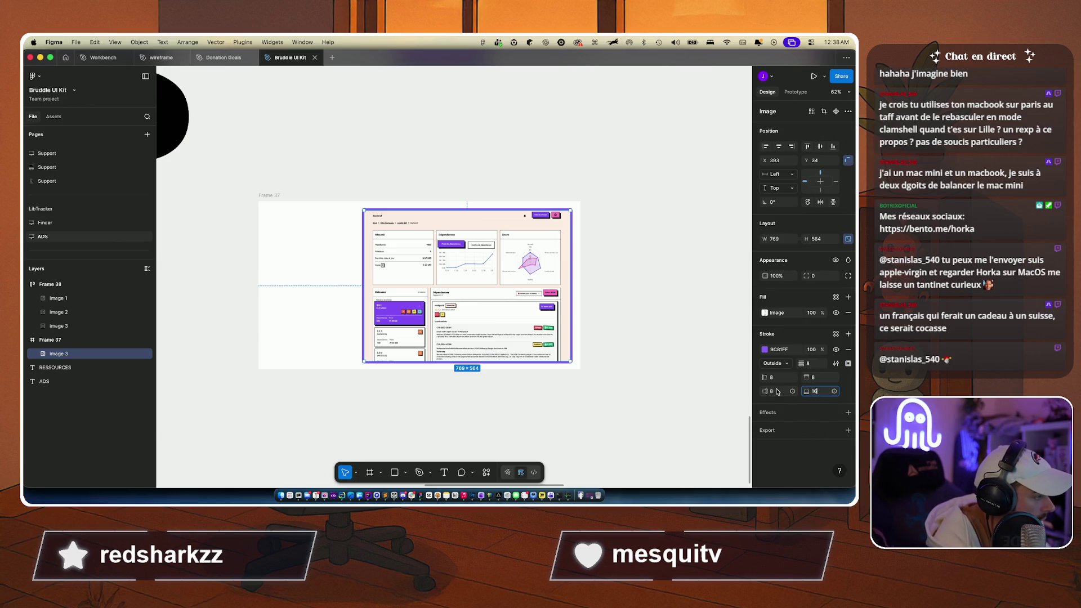
{"action": "left_click", "coordinate": [763, 389]}
{"action": "type", "text": "16"}
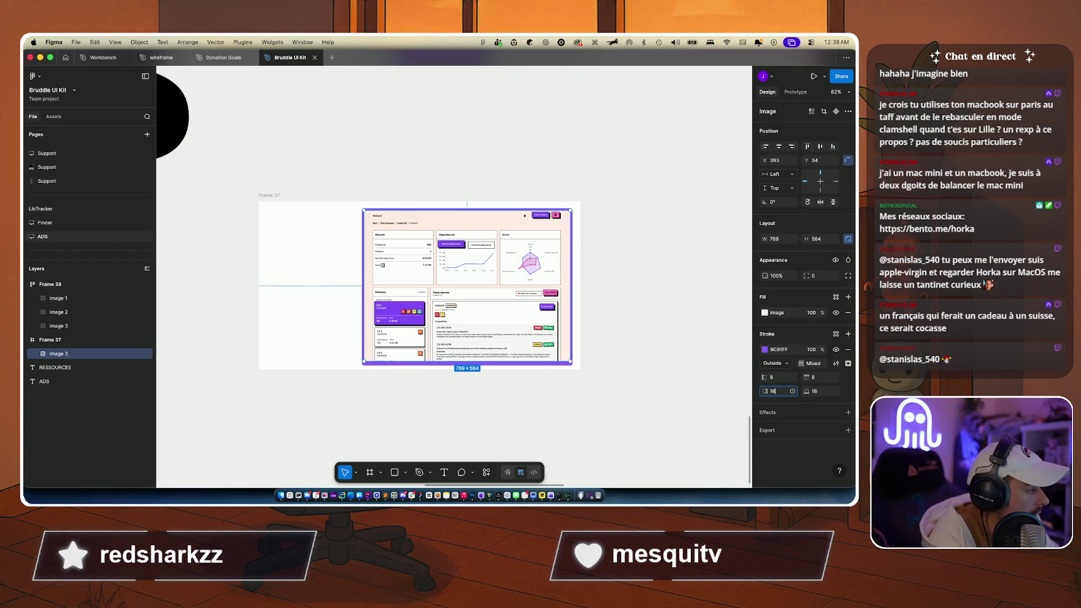
{"action": "key", "text": "Return"}
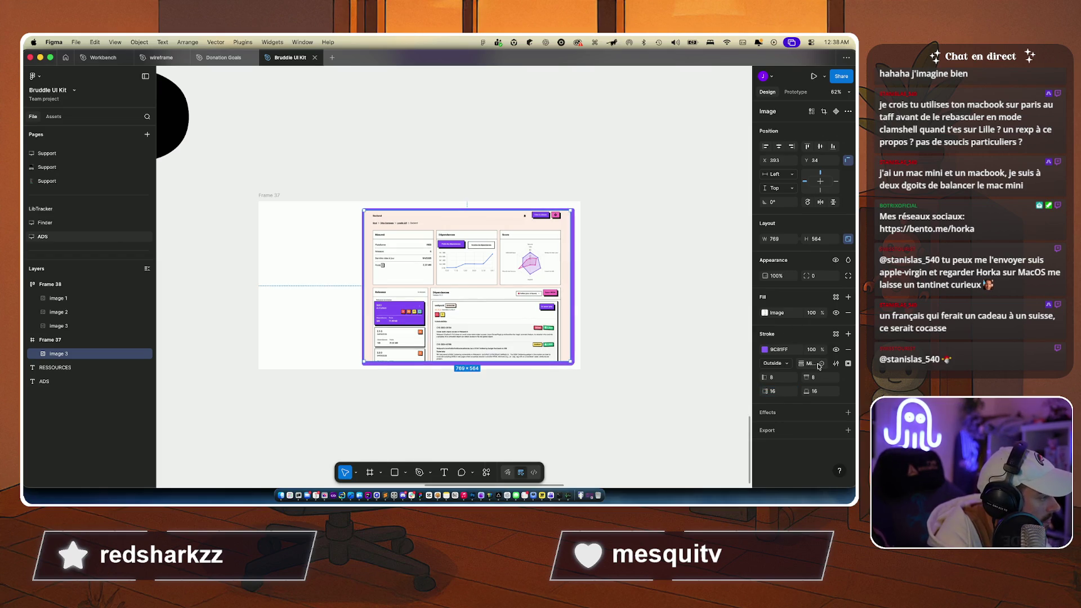
Step: Switch the border to miter joins and set the right and bottom widths to 12
{"action": "left_click", "coordinate": [821, 364]}
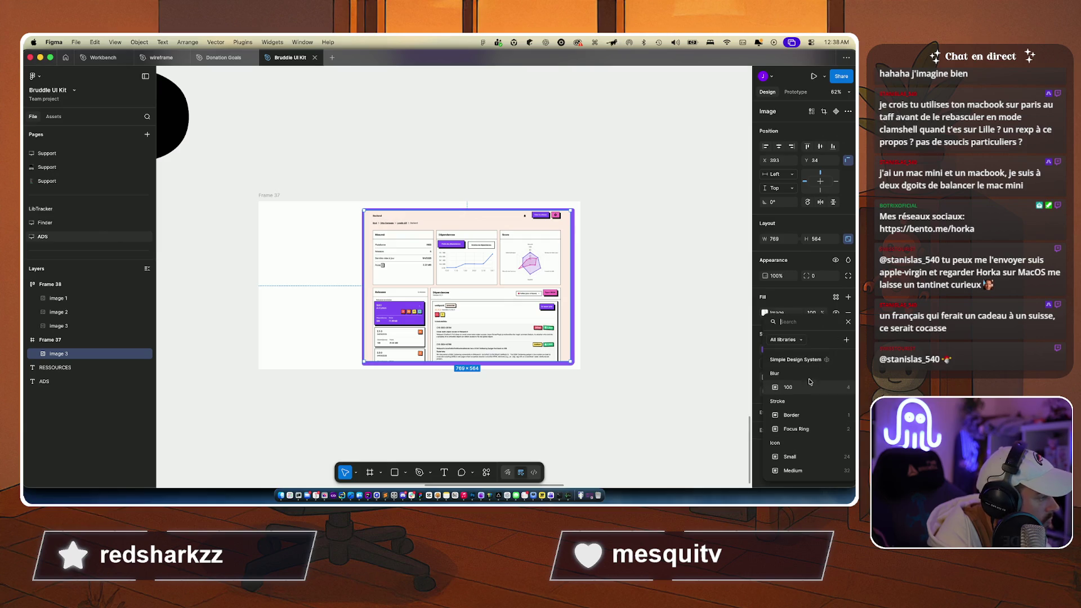
{"action": "left_click", "coordinate": [846, 323]}
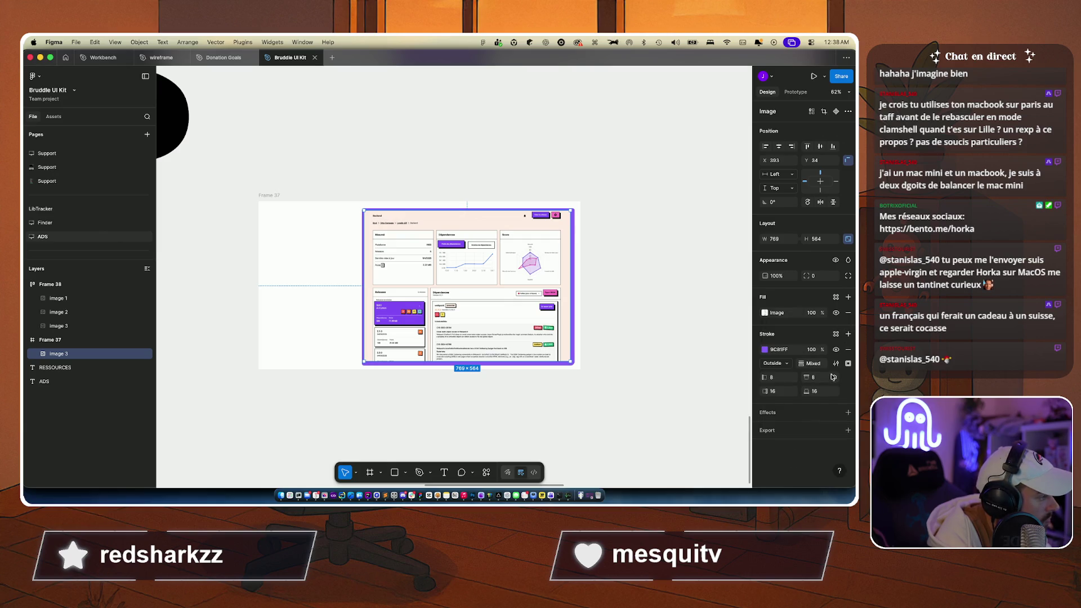
{"action": "left_click", "coordinate": [837, 363]}
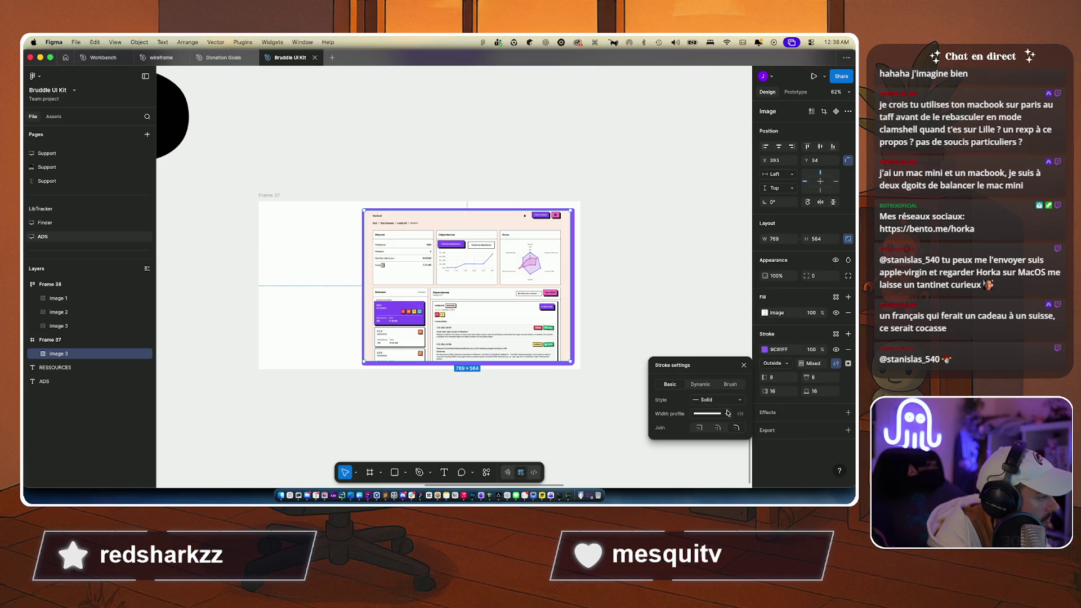
{"action": "left_click", "coordinate": [700, 429]}
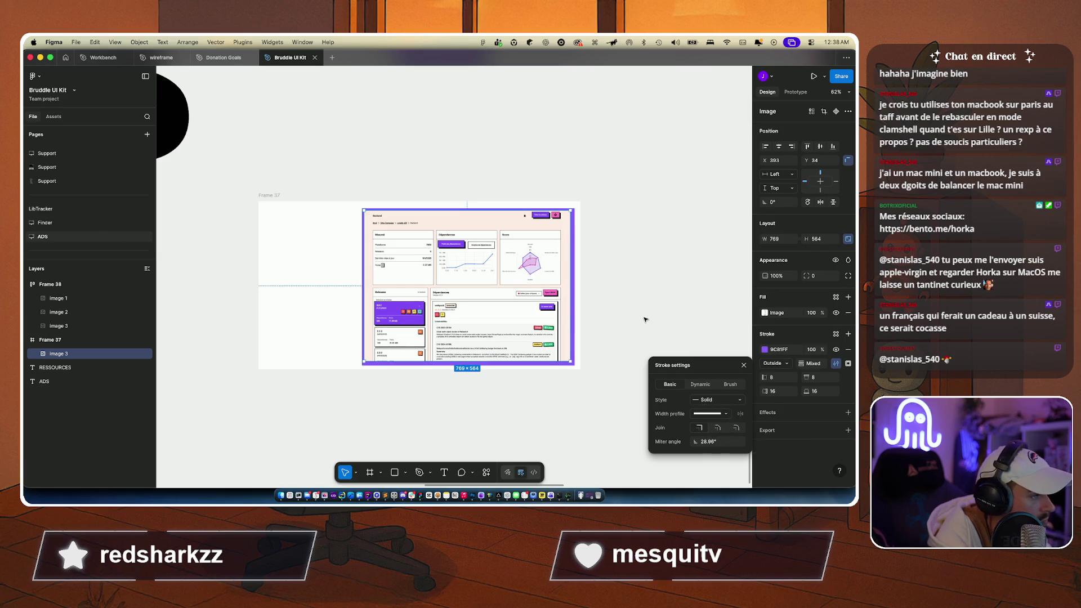
{"action": "left_click", "coordinate": [645, 319]}
{"action": "mouse_move", "coordinate": [499, 290]}
{"action": "left_mouse_down"}
{"action": "mouse_move", "coordinate": [486, 288]}
{"action": "mouse_move", "coordinate": [496, 287]}
{"action": "left_mouse_up"}
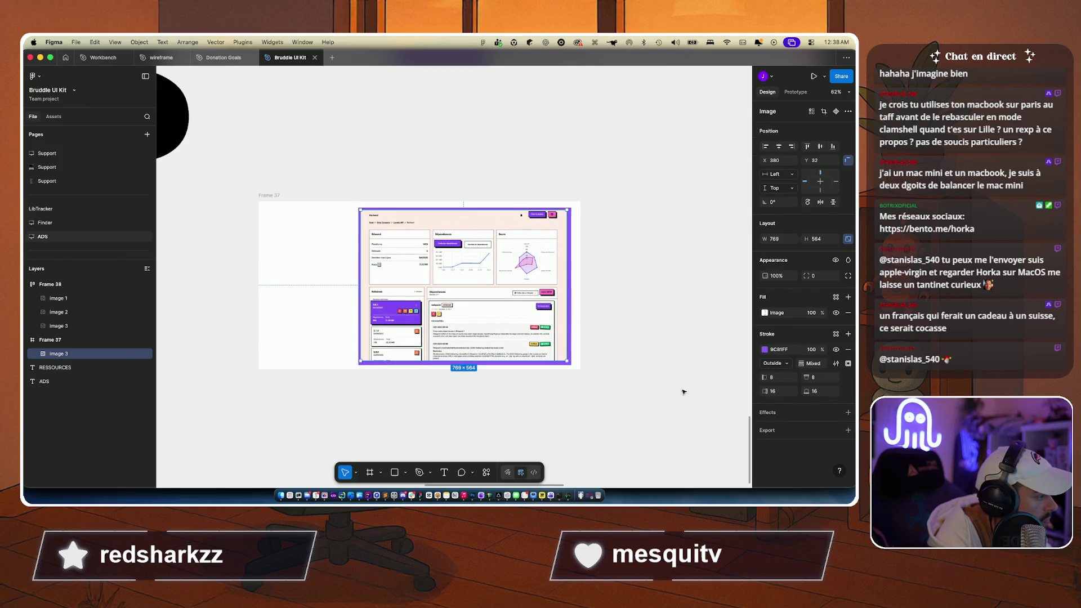
{"action": "left_click", "coordinate": [773, 391]}
{"action": "type", "text": "12"}
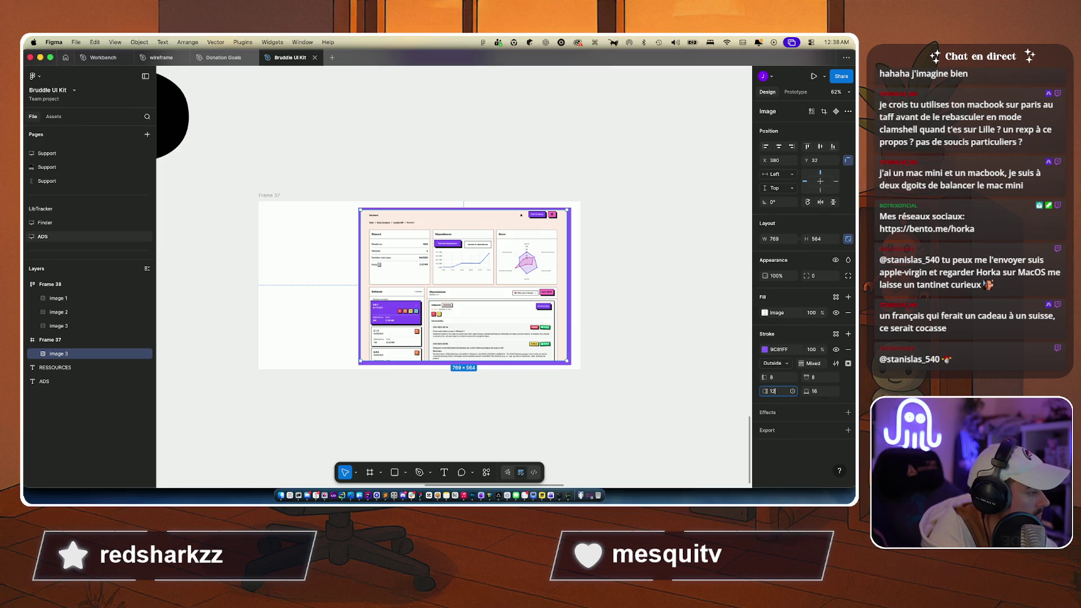
{"action": "key", "text": "Tab"}
{"action": "key", "text": "Return"}
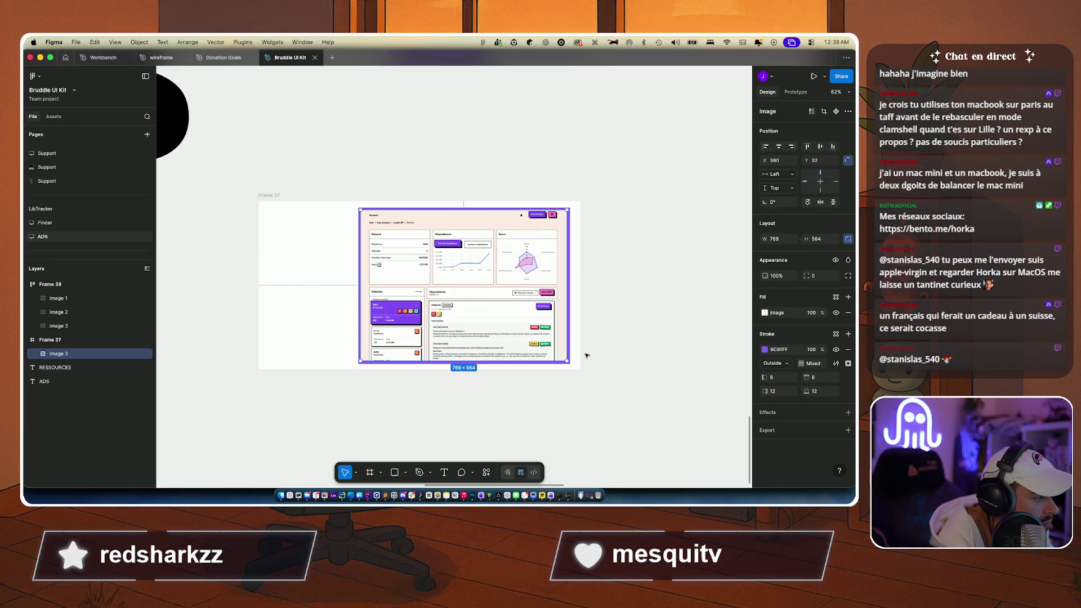
{"action": "left_click", "coordinate": [633, 367]}
Step: Compare the bordered design against the live LibTracker app
{"action": "key", "text": "super+Tab"}
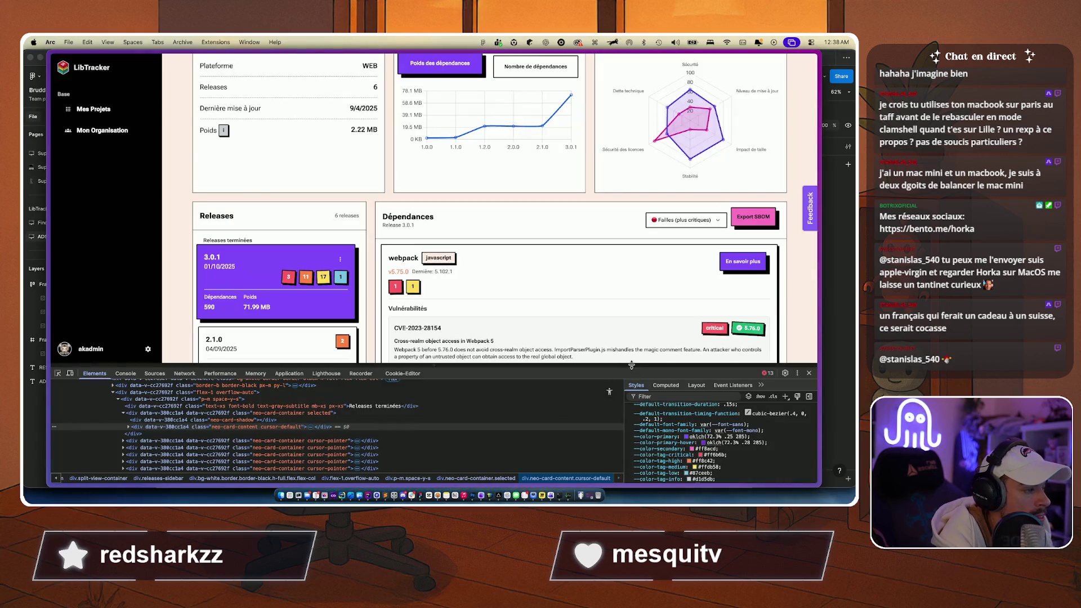
{"action": "scroll", "coordinate": [262, 235], "scroll_direction": "down", "scroll_amount": 3}
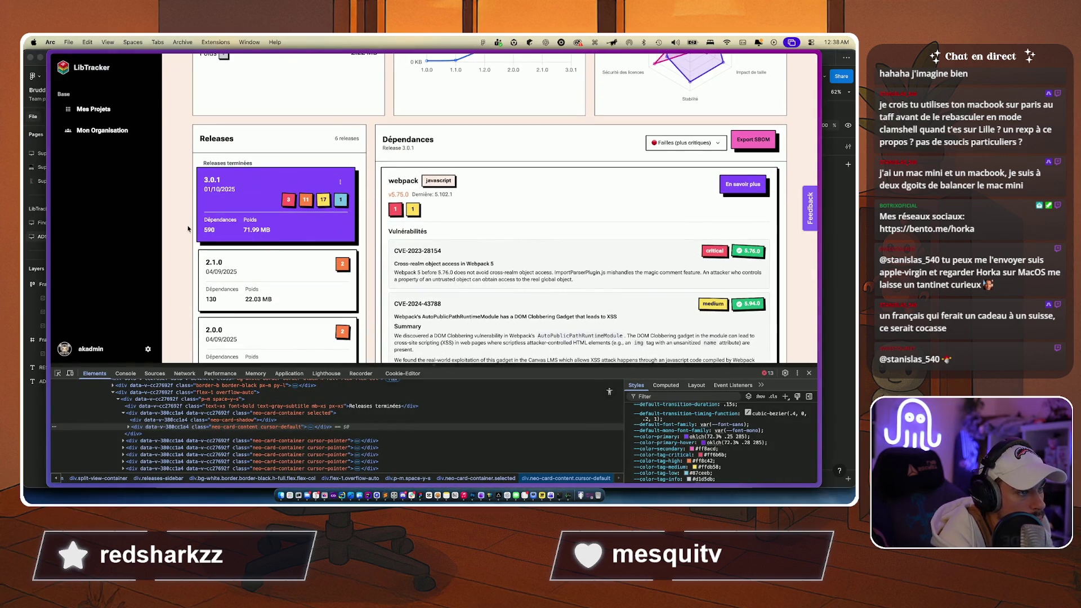
{"action": "key", "text": "super+Tab"}
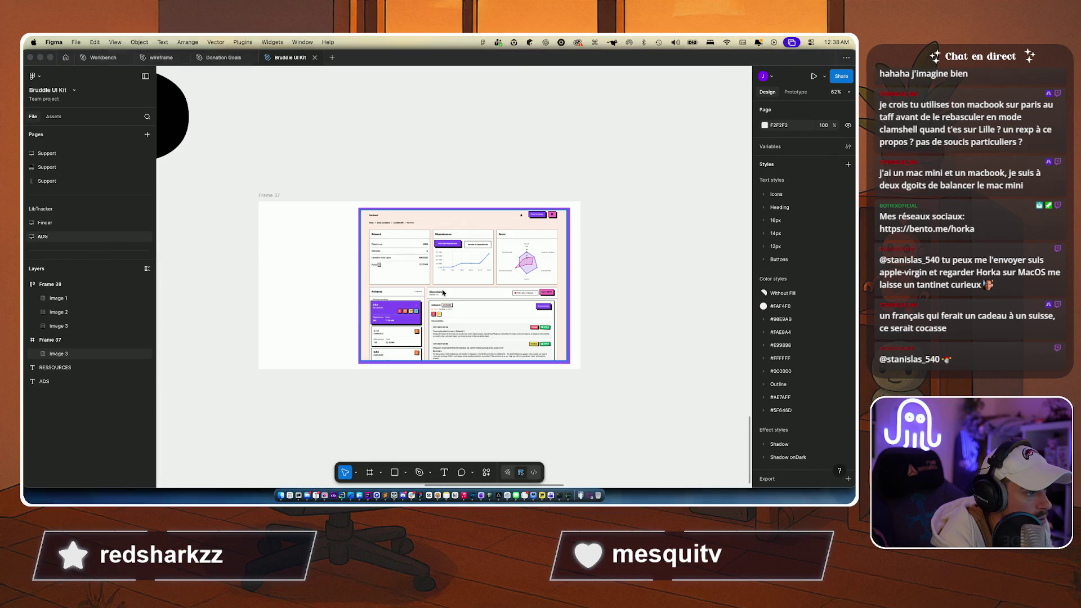
{"action": "key", "text": "super+Tab"}
{"action": "key", "text": "super+Tab"}
Step: Reset the screenshot's purple border to a single uniform 4 px weight
{"action": "left_click", "coordinate": [443, 340]}
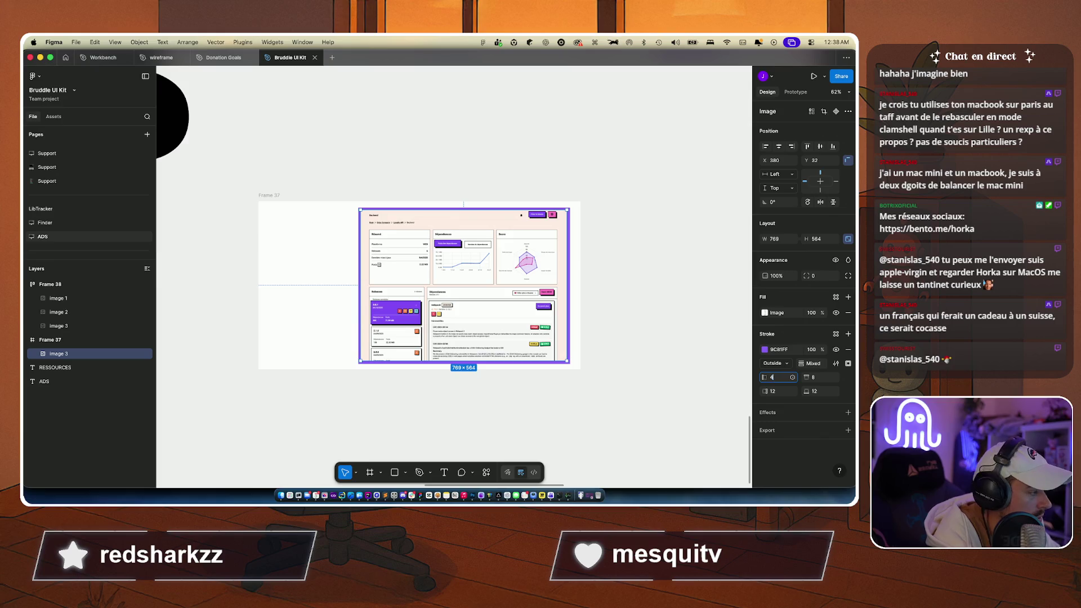
{"action": "key", "text": "Tab"}
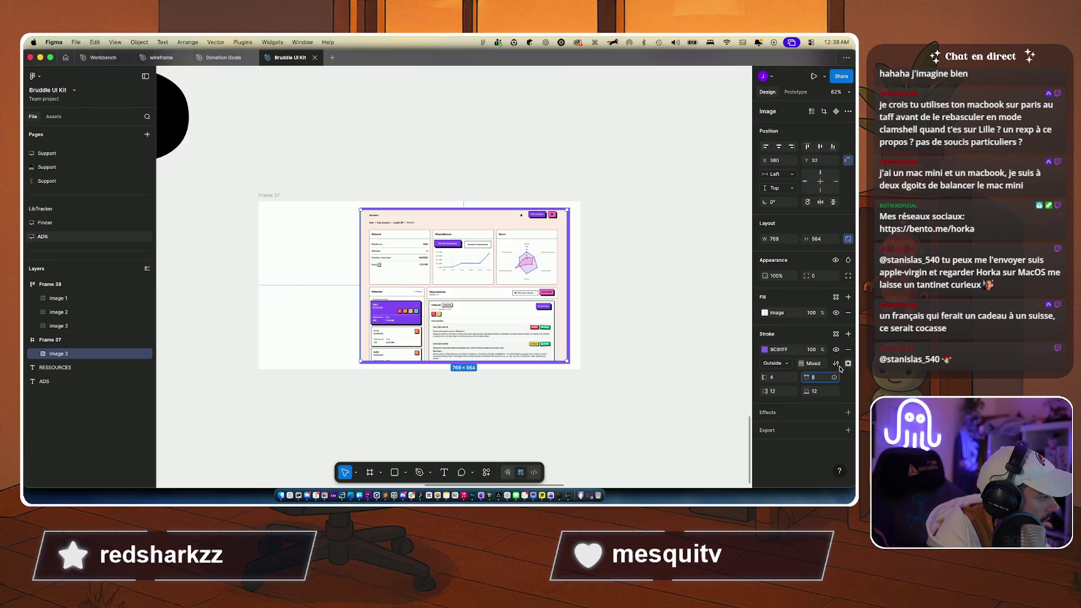
{"action": "left_click", "coordinate": [835, 364]}
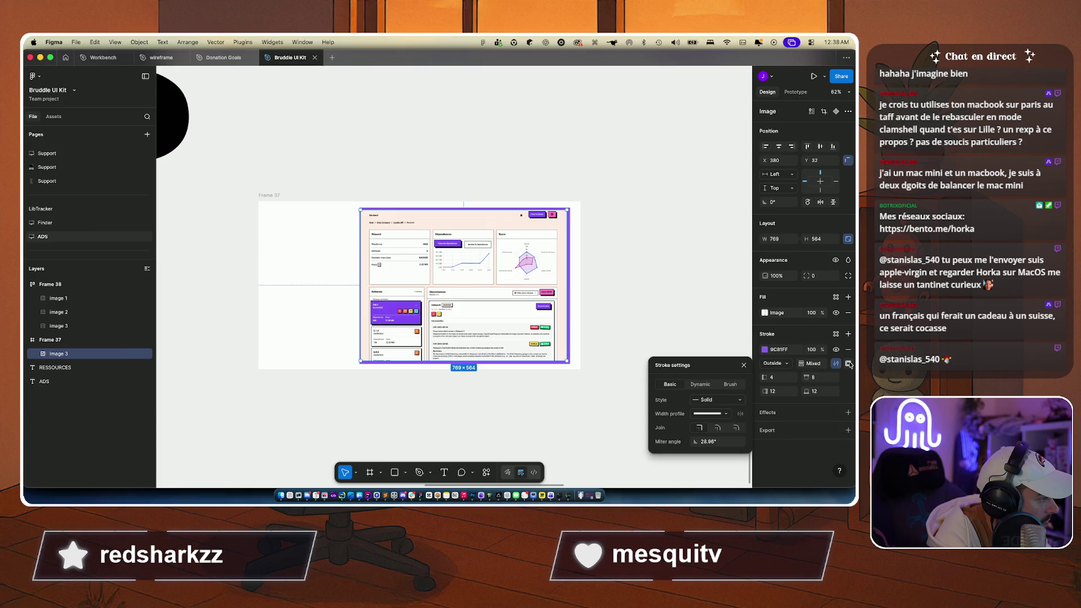
{"action": "left_click", "coordinate": [848, 364]}
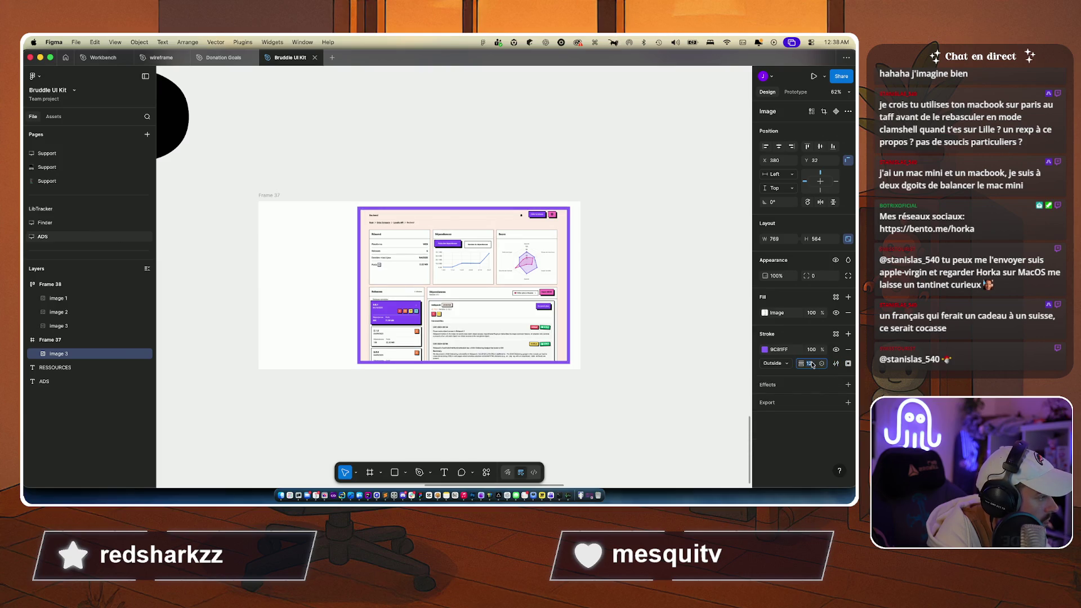
{"action": "left_click", "coordinate": [660, 360]}
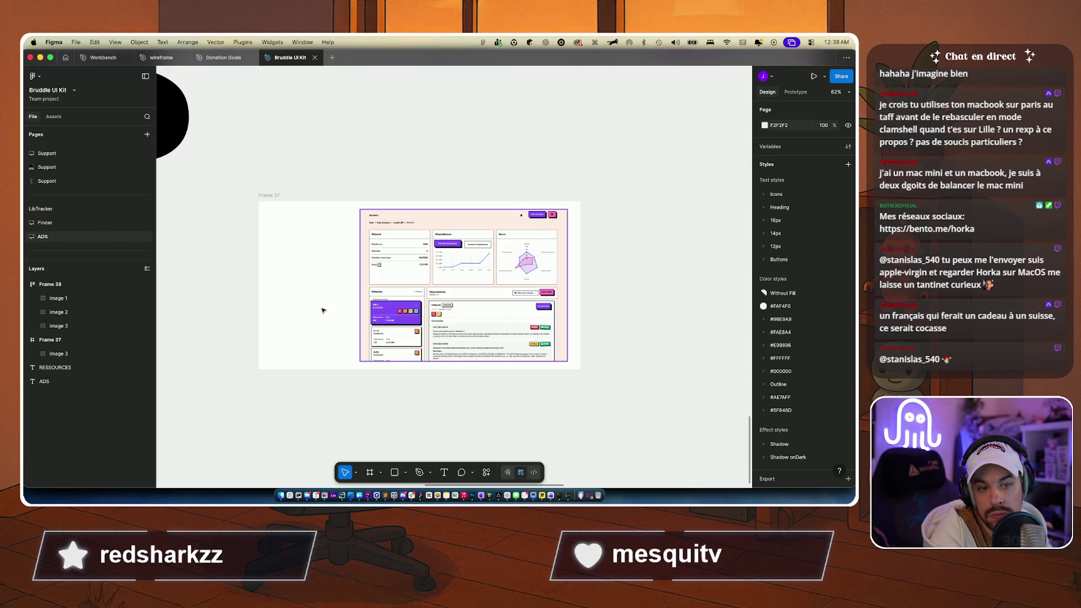
{"action": "left_click", "coordinate": [363, 300]}
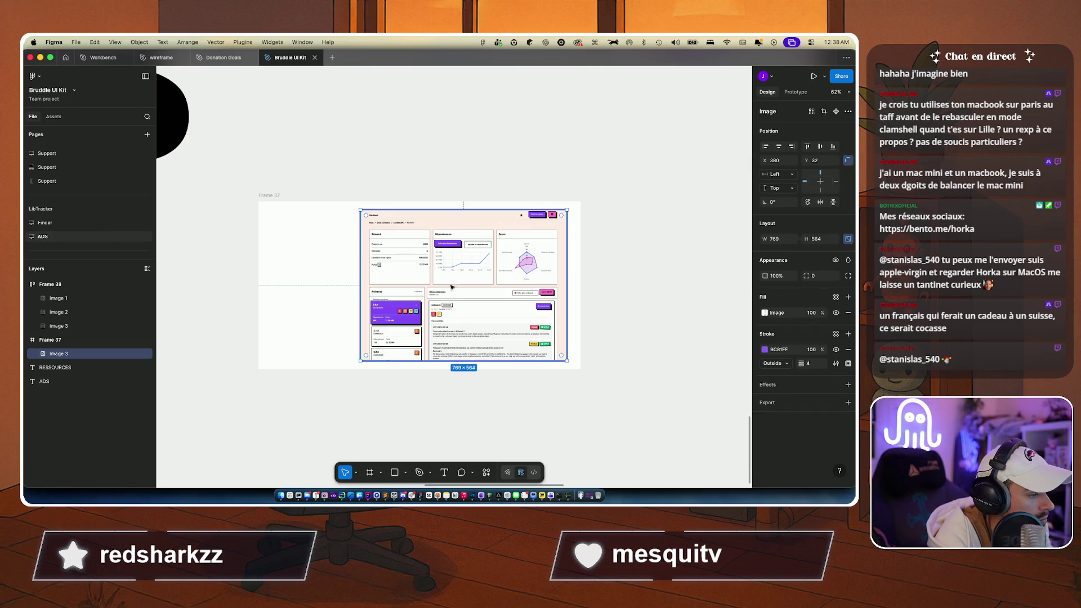
{"action": "left_click", "coordinate": [765, 349]}
{"action": "left_click", "coordinate": [615, 176]}
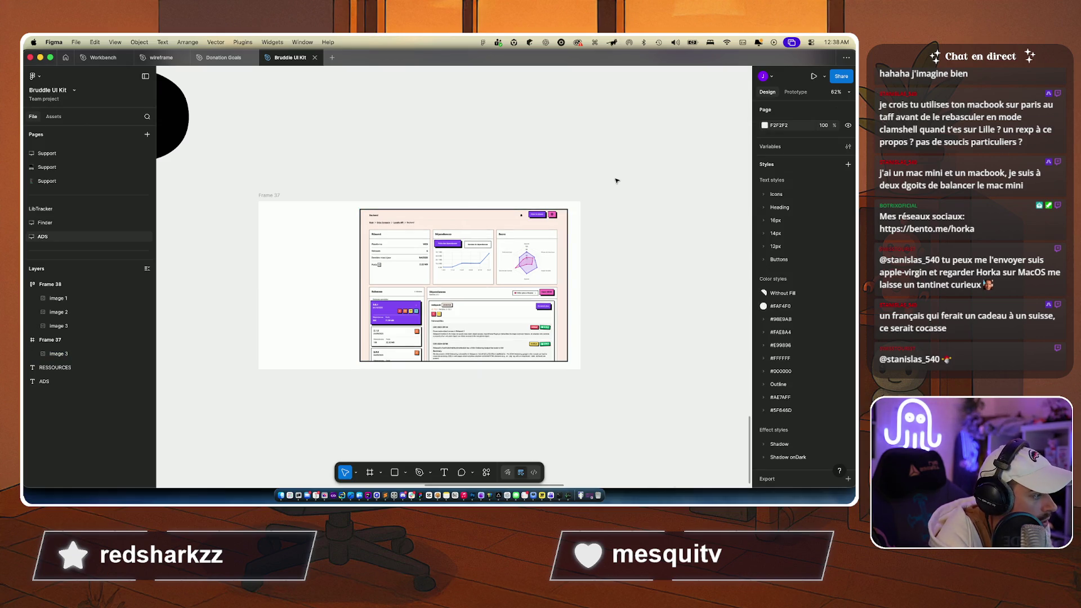
{"action": "key", "text": "super+Tab"}
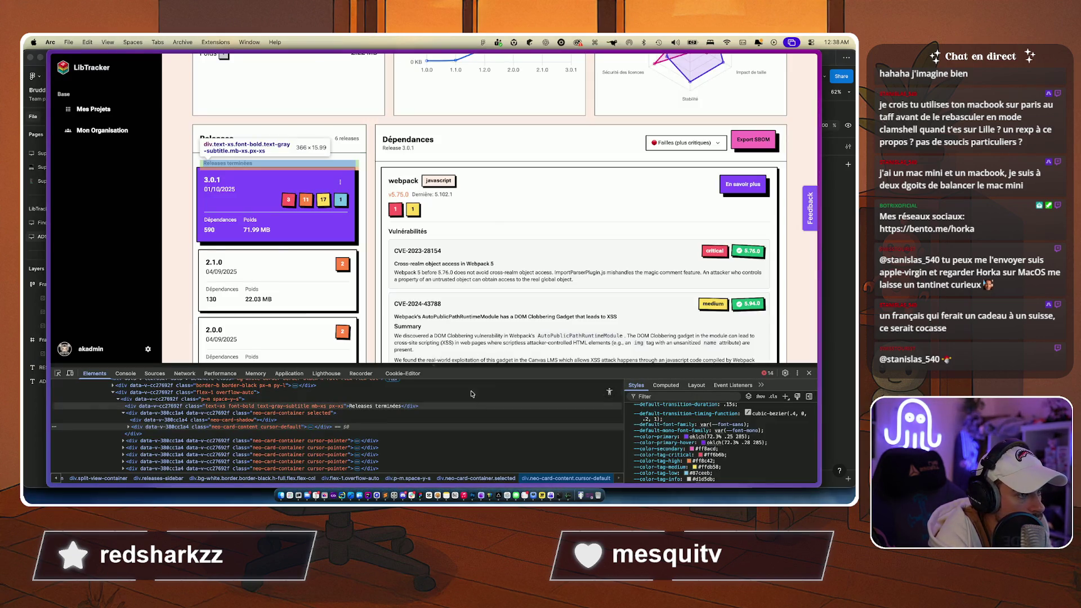
{"action": "key", "text": "super+Tab"}
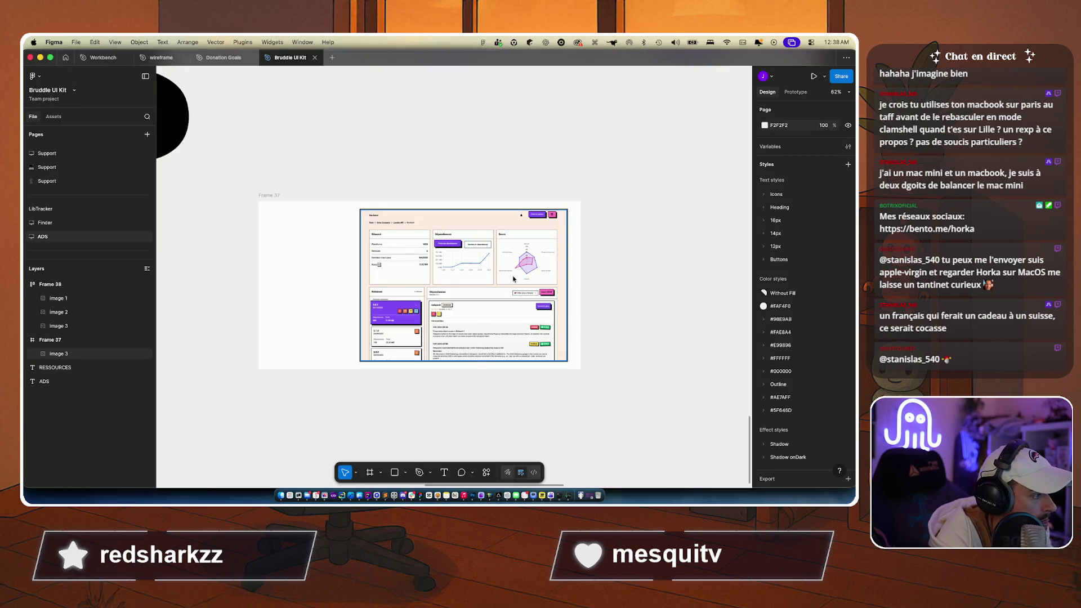
{"action": "left_click", "coordinate": [463, 285]}
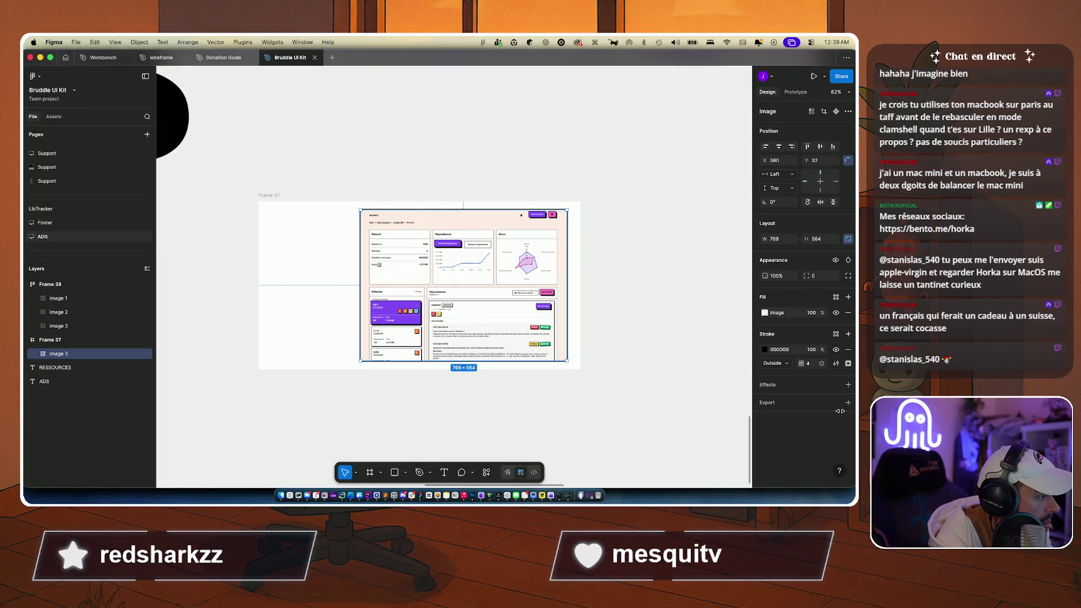
{"action": "left_click", "coordinate": [823, 365]}
{"action": "left_click", "coordinate": [849, 323]}
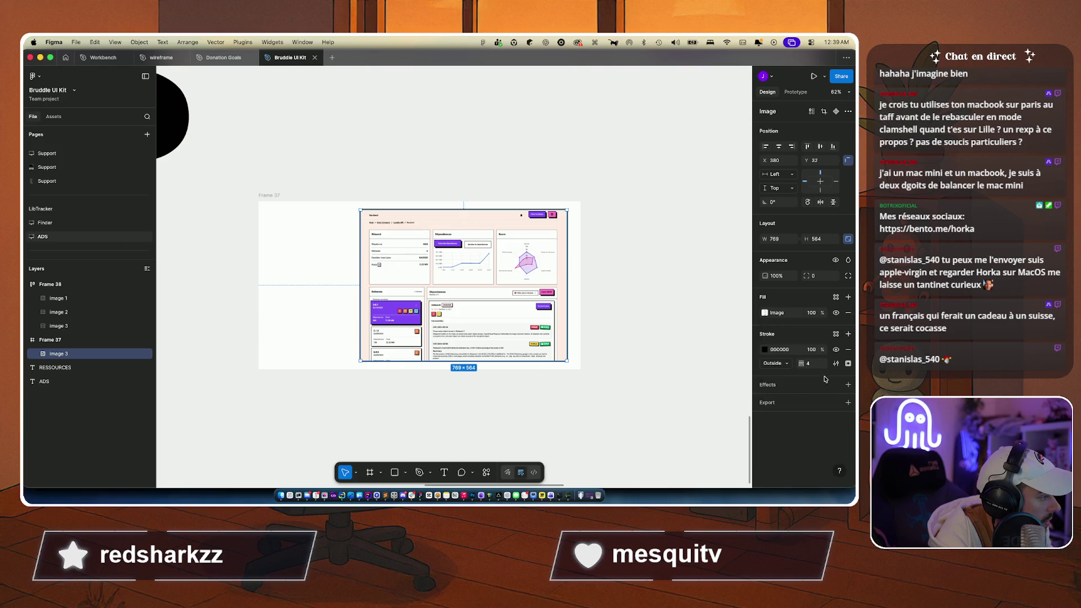
{"action": "left_click", "coordinate": [835, 363]}
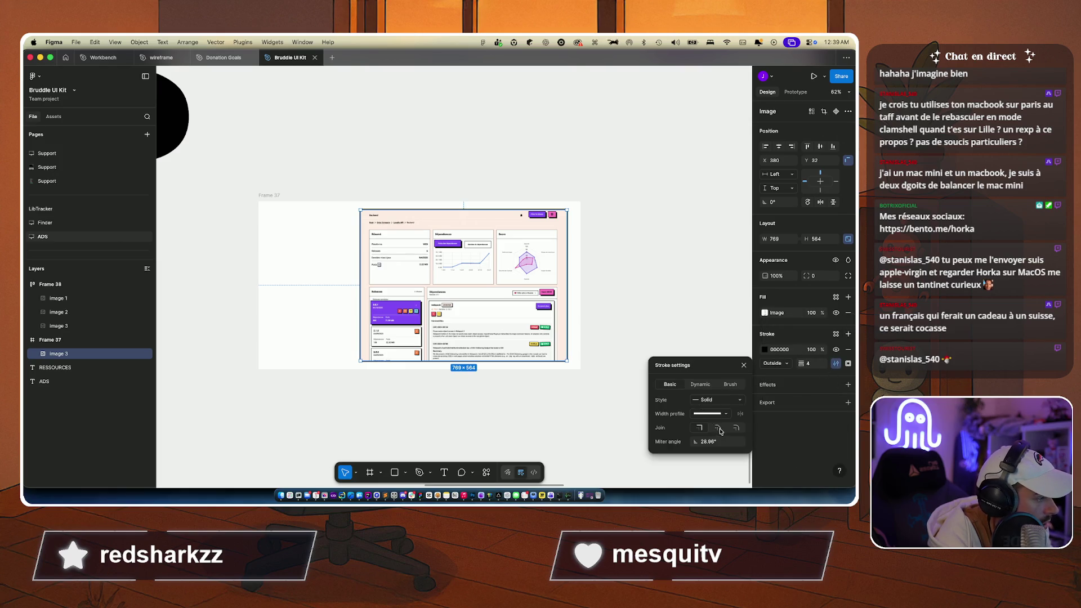
{"action": "left_click", "coordinate": [660, 370]}
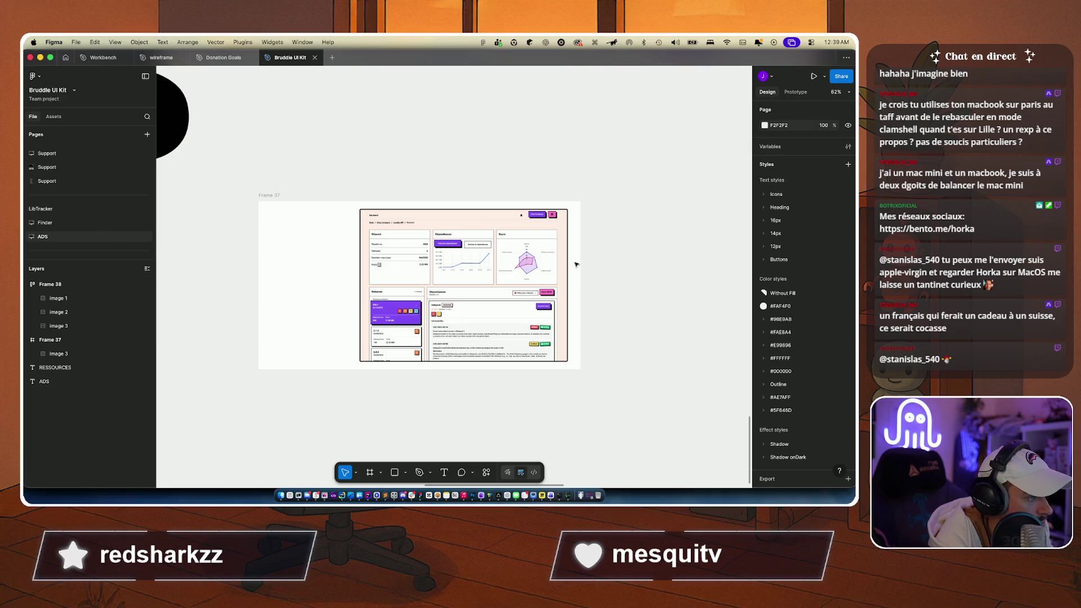
{"action": "scroll", "coordinate": [576, 264], "scroll_direction": "up", "scroll_amount": 5}
{"action": "left_click", "coordinate": [559, 264]}
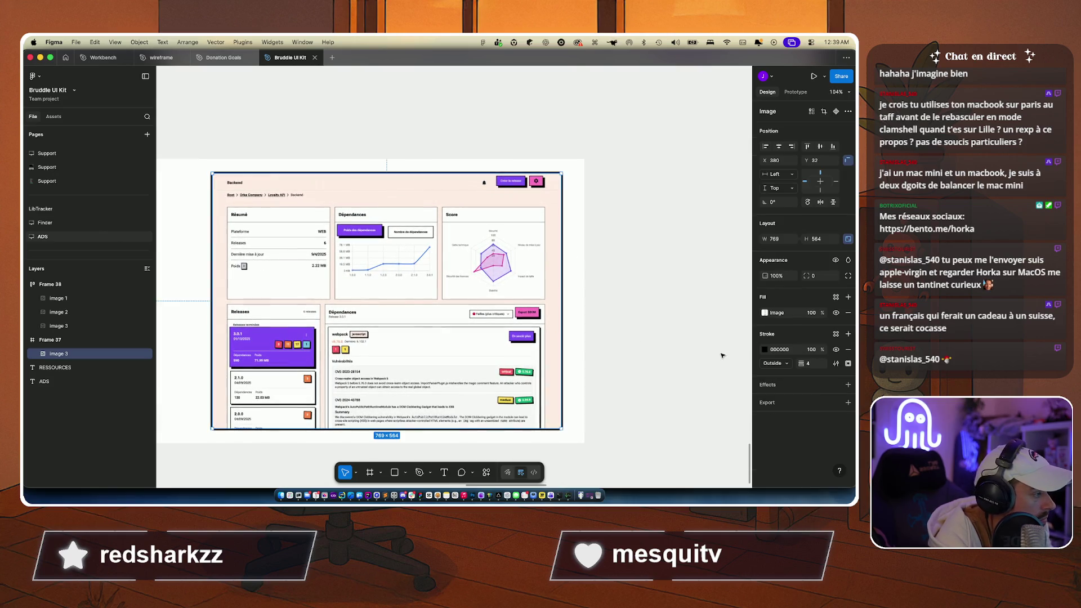
{"action": "left_click", "coordinate": [836, 363]}
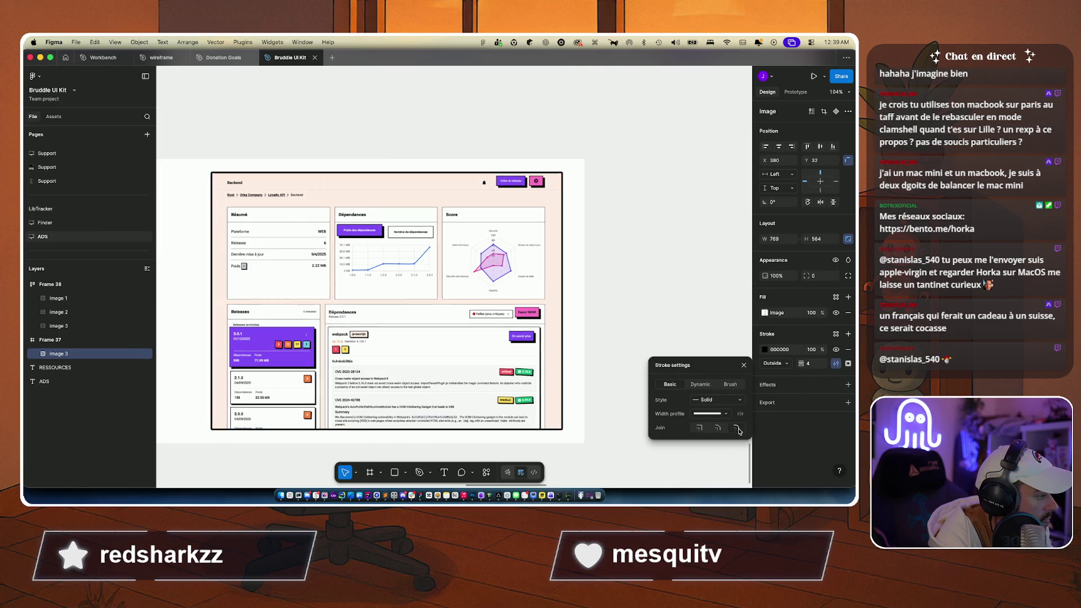
{"action": "left_click", "coordinate": [646, 256]}
{"action": "scroll", "coordinate": [662, 257], "scroll_direction": "down", "scroll_amount": 3}
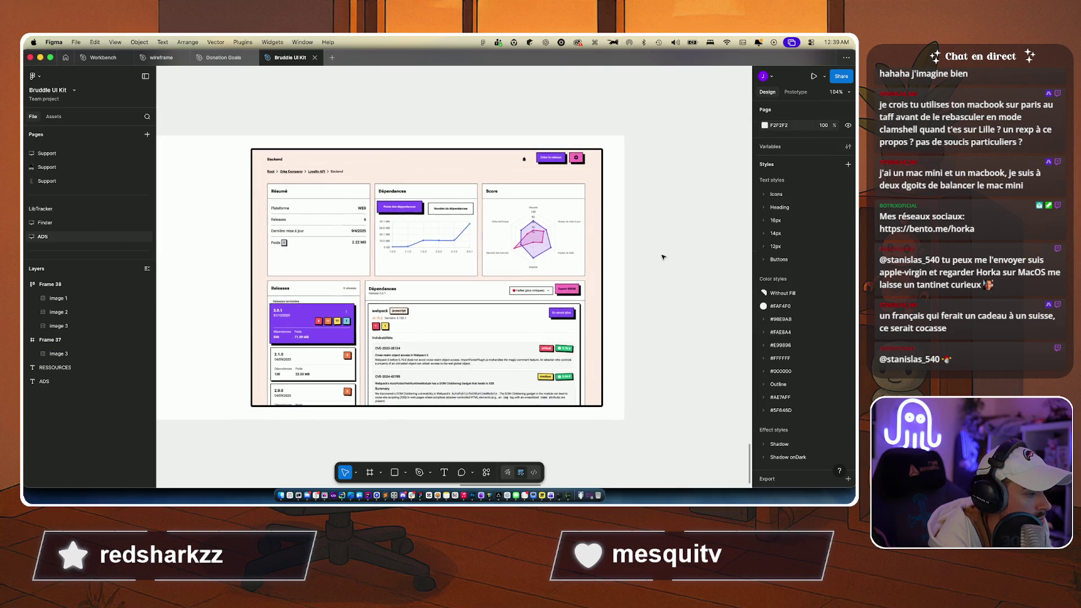
{"action": "key", "text": "r"}
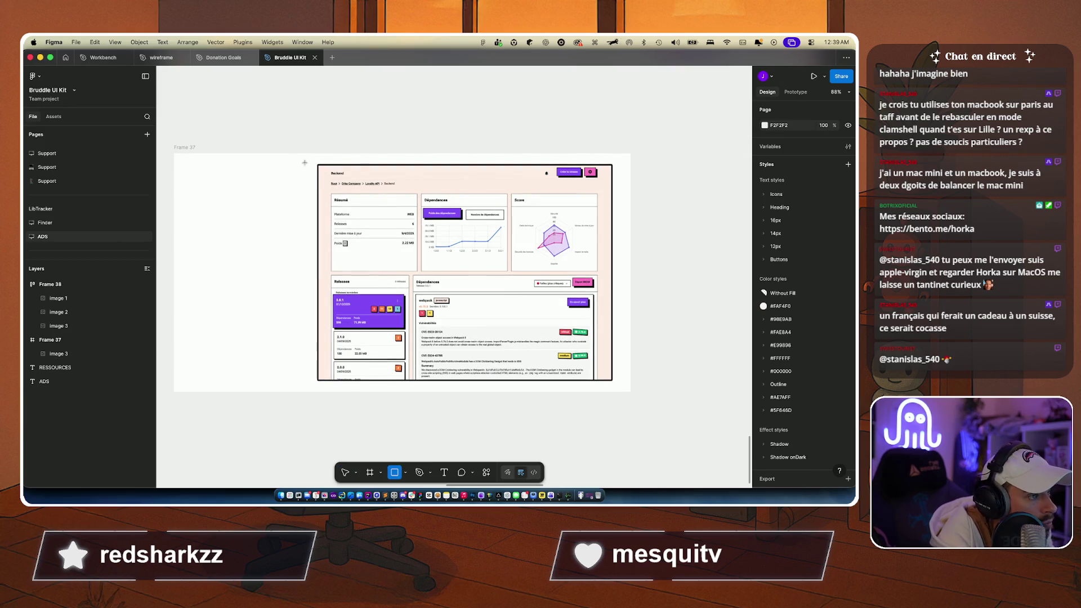
Step: Draw a 783 × 578 rectangle over the screenshot, fill it 000000, and layer it beneath Image 3
{"action": "mouse_move", "coordinate": [318, 164]}
{"action": "left_mouse_down"}
{"action": "mouse_move", "coordinate": [458, 232]}
{"action": "mouse_move", "coordinate": [566, 349]}
{"action": "mouse_move", "coordinate": [612, 376]}
{"action": "mouse_move", "coordinate": [611, 453]}
{"action": "mouse_move", "coordinate": [617, 384]}
{"action": "left_mouse_up"}
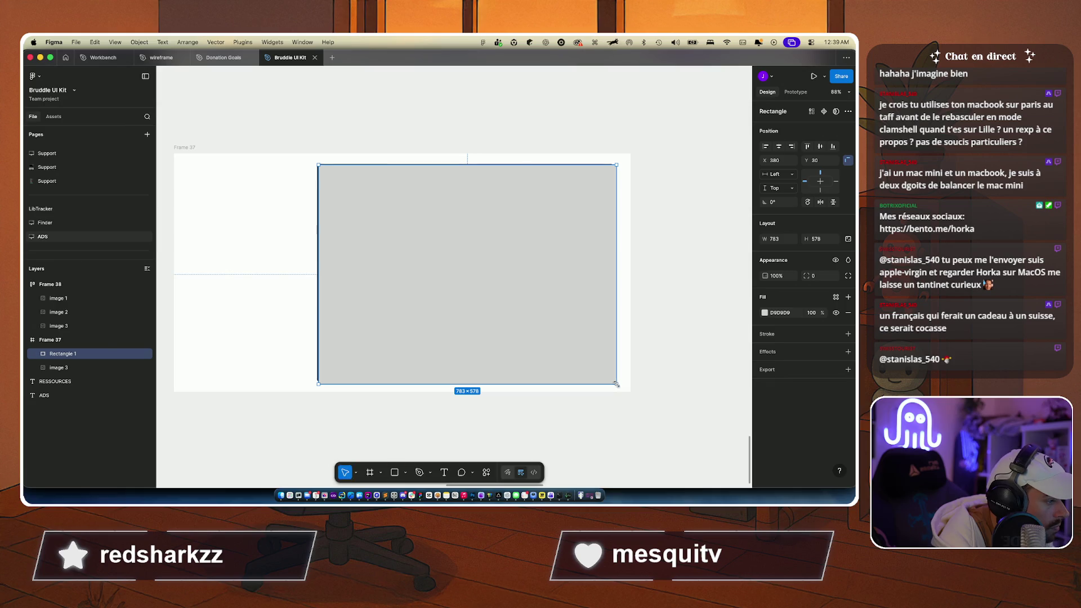
{"action": "left_click", "coordinate": [764, 314]}
{"action": "left_click", "coordinate": [681, 394]}
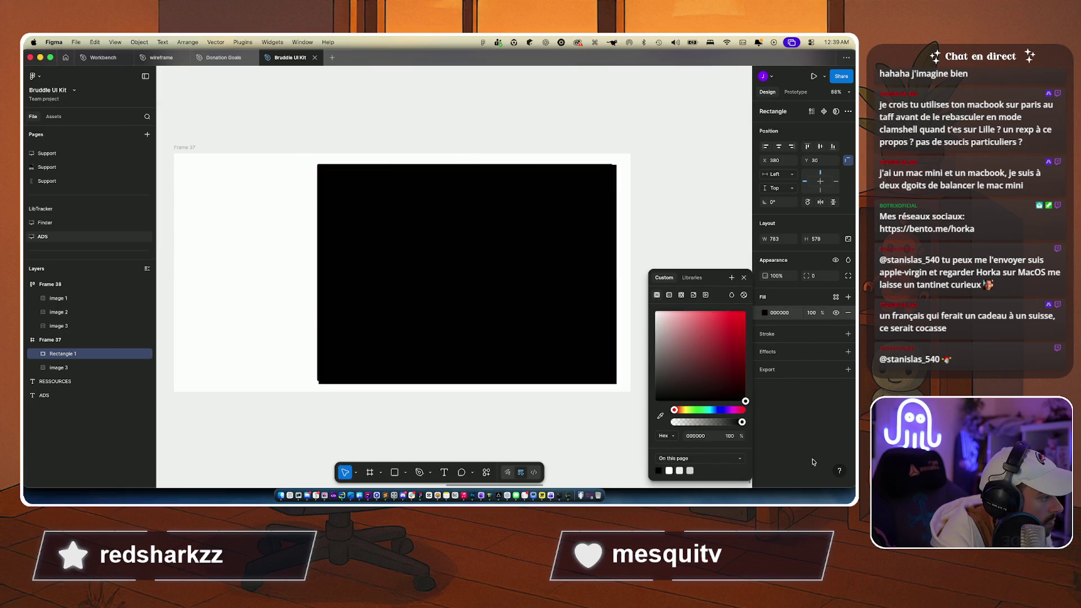
{"action": "left_click", "coordinate": [647, 183]}
{"action": "left_click_drag", "start_coordinate": [61, 354], "coordinate": [67, 374]}
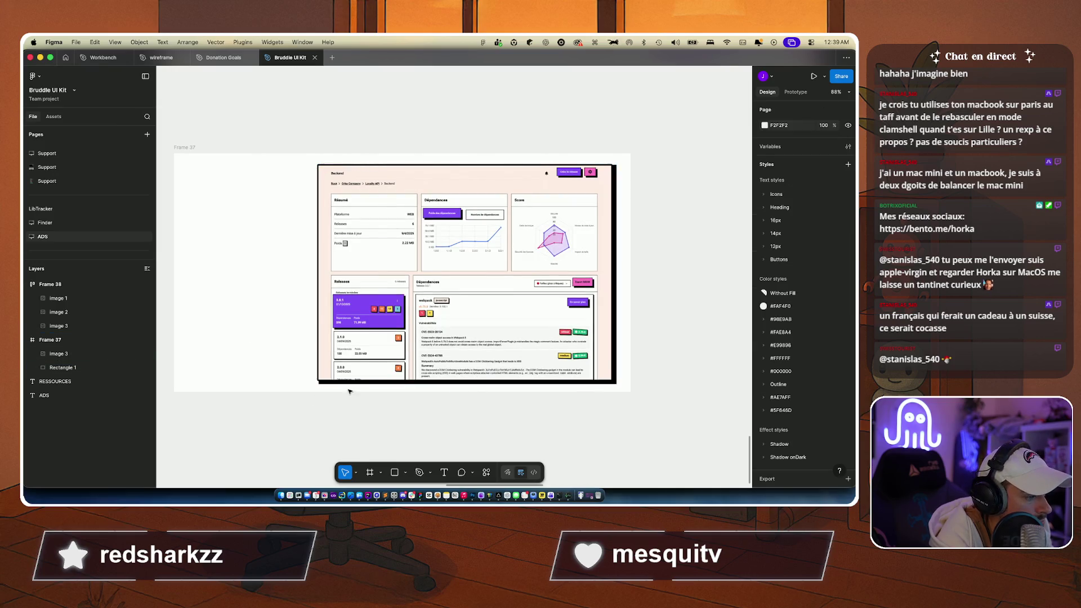
{"action": "scroll", "coordinate": [348, 383], "scroll_direction": "up", "scroll_amount": 5}
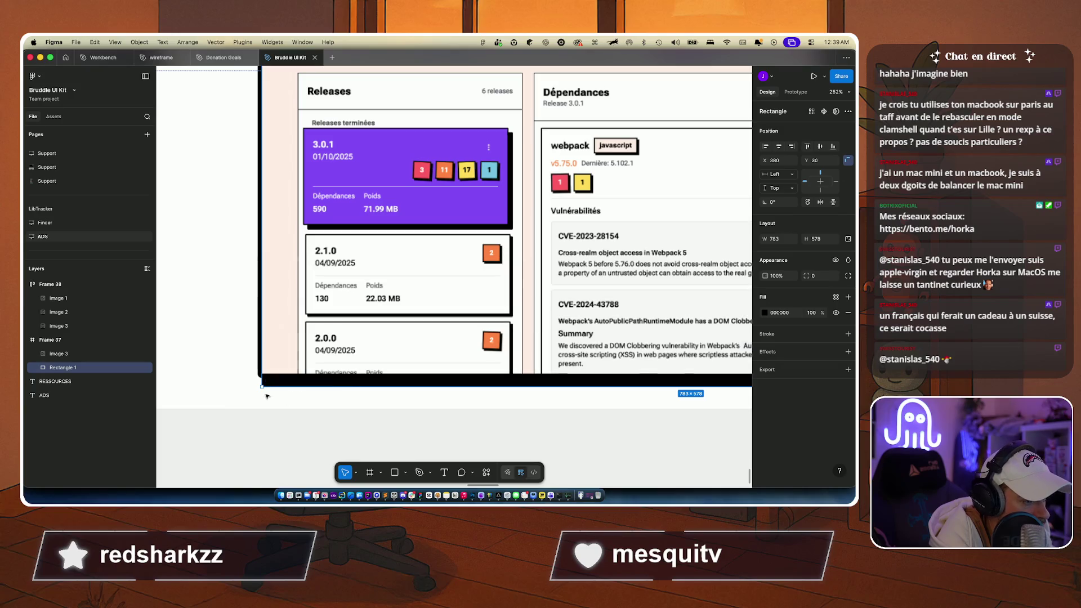
Step: Resize the black backing rectangle to 779 × 579 and give it an 8 px corner radius
{"action": "left_click_drag", "start_coordinate": [263, 387], "coordinate": [257, 386]}
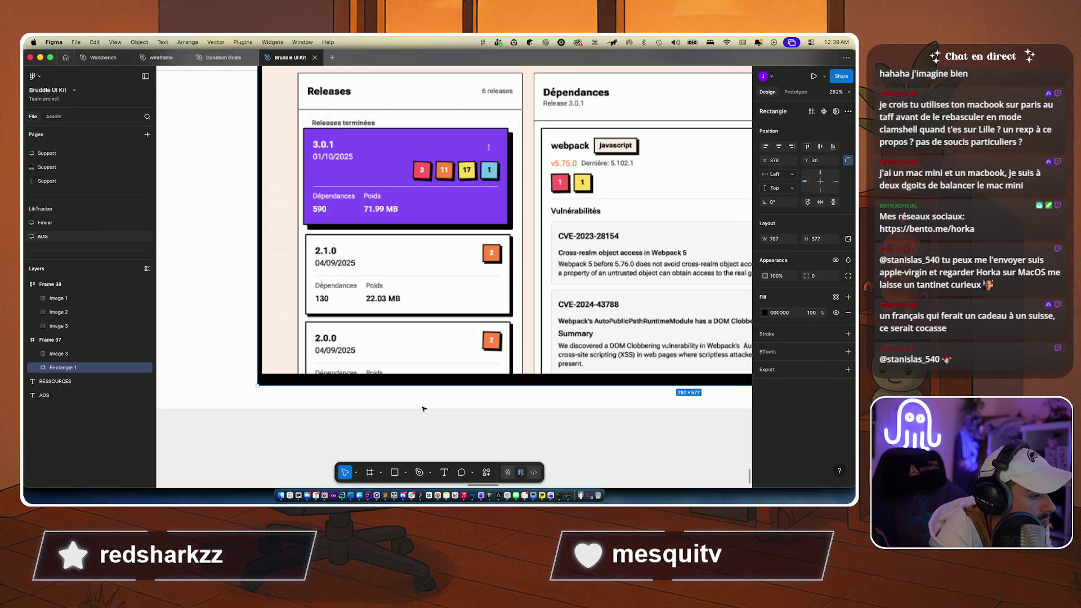
{"action": "scroll", "coordinate": [424, 408], "scroll_direction": "down", "scroll_amount": 5}
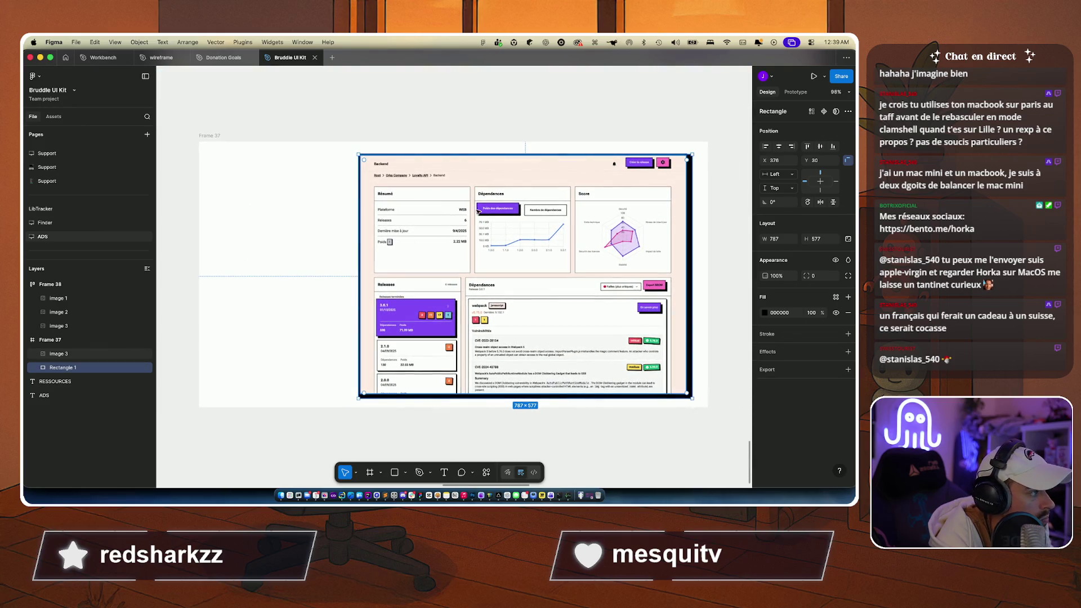
{"action": "scroll", "coordinate": [573, 264], "scroll_direction": "up", "scroll_amount": 10}
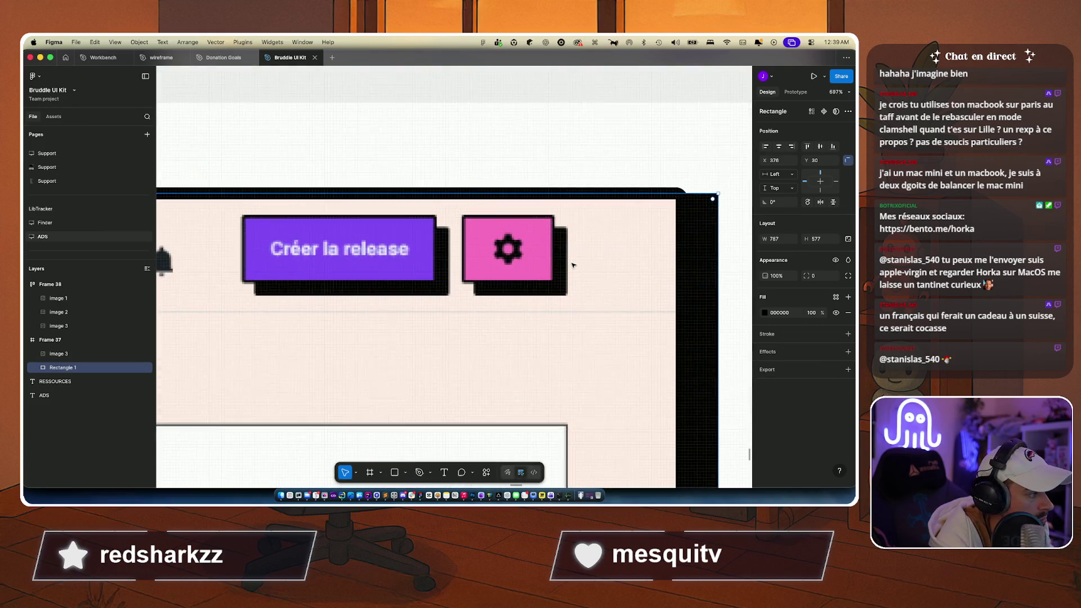
{"action": "scroll", "coordinate": [573, 265], "scroll_direction": "right", "scroll_amount": 5}
{"action": "scroll", "coordinate": [573, 265], "scroll_direction": "up", "scroll_amount": 2}
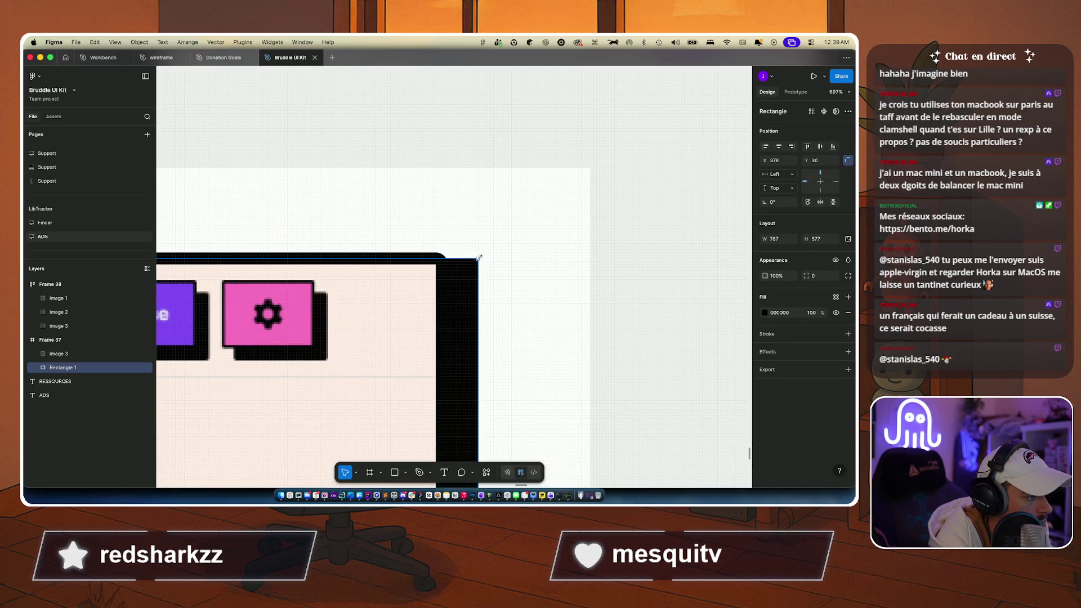
{"action": "left_click_drag", "start_coordinate": [479, 258], "coordinate": [452, 252]}
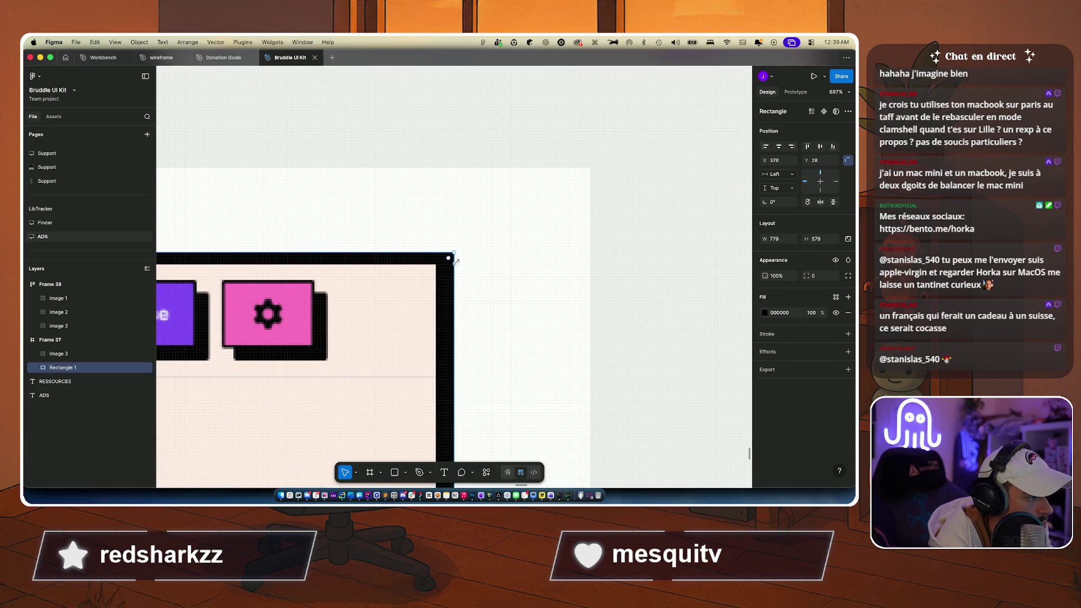
{"action": "scroll", "coordinate": [640, 348], "scroll_direction": "down", "scroll_amount": 5}
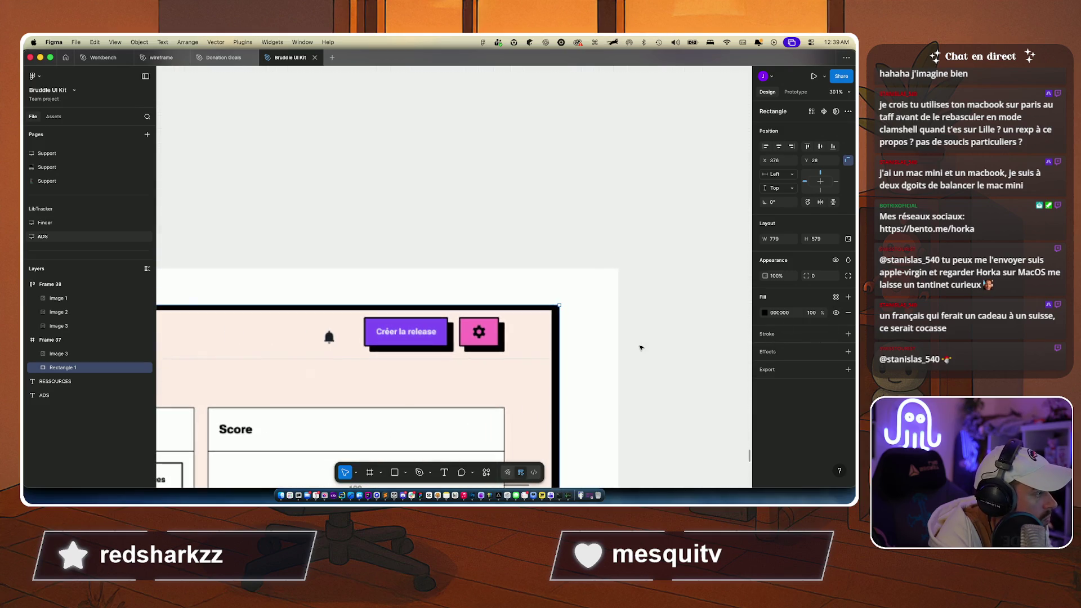
{"action": "left_click", "coordinate": [834, 276]}
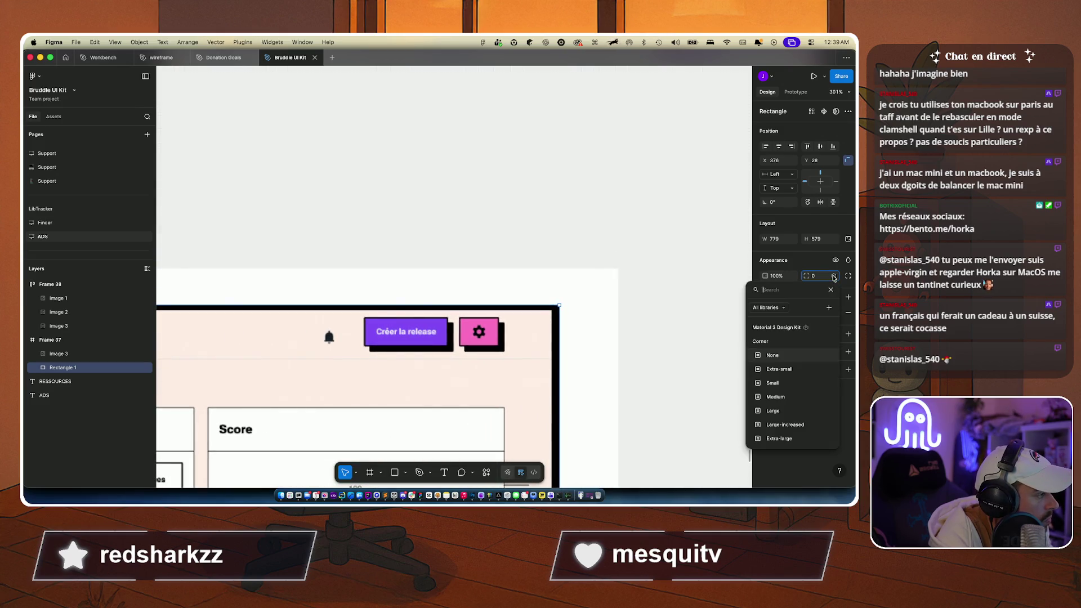
{"action": "left_click", "coordinate": [833, 276]}
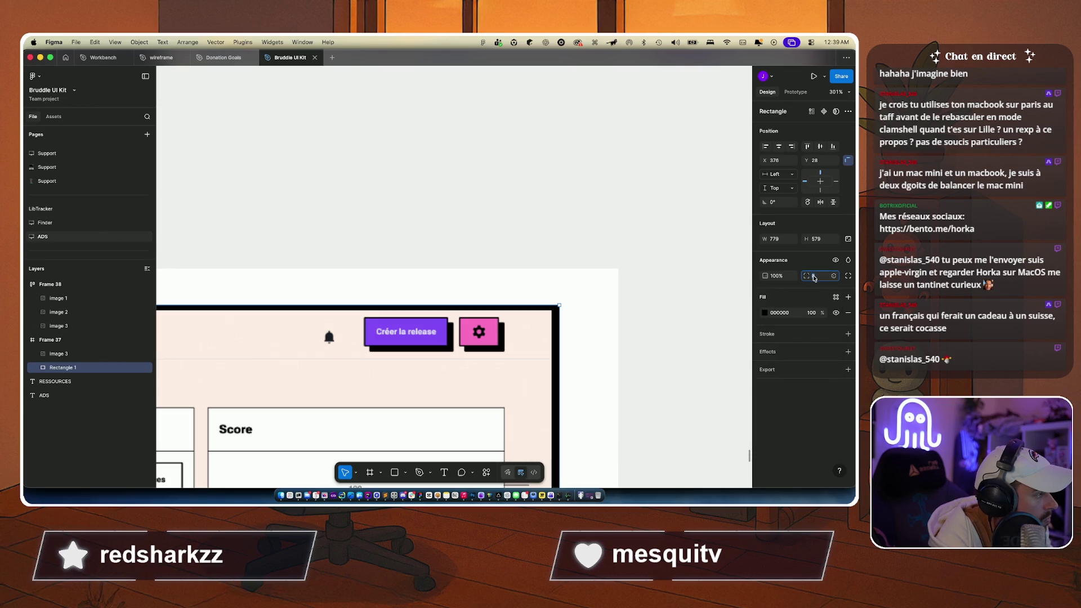
{"action": "type", "text": "8"}
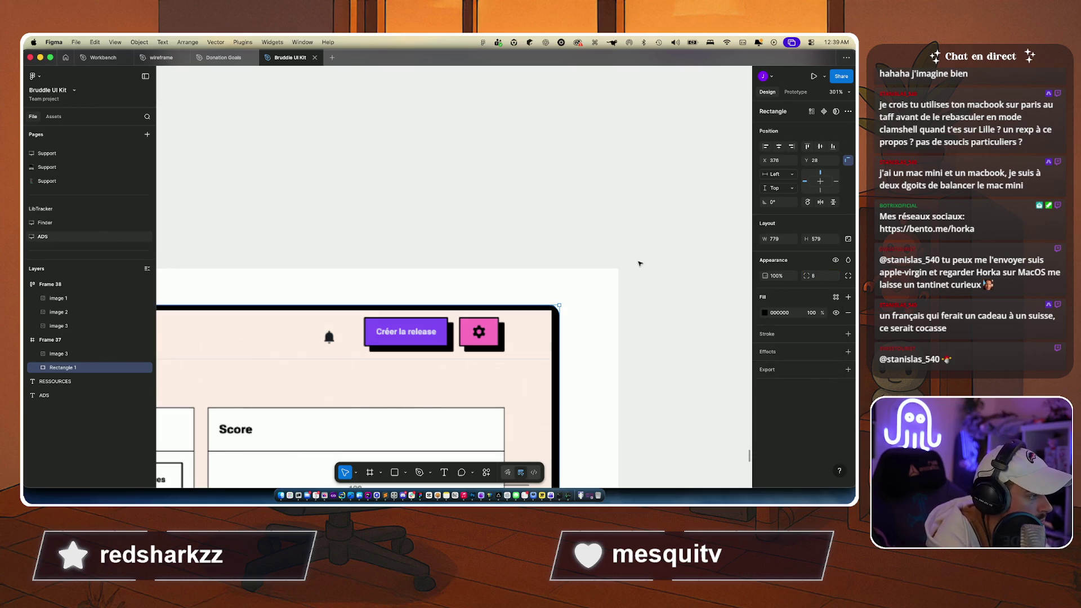
{"action": "left_click", "coordinate": [638, 261]}
Step: Remove Image 3's own stroke so only the black shadow outlines it
{"action": "scroll", "coordinate": [684, 337], "scroll_direction": "down", "scroll_amount": 5}
{"action": "scroll", "coordinate": [643, 307], "scroll_direction": "left", "scroll_amount": 7}
{"action": "scroll", "coordinate": [642, 307], "scroll_direction": "up", "scroll_amount": 2}
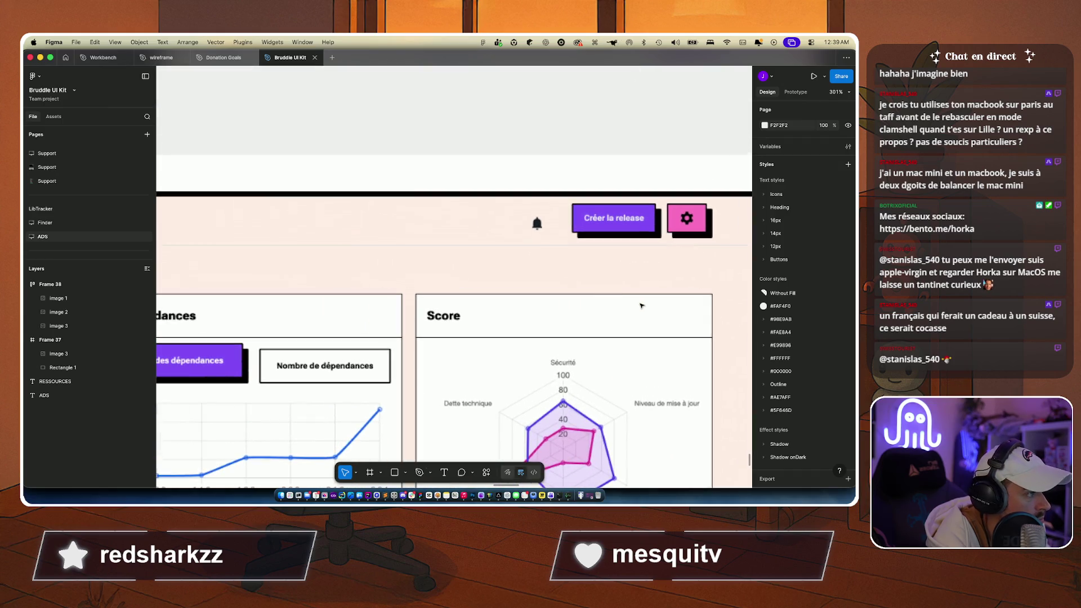
{"action": "left_click", "coordinate": [68, 355]}
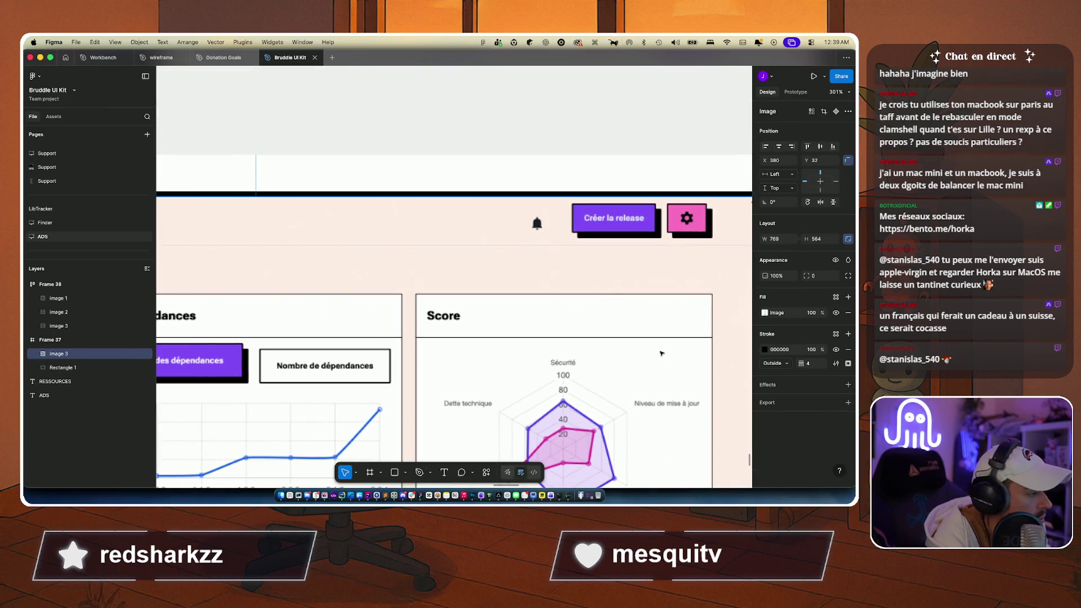
{"action": "left_click", "coordinate": [836, 350]}
{"action": "scroll", "coordinate": [596, 186], "scroll_direction": "right", "scroll_amount": 5}
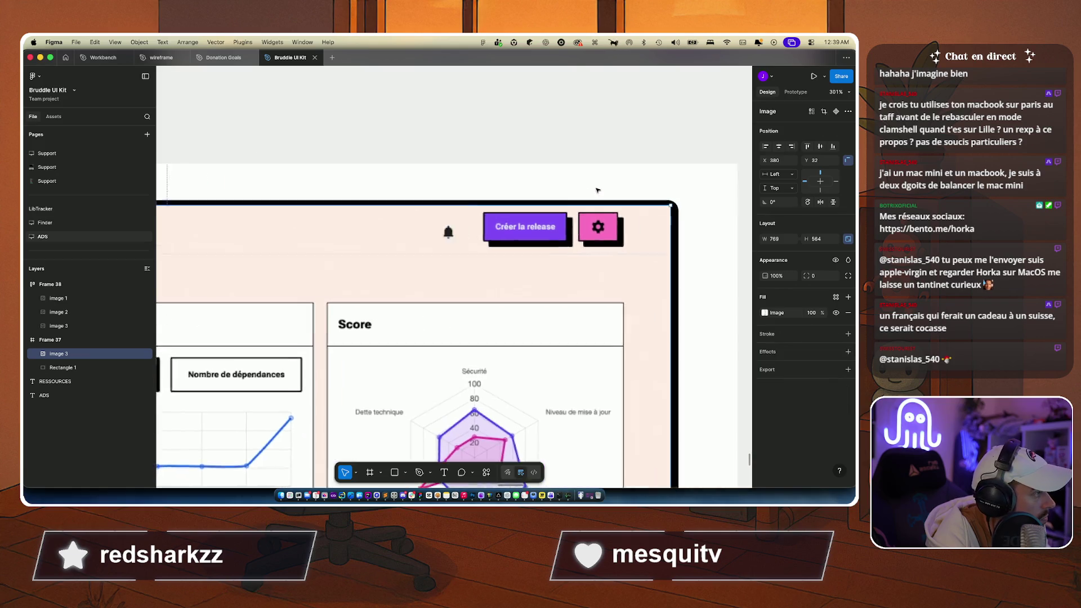
{"action": "left_click", "coordinate": [571, 136]}
{"action": "scroll", "coordinate": [577, 170], "scroll_direction": "down", "scroll_amount": 10}
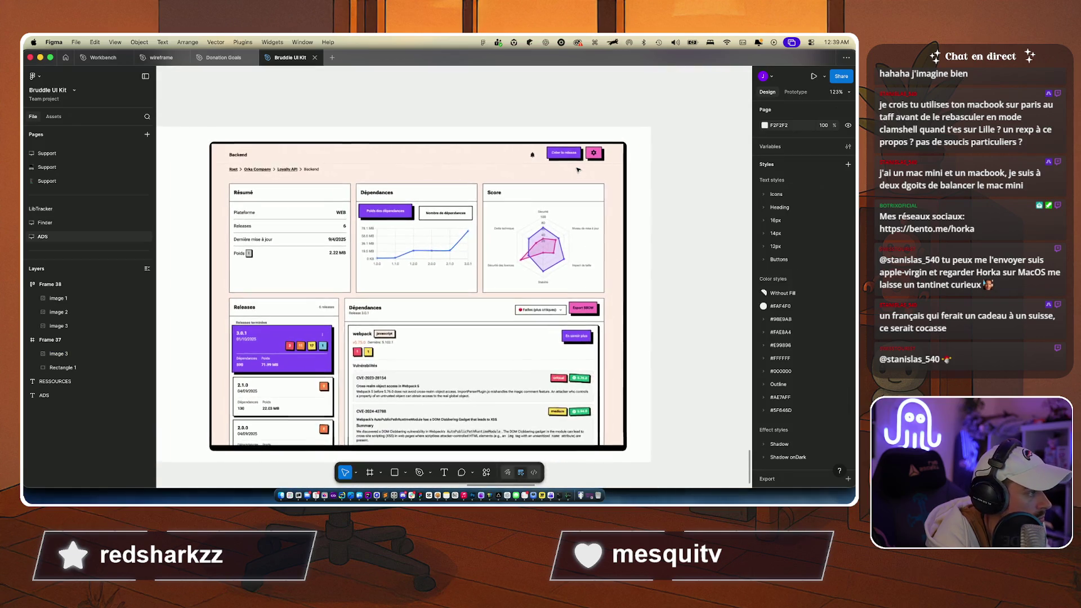
{"action": "scroll", "coordinate": [275, 331], "scroll_direction": "down", "scroll_amount": 2}
{"action": "key", "text": "super+Tab"}
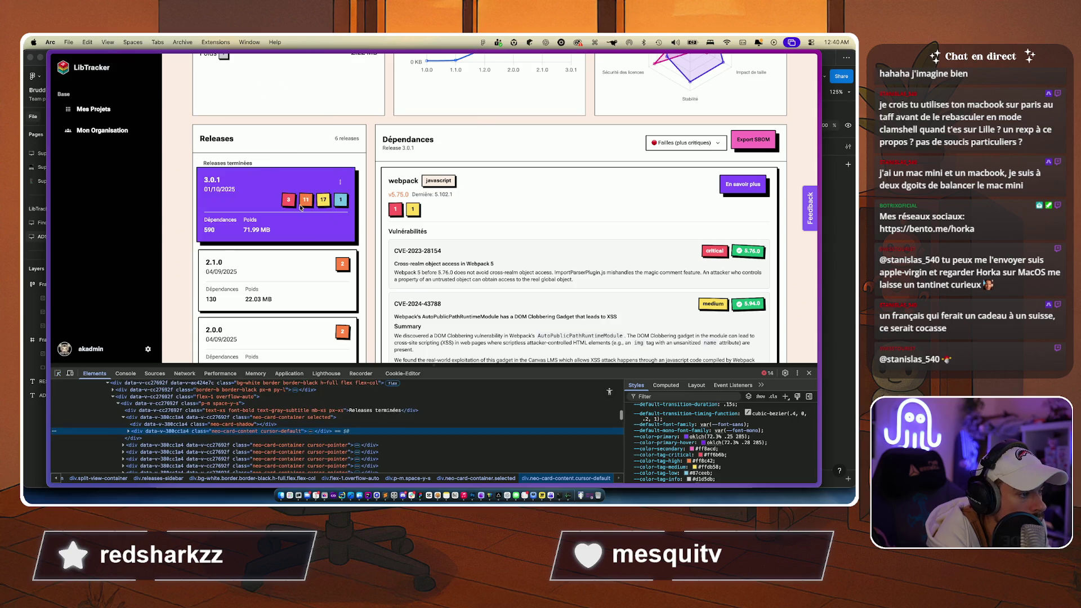
Step: Inspect the release card's shadow and content elements, reading their 2px black border and shadow CSS
{"action": "left_click", "coordinate": [268, 431]}
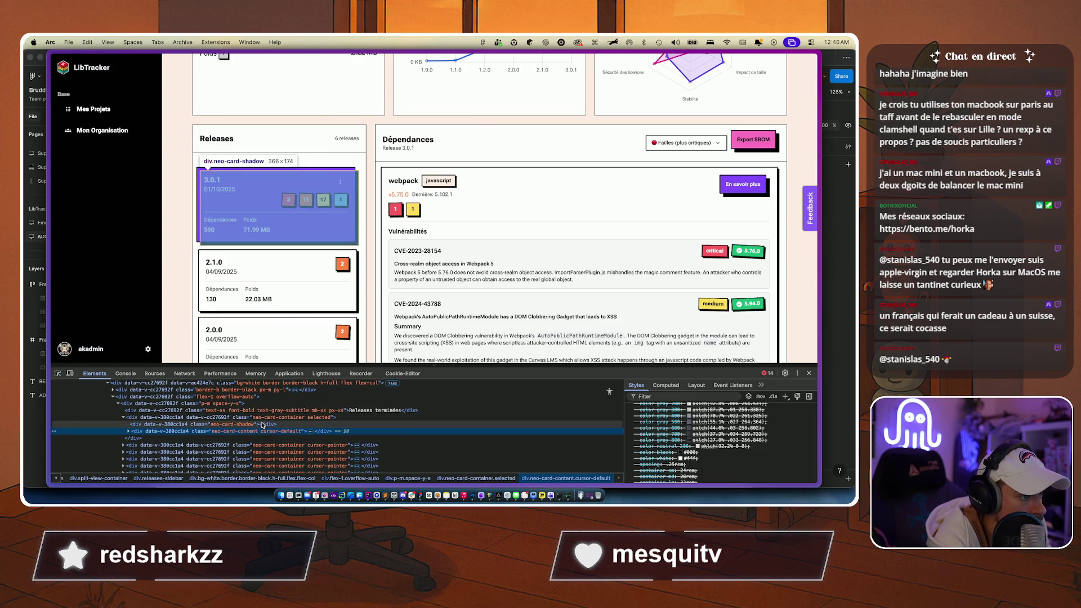
{"action": "left_click", "coordinate": [266, 423]}
{"action": "scroll", "coordinate": [713, 428], "scroll_direction": "up", "scroll_amount": 10}
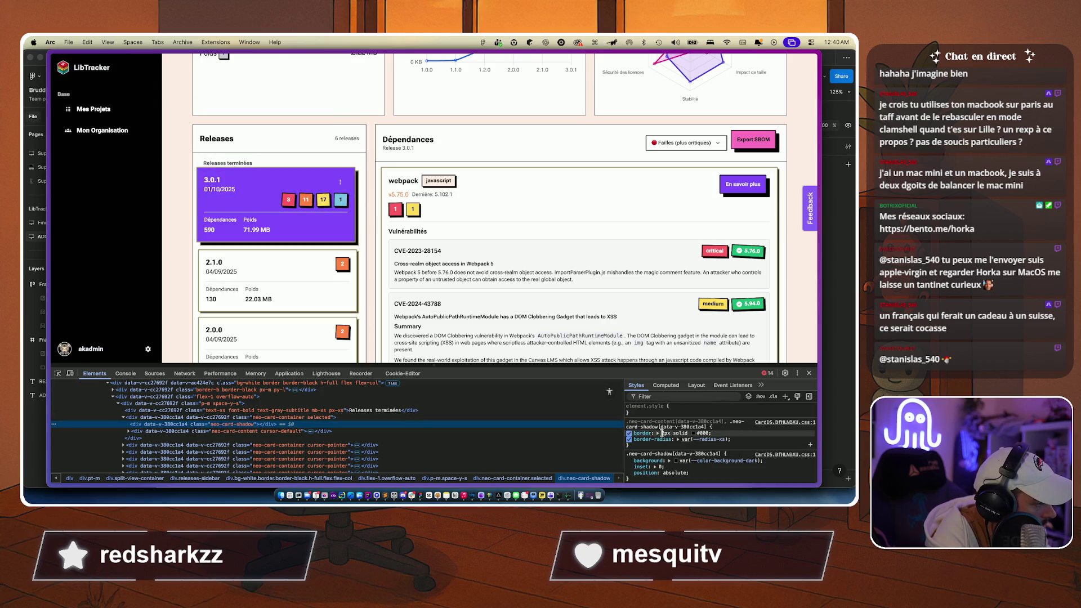
{"action": "scroll", "coordinate": [647, 439], "scroll_direction": "down", "scroll_amount": 1}
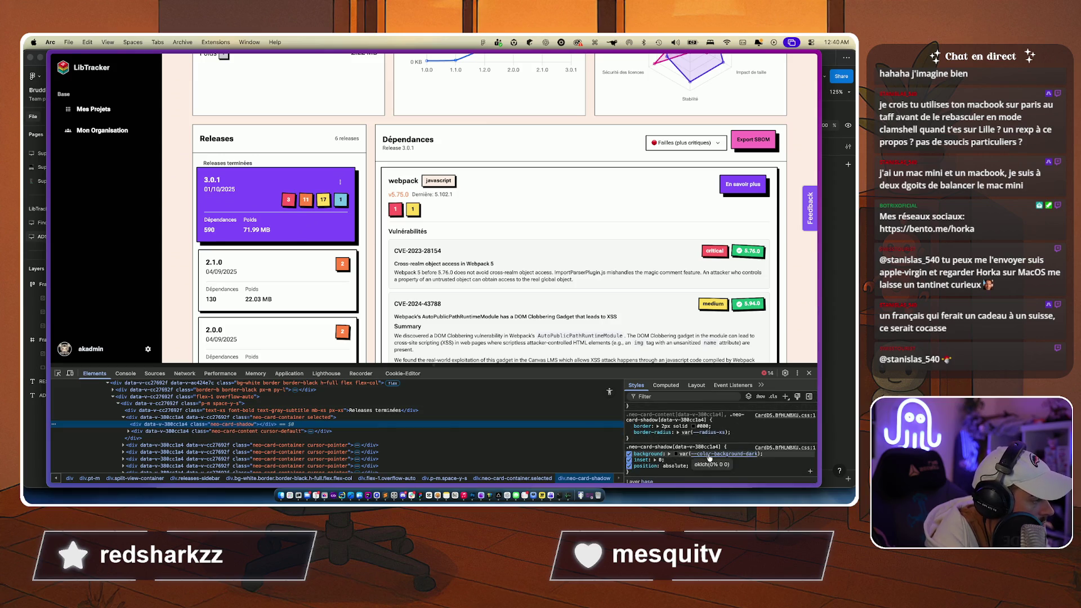
{"action": "scroll", "coordinate": [709, 457], "scroll_direction": "down", "scroll_amount": 5}
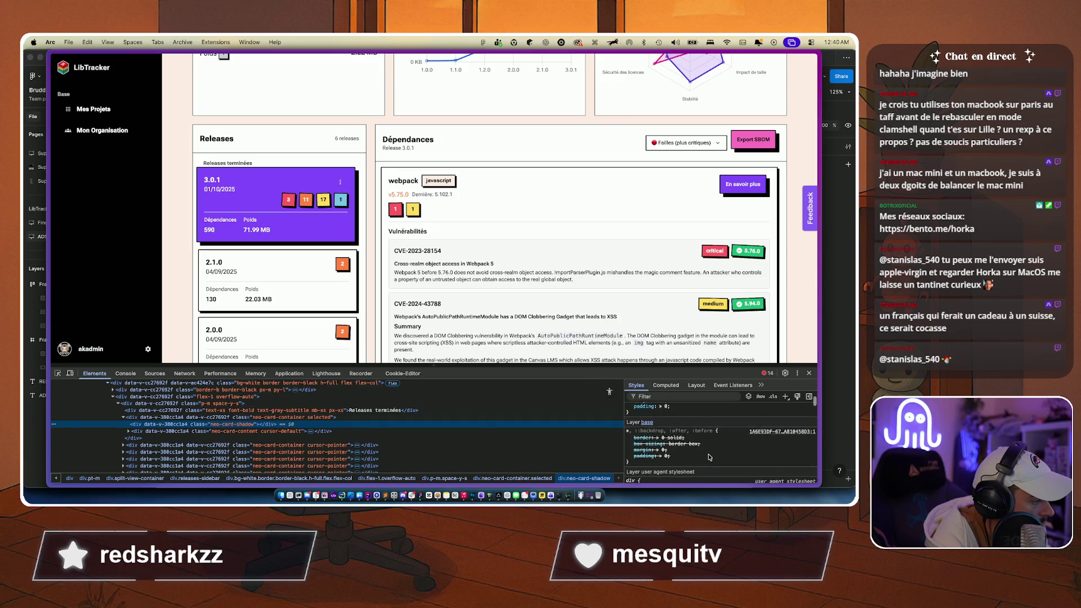
{"action": "left_click_drag", "start_coordinate": [655, 364], "coordinate": [655, 307]}
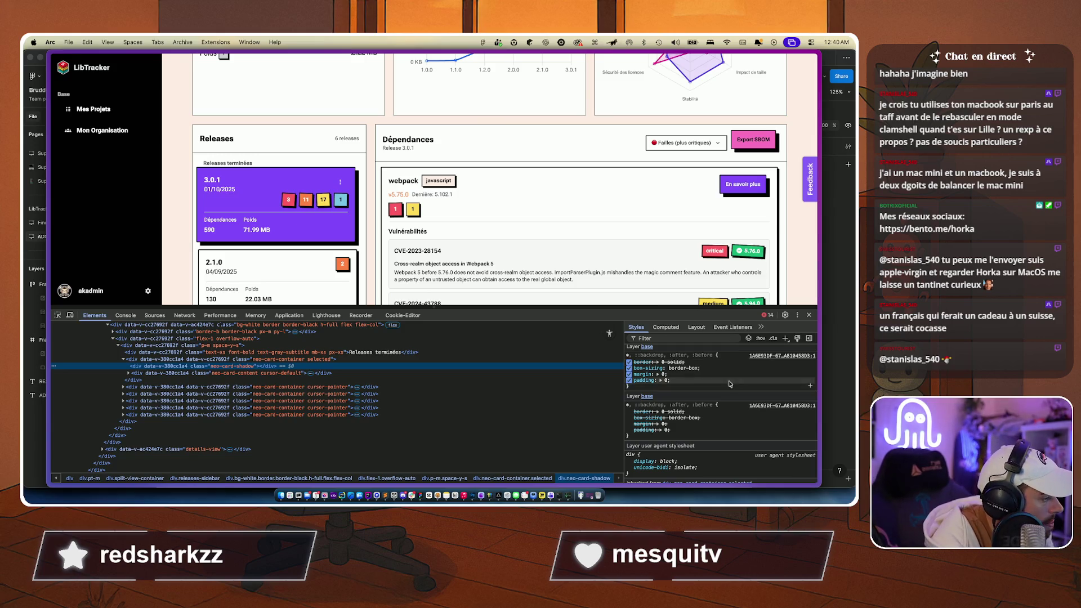
{"action": "left_click", "coordinate": [666, 327]}
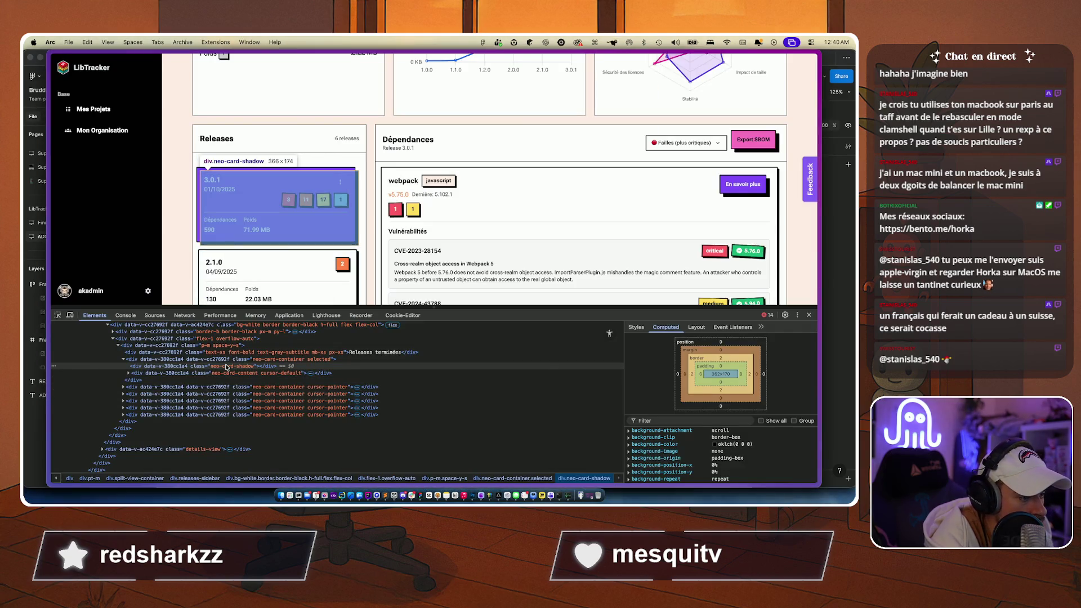
{"action": "left_click", "coordinate": [227, 373]}
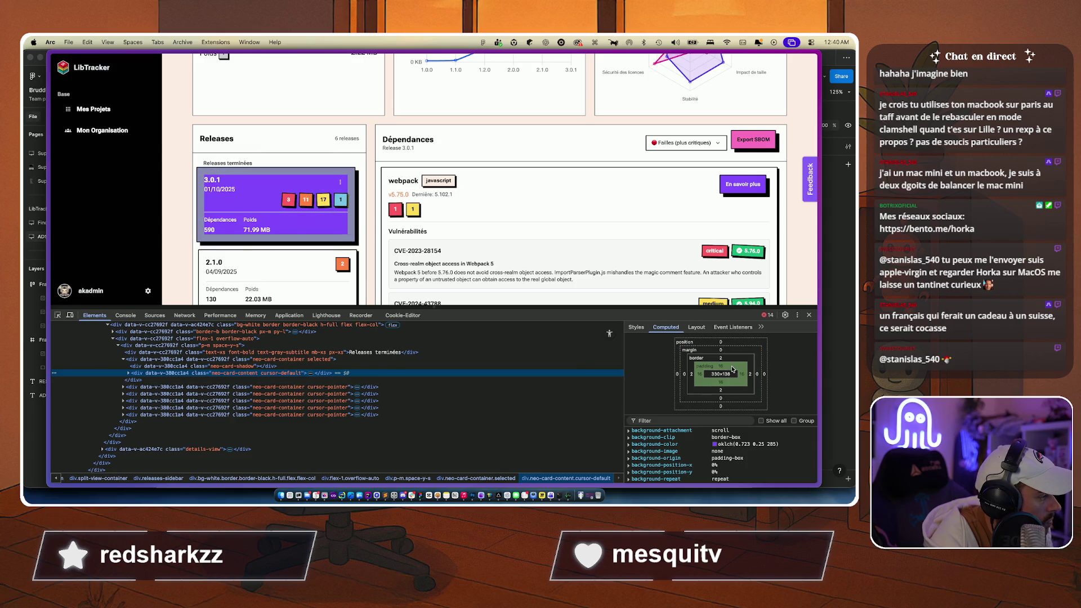
{"action": "left_click", "coordinate": [637, 325]}
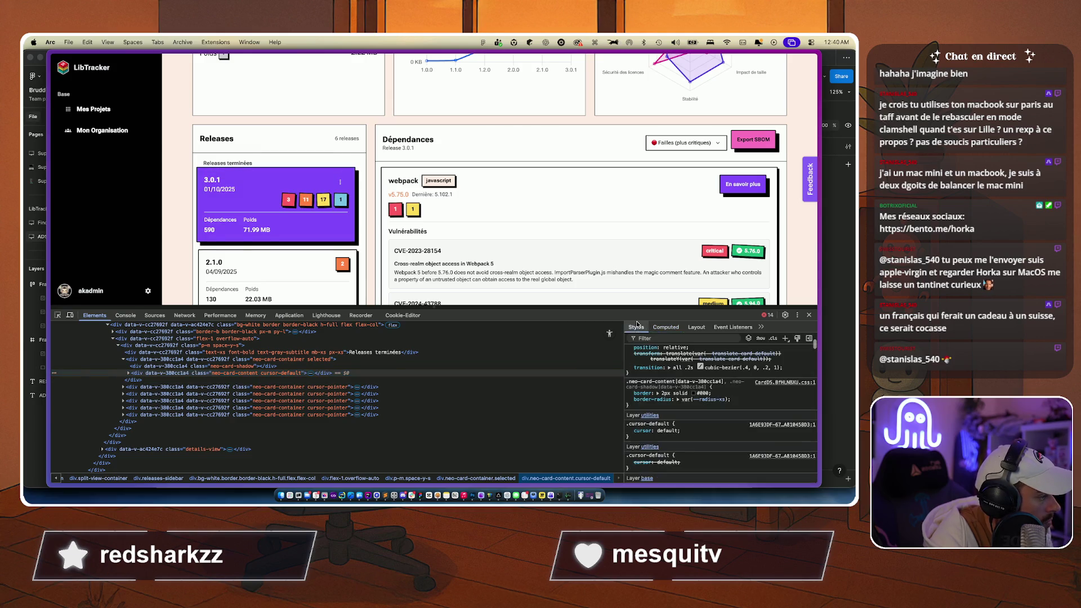
{"action": "scroll", "coordinate": [695, 390], "scroll_direction": "up", "scroll_amount": 3}
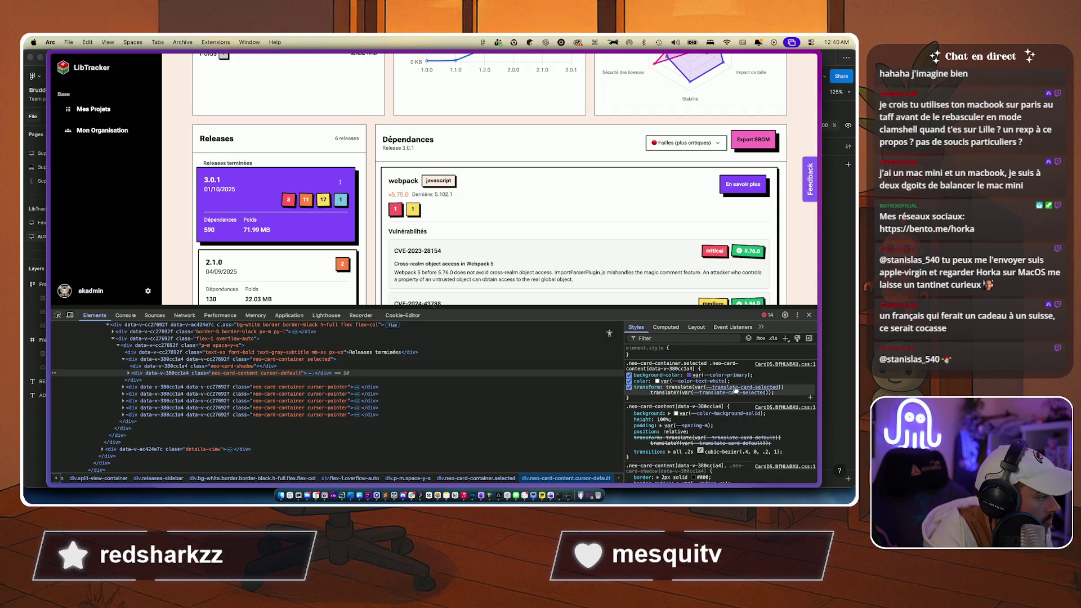
{"action": "key", "text": "super+Tab"}
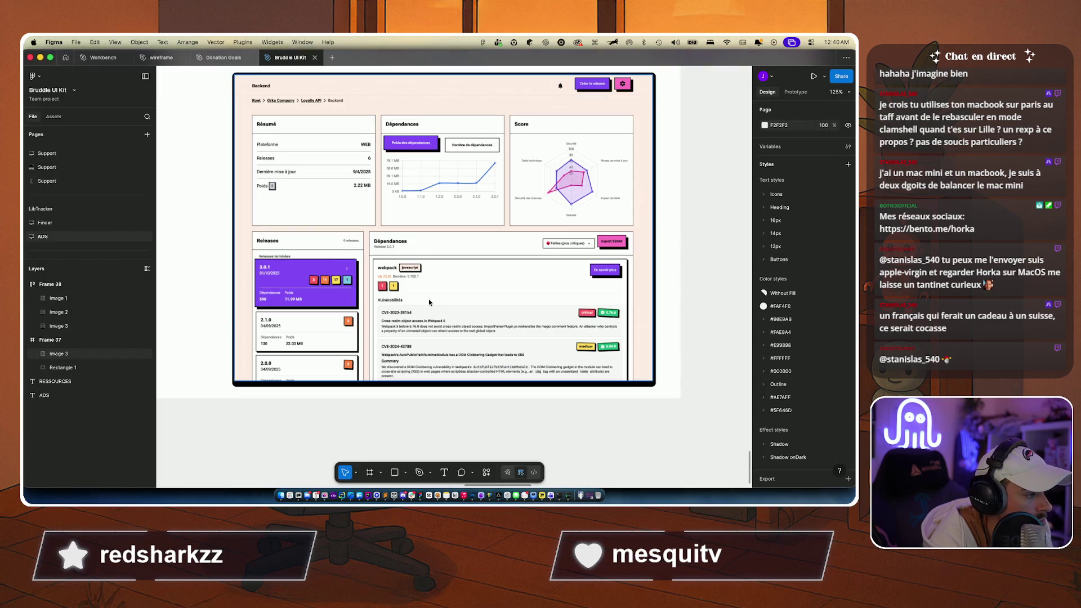
Step: Nudge the app screenshot image slightly to X 381, Y 35
{"action": "scroll", "coordinate": [416, 275], "scroll_direction": "up", "scroll_amount": 2}
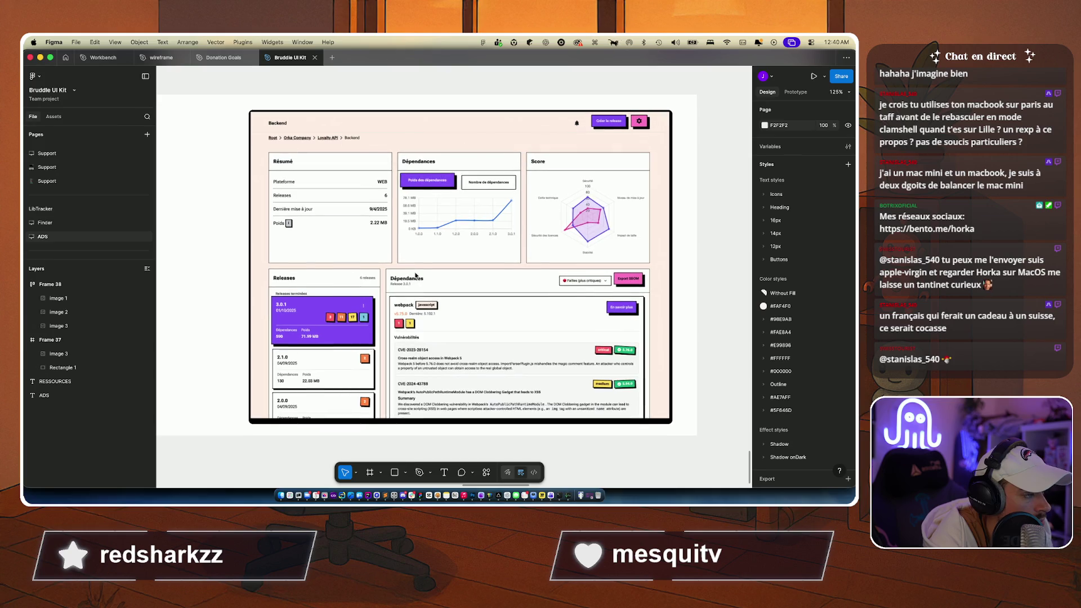
{"action": "left_click", "coordinate": [461, 232]}
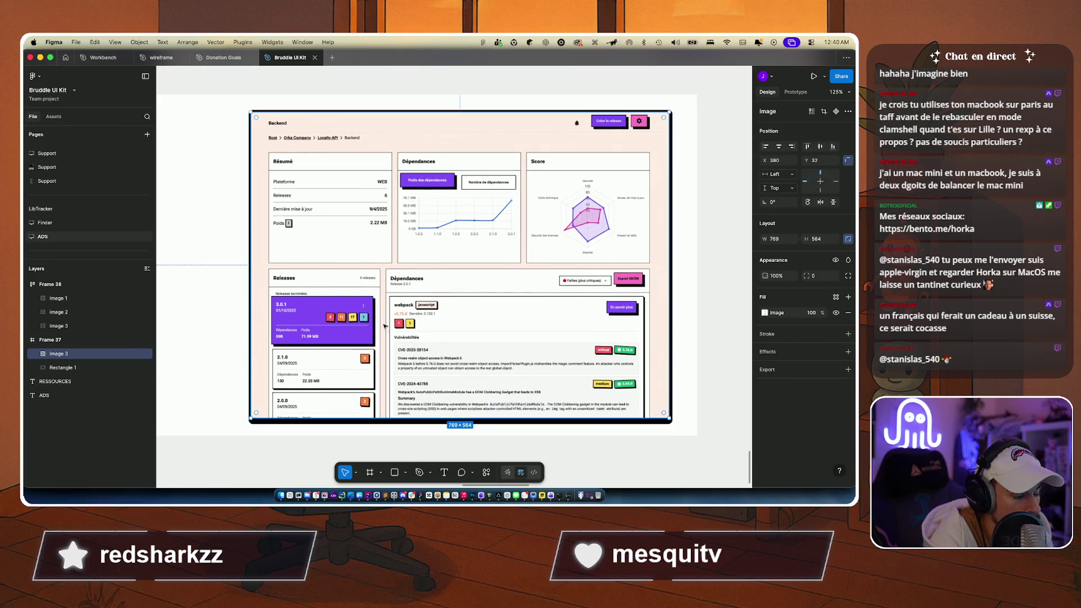
{"action": "left_click_drag", "start_coordinate": [422, 261], "coordinate": [422, 263]}
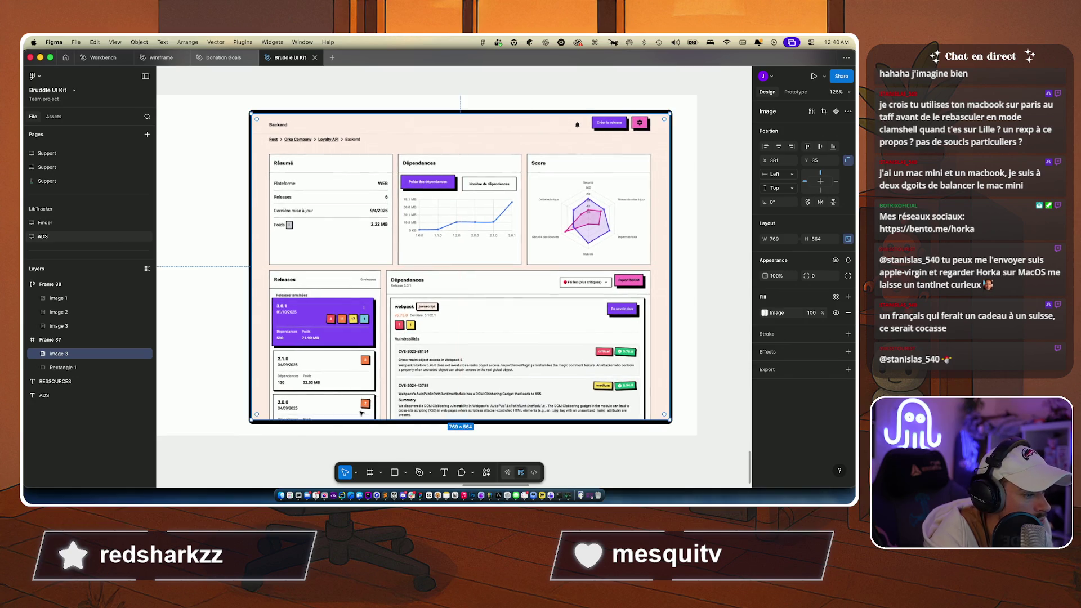
Step: Inspect the live card's neo-card-content computed borders in Arc, then return to Figma
{"action": "key", "text": "super+Tab"}
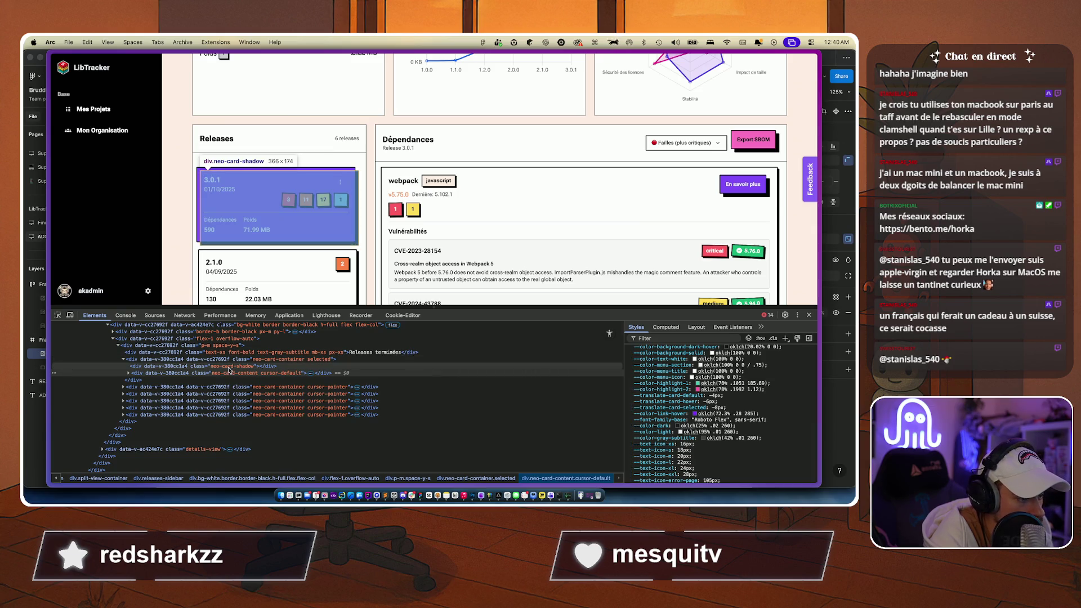
{"action": "left_click", "coordinate": [229, 373]}
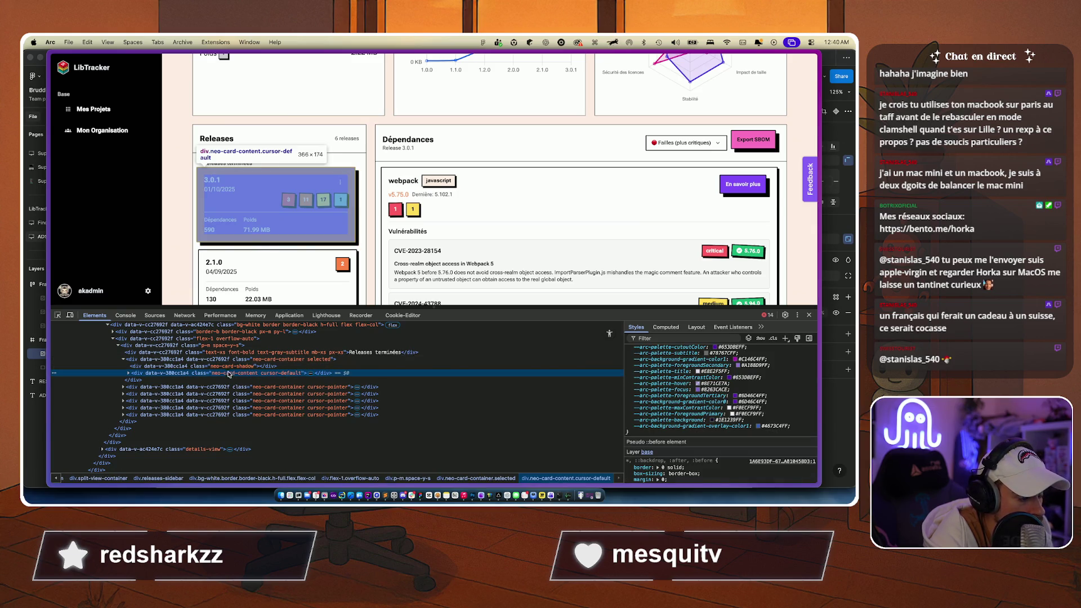
{"action": "key", "text": "super+Tab"}
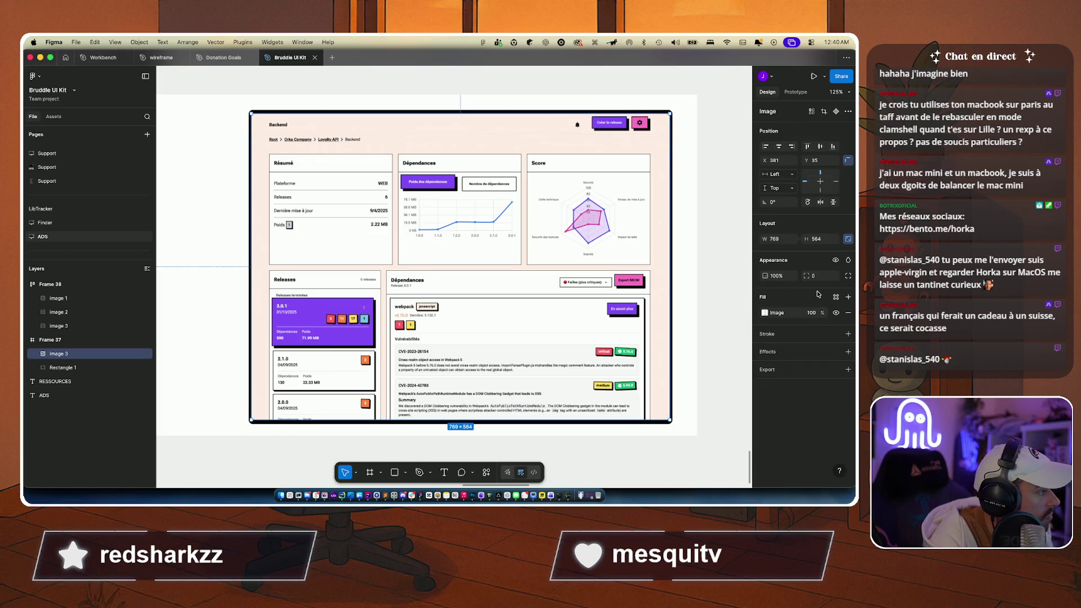
{"action": "key", "text": "super+Tab"}
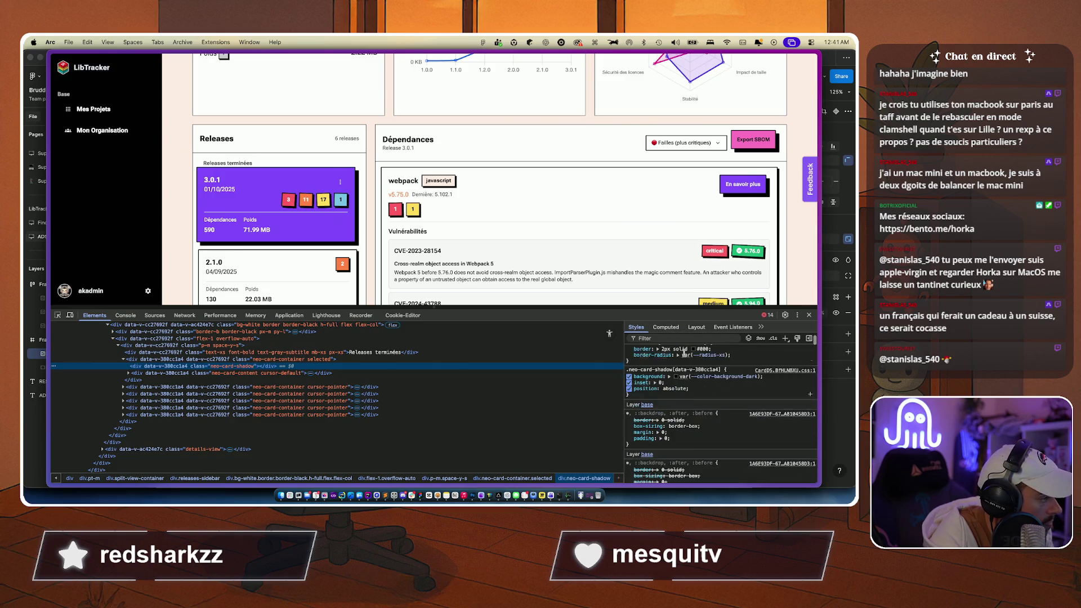
{"action": "left_click", "coordinate": [666, 327]}
{"action": "scroll", "coordinate": [685, 428], "scroll_direction": "down", "scroll_amount": 5}
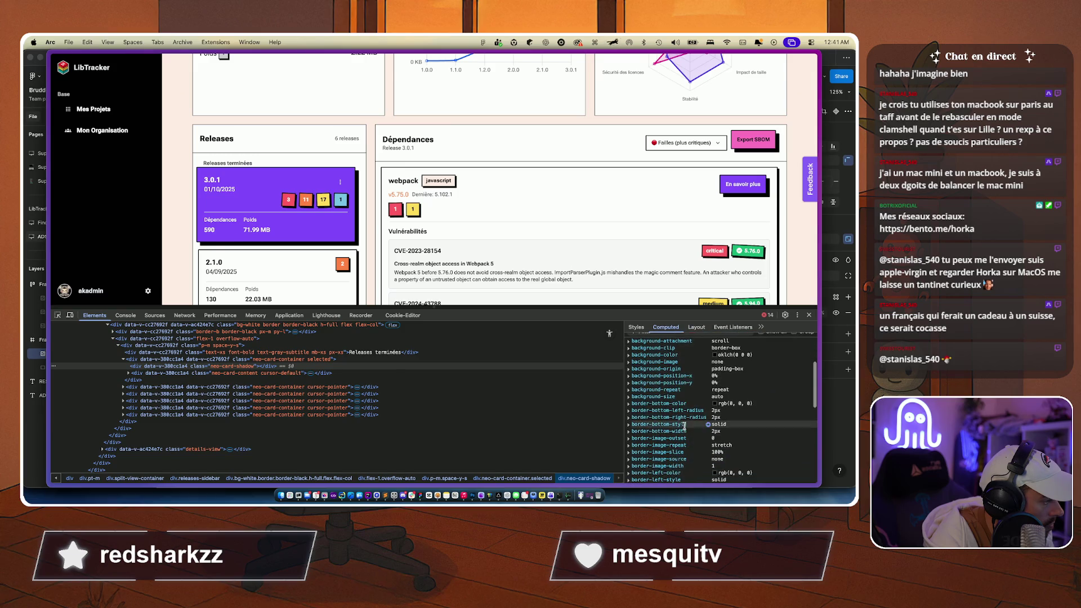
{"action": "scroll", "coordinate": [734, 420], "scroll_direction": "down", "scroll_amount": 5}
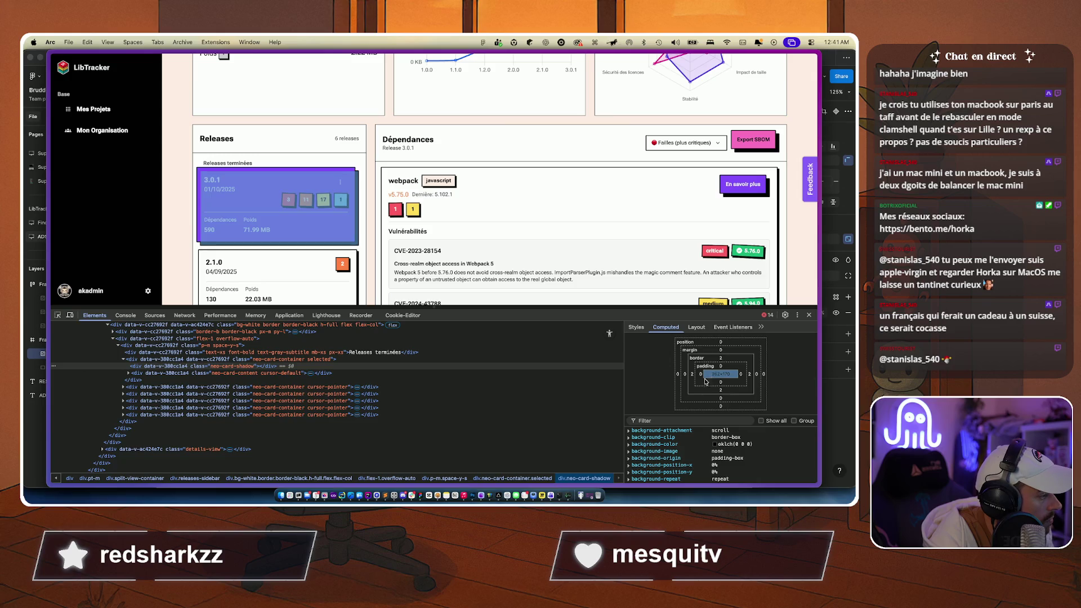
{"action": "key", "text": "super+Tab"}
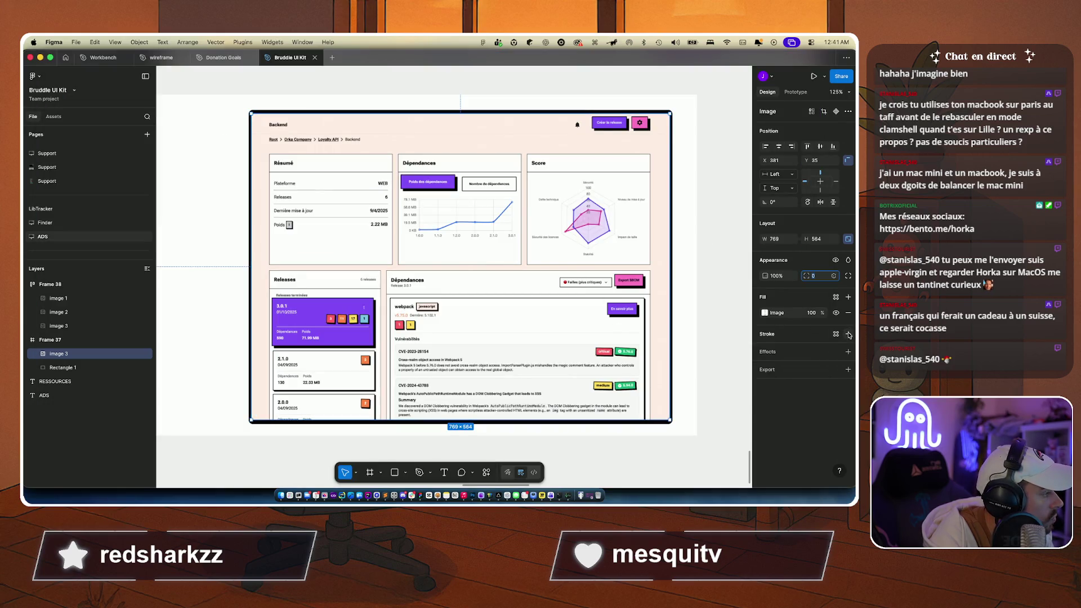
Step: Add a 000000 Outside stroke of weight 2 to the screenshot image and review its stroke settings
{"action": "left_click", "coordinate": [847, 334]}
{"action": "left_click", "coordinate": [821, 363]}
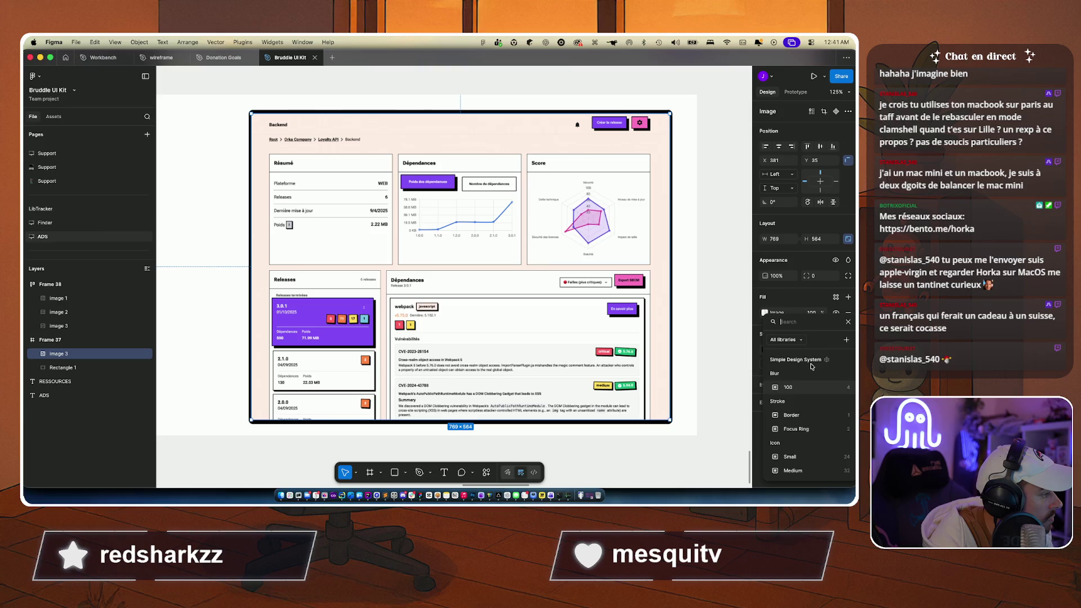
{"action": "left_click", "coordinate": [847, 322]}
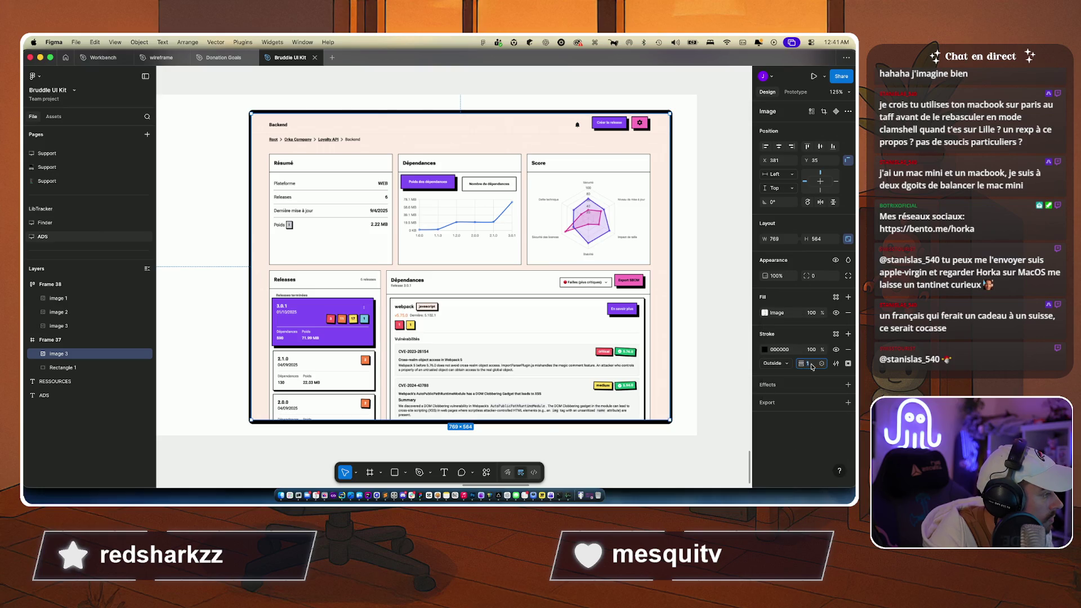
{"action": "type", "text": "2"}
{"action": "key", "text": "Return"}
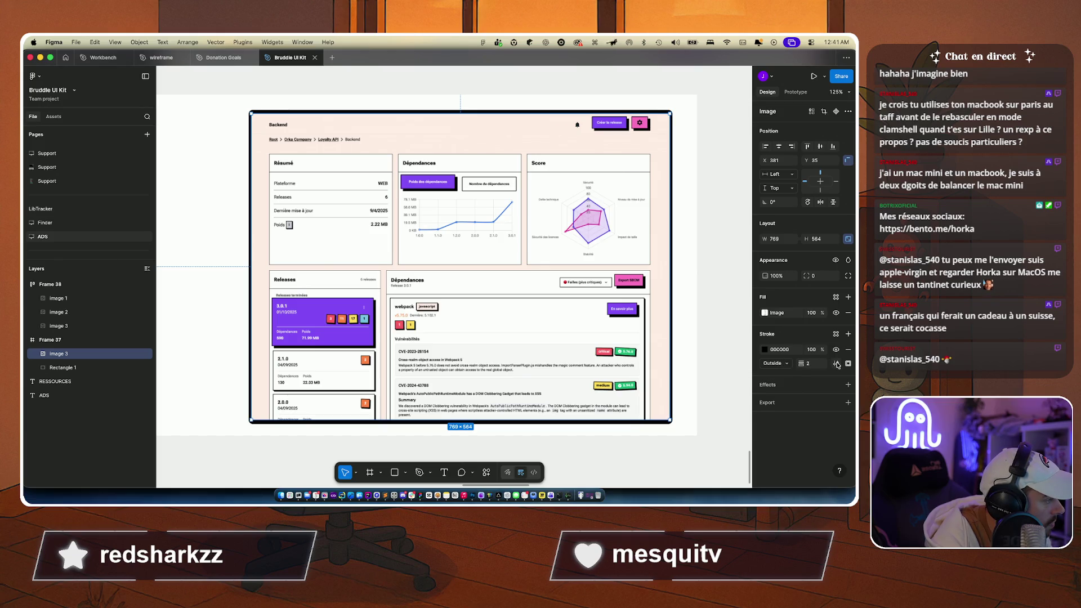
{"action": "left_click", "coordinate": [836, 363]}
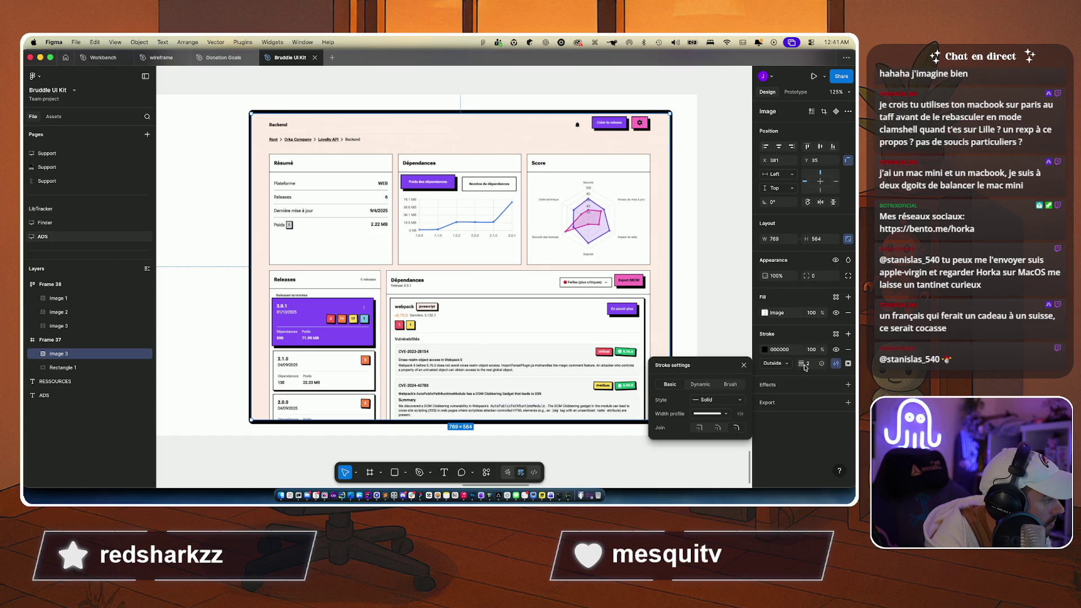
{"action": "left_click", "coordinate": [743, 365]}
{"action": "left_click", "coordinate": [736, 306]}
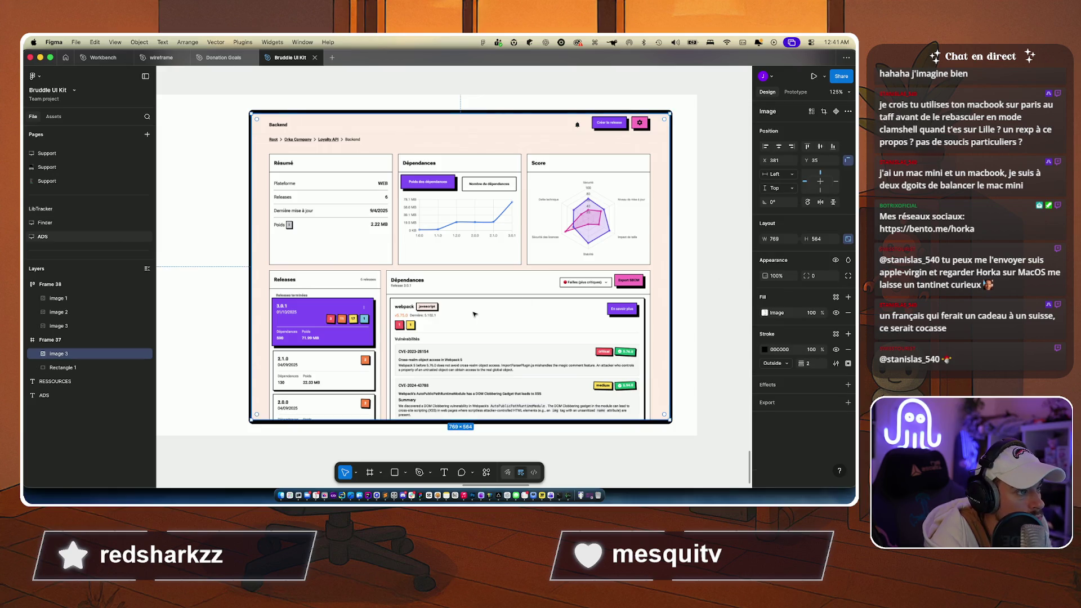
Step: Inspect the live card's neo-card-shadow element in Arc, then come back to Figma
{"action": "key", "text": "super+Tab"}
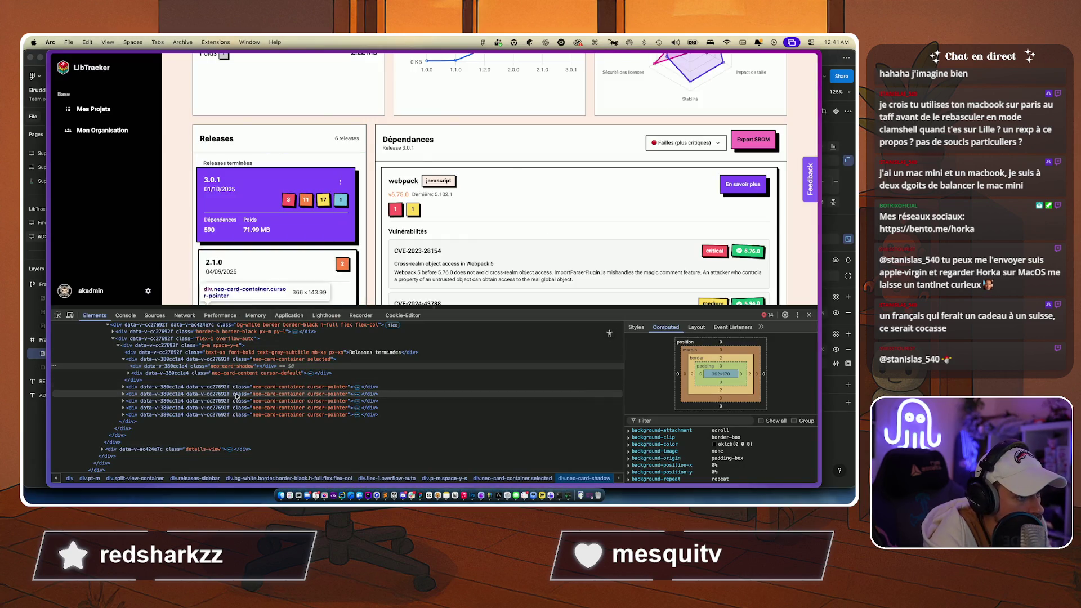
{"action": "left_click", "coordinate": [210, 369]}
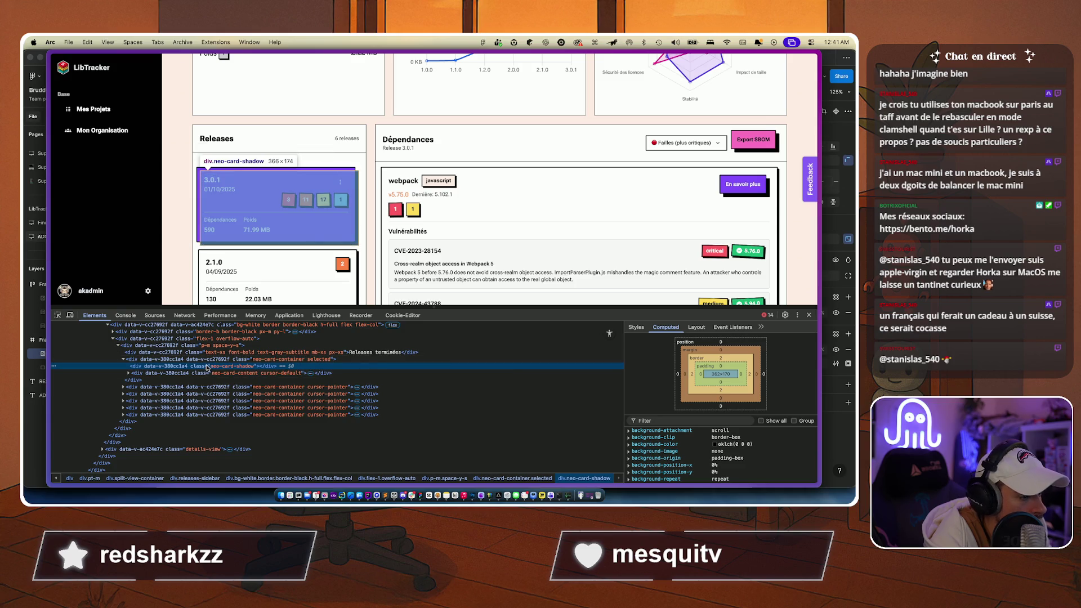
{"action": "key", "text": "super+Tab"}
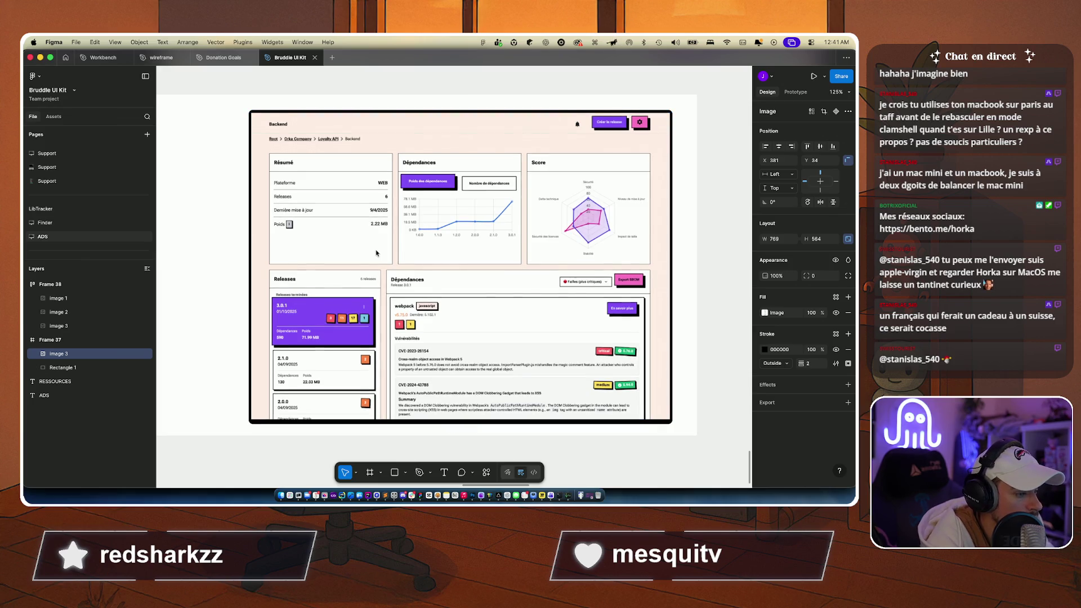
Step: Resize the black backing Rectangle 1 to match the screenshot, bringing its width to 769
{"action": "left_click", "coordinate": [61, 367]}
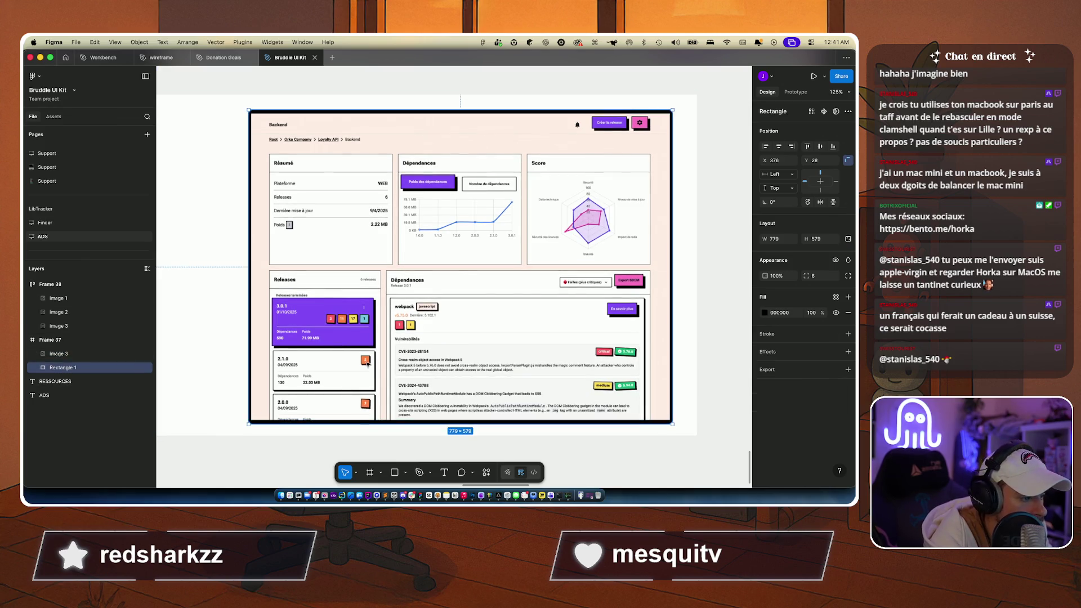
{"action": "left_click_drag", "start_coordinate": [464, 423], "coordinate": [460, 418]}
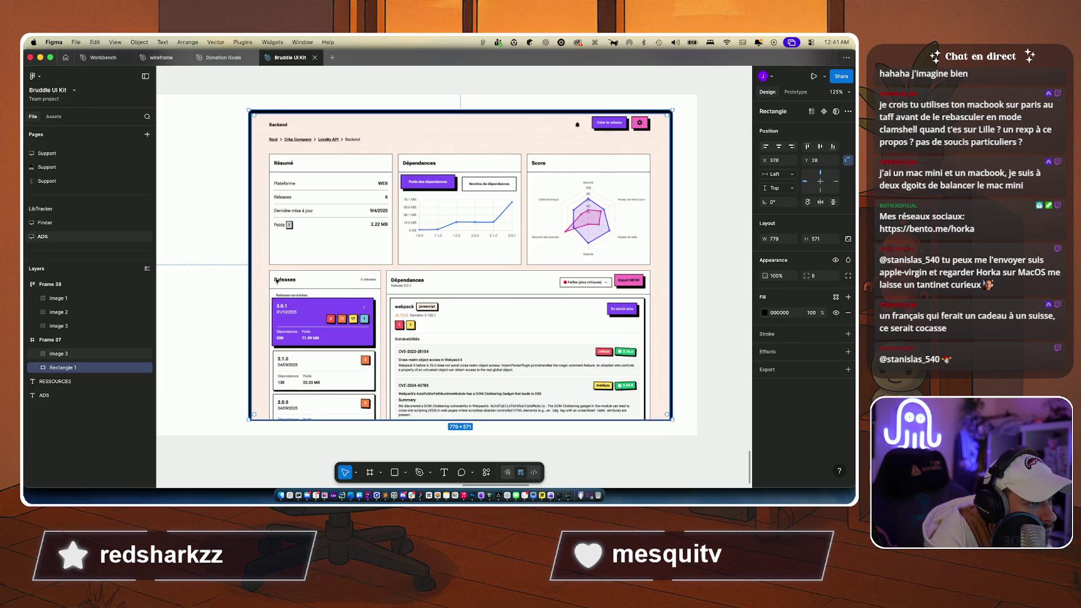
{"action": "left_click_drag", "start_coordinate": [250, 265], "coordinate": [254, 265]}
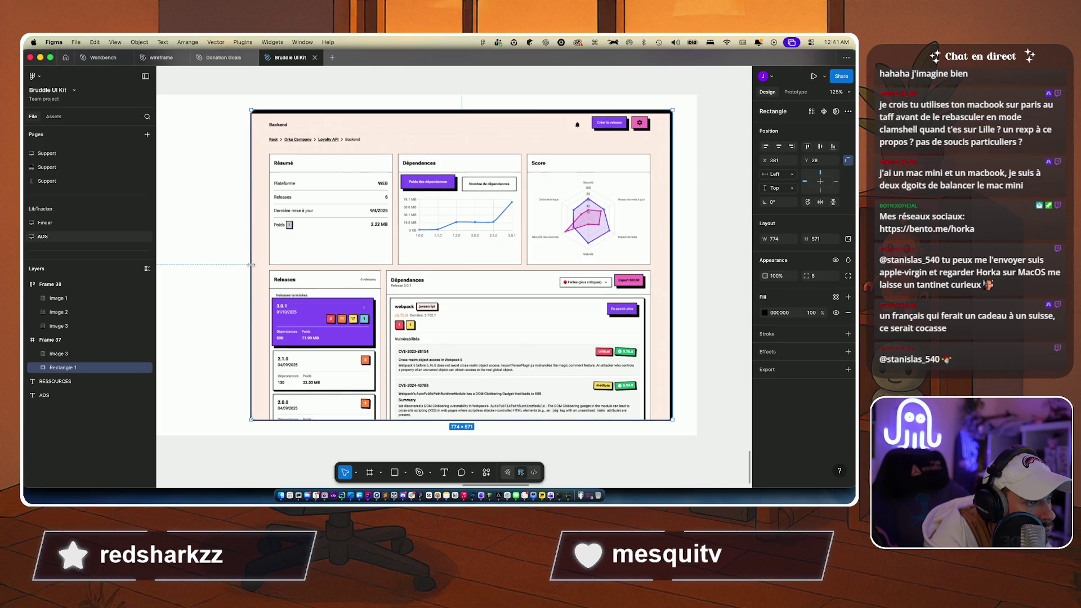
{"action": "left_click_drag", "start_coordinate": [457, 111], "coordinate": [458, 115]}
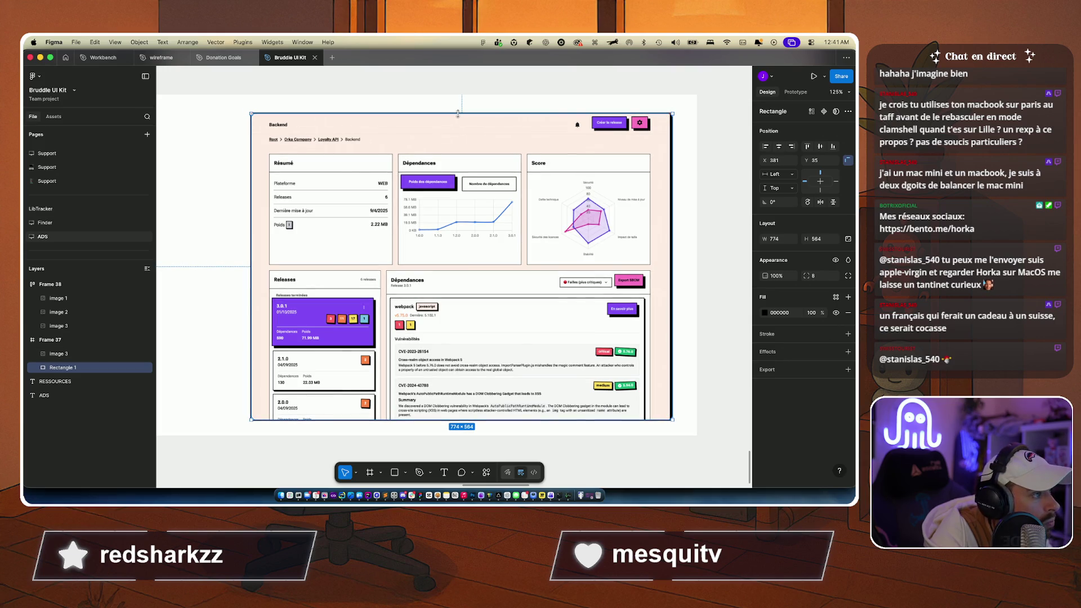
{"action": "left_click_drag", "start_coordinate": [672, 253], "coordinate": [669, 252]}
{"action": "left_click", "coordinate": [739, 261]}
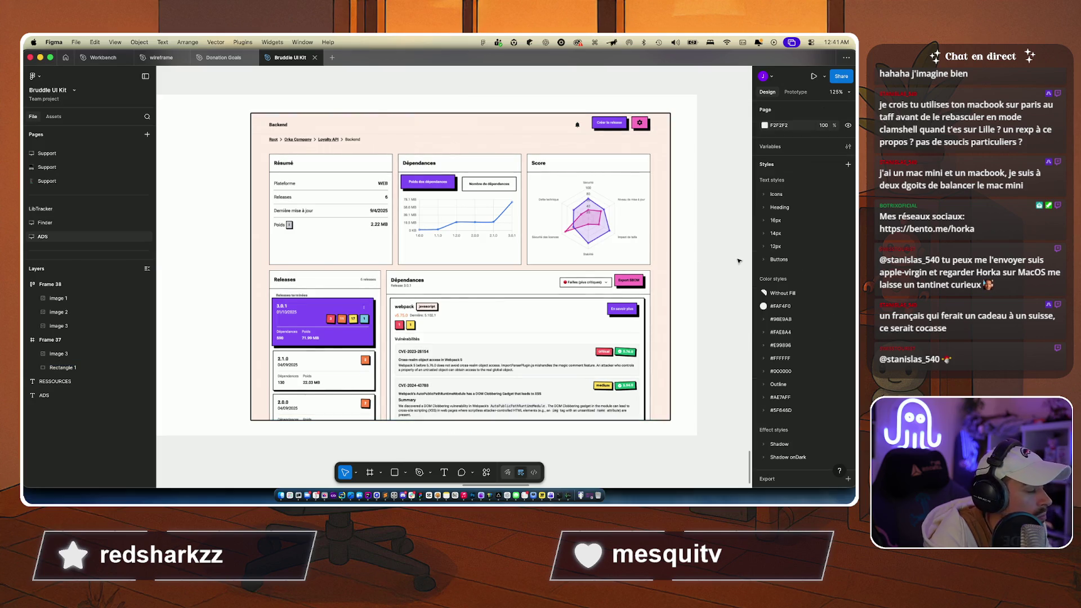
Step: Nudge Image 3 up and left to X 373, Y 27 to reveal the offset shadow
{"action": "left_click", "coordinate": [88, 369]}
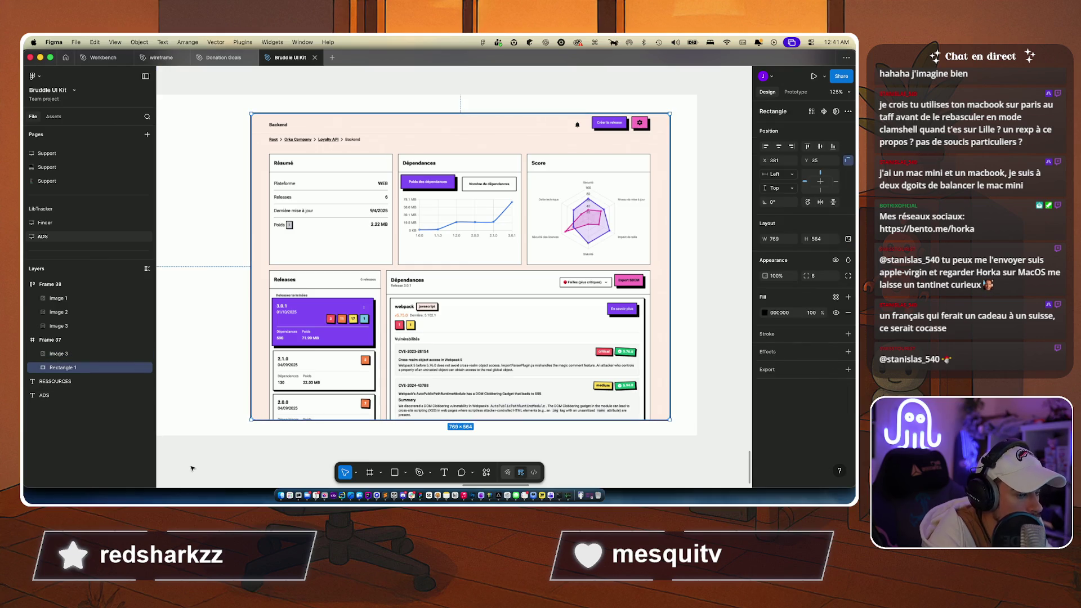
{"action": "left_click", "coordinate": [67, 354]}
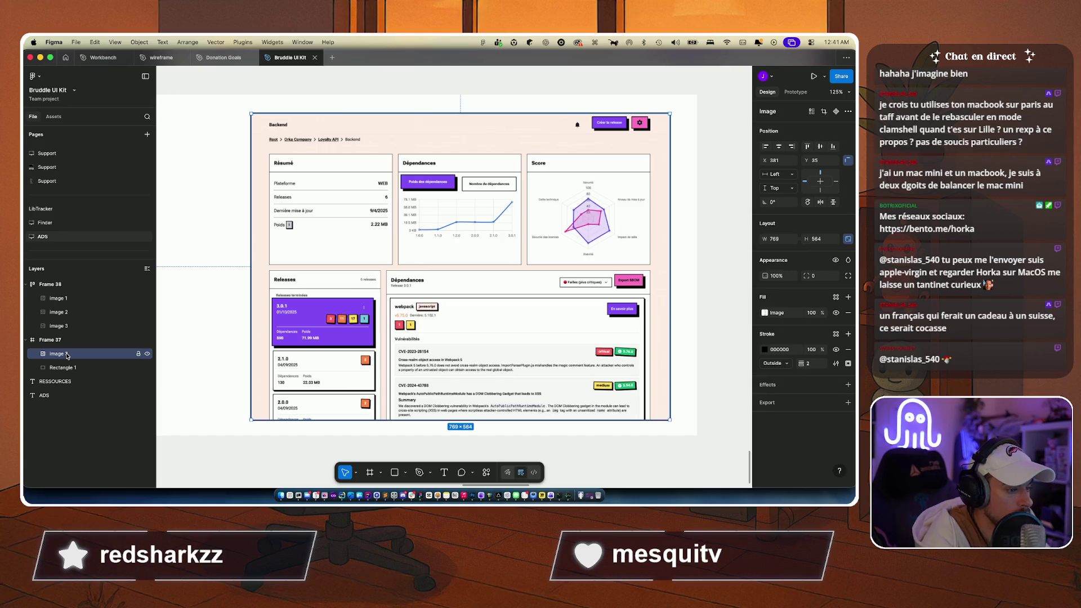
{"action": "key", "text": "Left"}
{"action": "key", "text": "Left"}
{"action": "key", "text": "Left"}
{"action": "key", "text": "Left"}
{"action": "key", "text": "Left"}
{"action": "key", "text": "Left"}
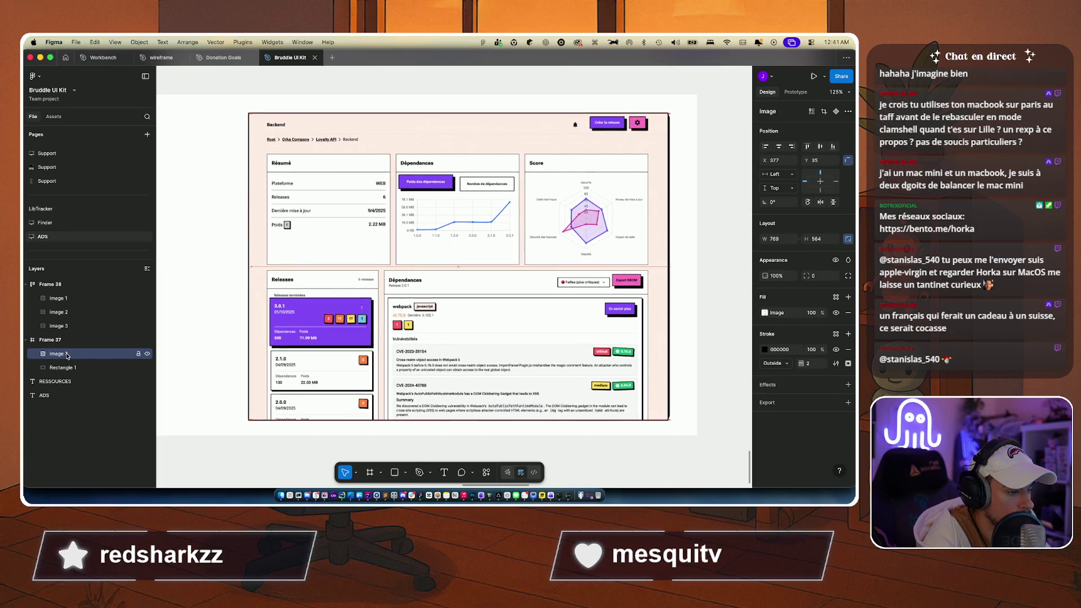
{"action": "key", "text": "Left"}
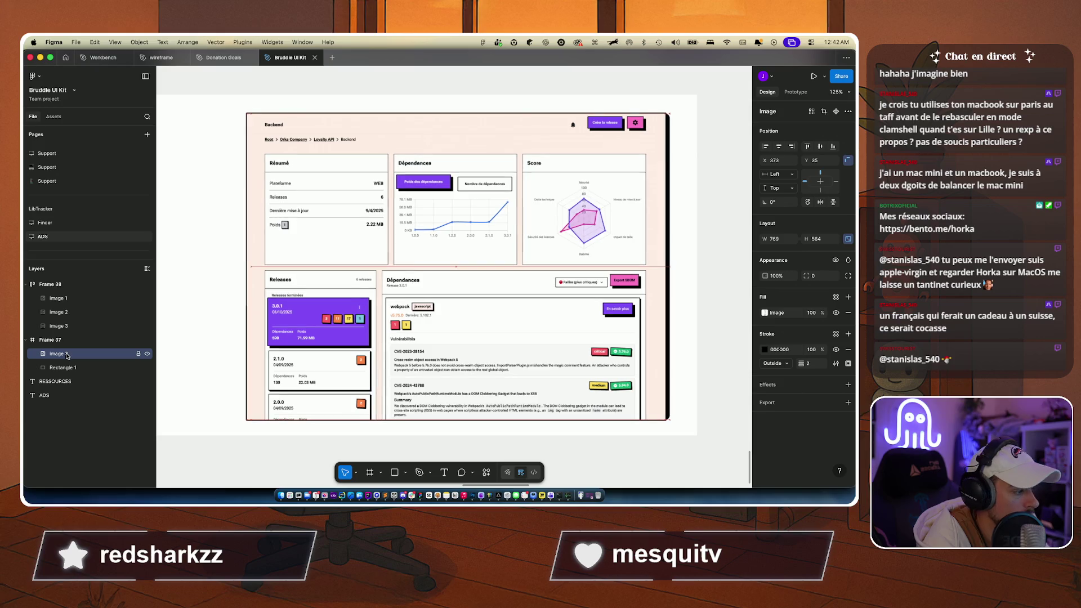
{"action": "key", "text": "Up"}
{"action": "key", "text": "Up"}
{"action": "key", "text": "Up"}
{"action": "key", "text": "Up"}
{"action": "key", "text": "Up"}
{"action": "key", "text": "Up"}
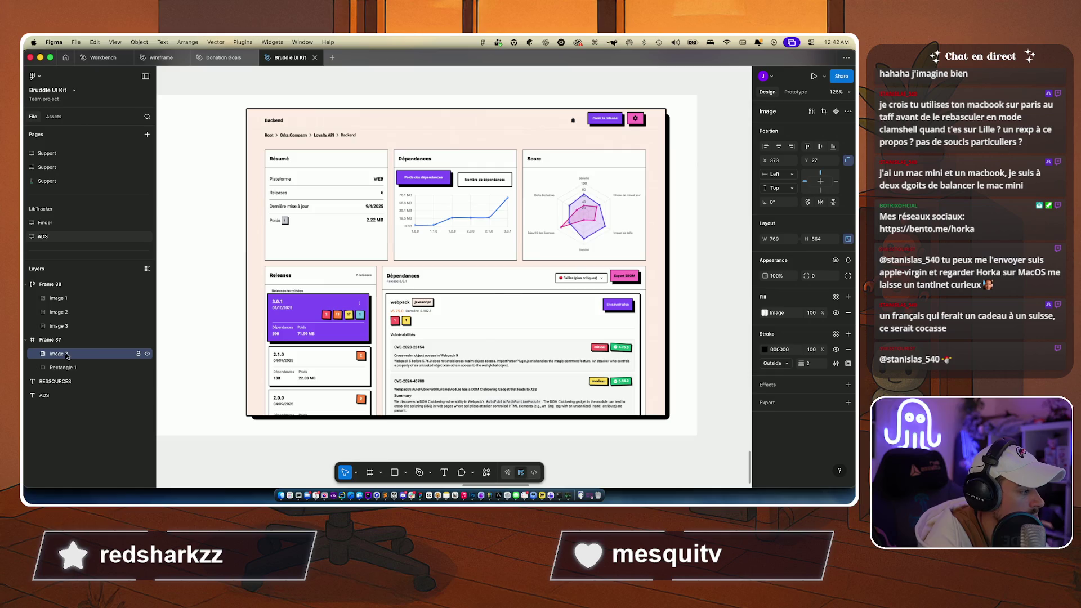
{"action": "left_click", "coordinate": [262, 463]}
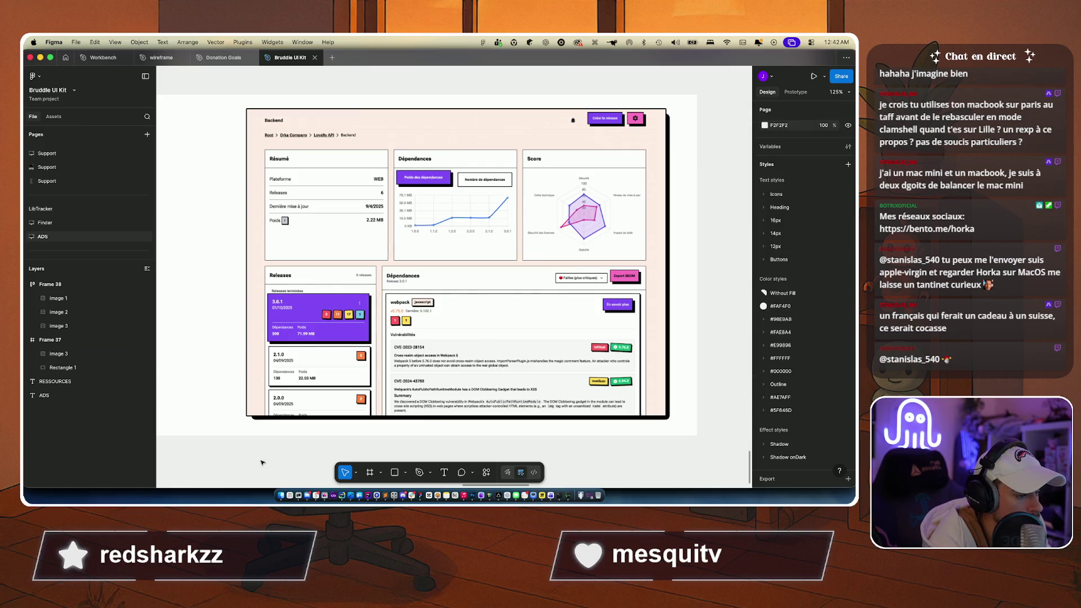
Step: Set the shadow rectangle's corner radius to 2
{"action": "left_click", "coordinate": [266, 420]}
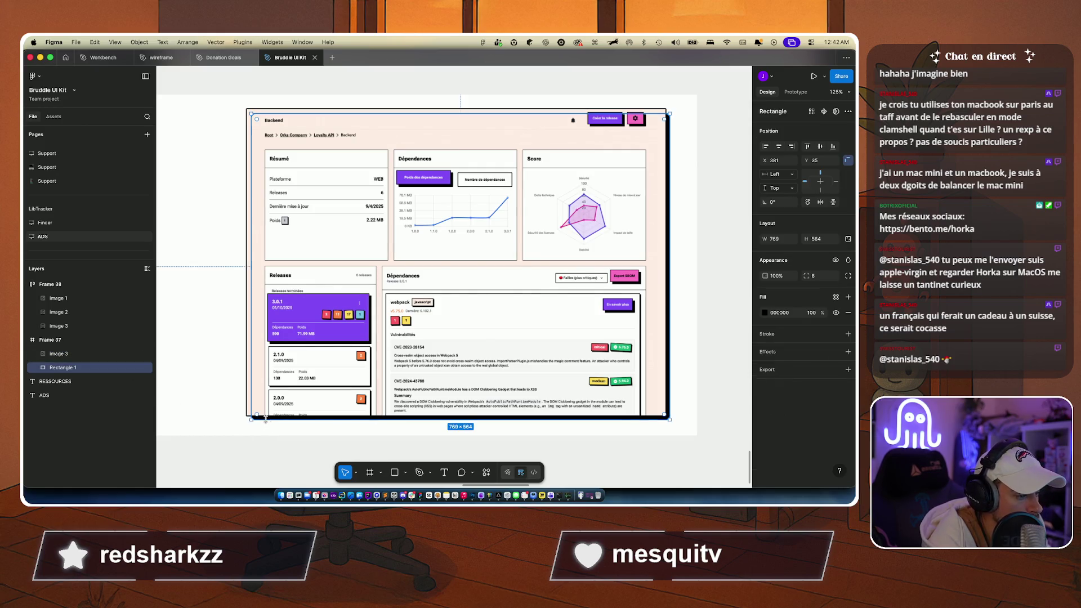
{"action": "left_click", "coordinate": [815, 276]}
{"action": "type", "text": "3"}
{"action": "key", "text": "Down"}
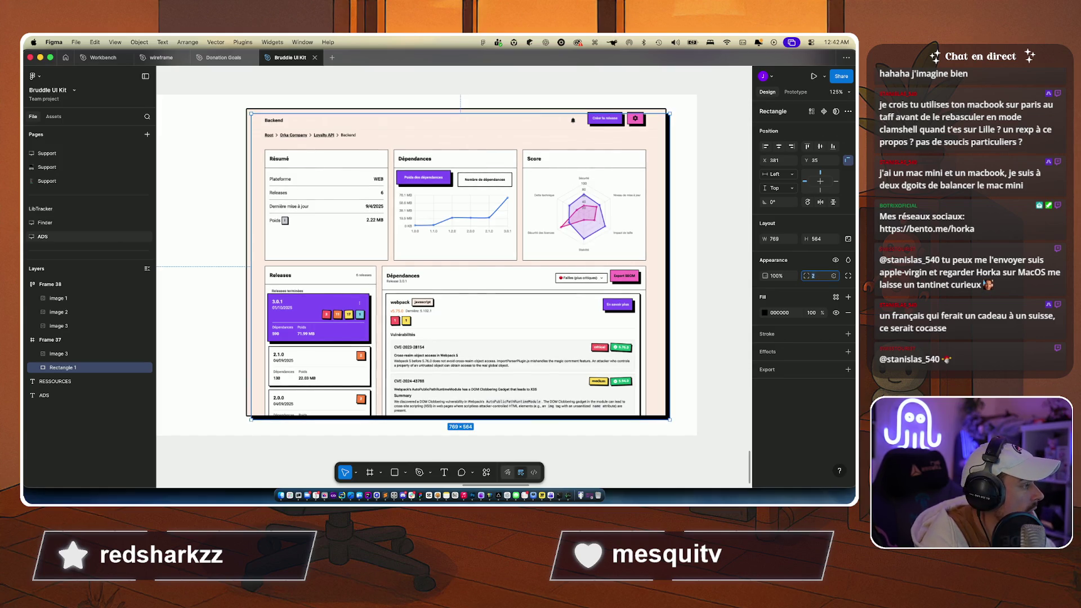
{"action": "left_click", "coordinate": [728, 333]}
Step: Realign the dashboard screenshot over the shadow rectangle with small nudges
{"action": "scroll", "coordinate": [729, 338], "scroll_direction": "down", "scroll_amount": 4}
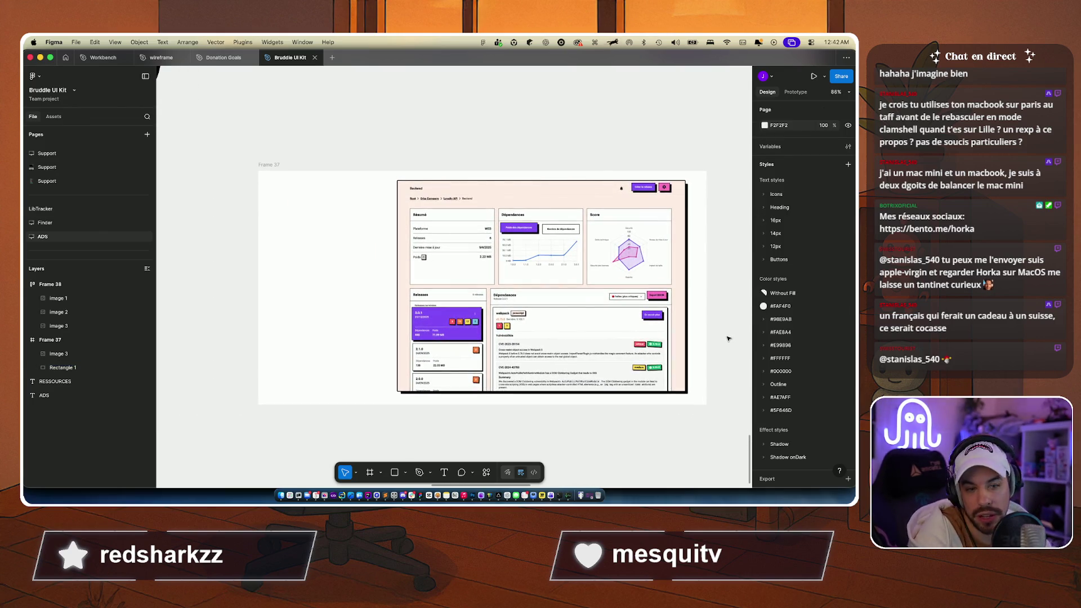
{"action": "scroll", "coordinate": [661, 291], "scroll_direction": "up", "scroll_amount": 3}
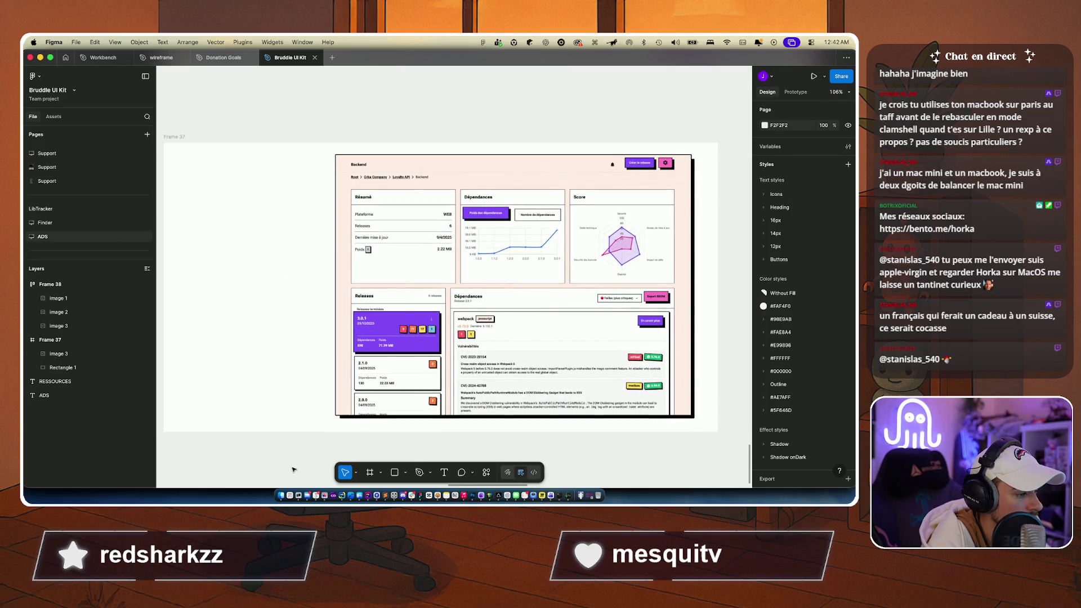
{"action": "scroll", "coordinate": [411, 376], "scroll_direction": "left", "scroll_amount": 2}
{"action": "left_click", "coordinate": [457, 364]}
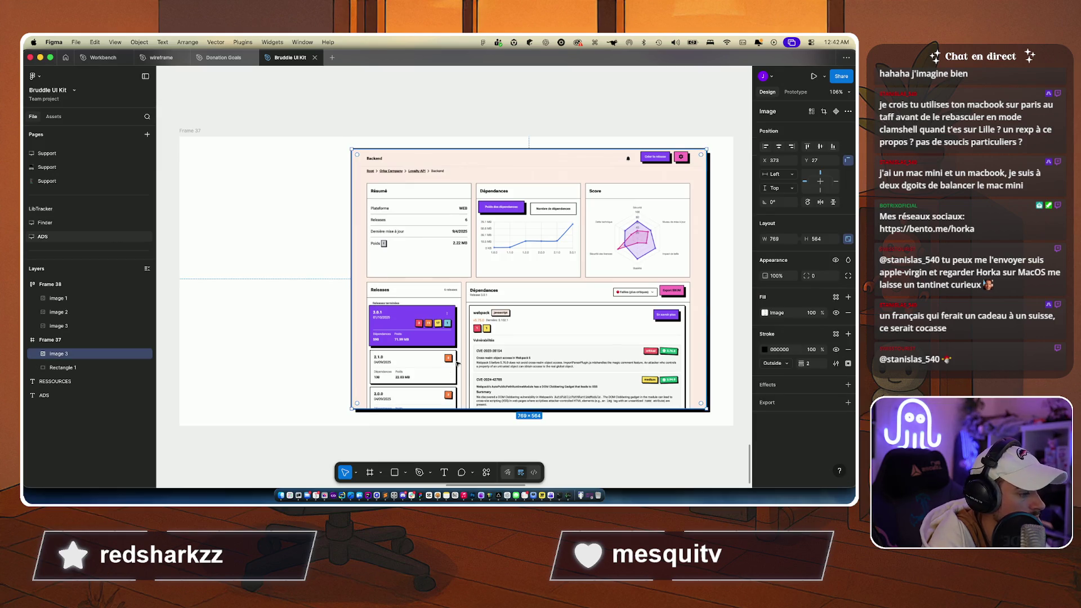
{"action": "left_click_drag", "start_coordinate": [456, 364], "coordinate": [456, 363]}
{"action": "left_click", "coordinate": [670, 448]}
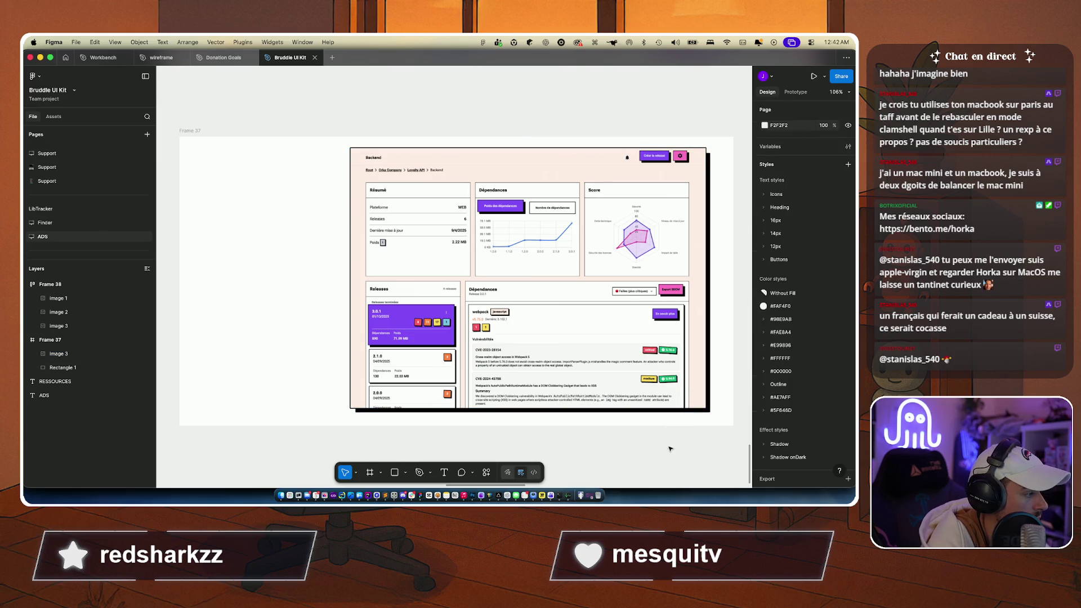
{"action": "scroll", "coordinate": [669, 449], "scroll_direction": "right", "scroll_amount": 3}
{"action": "scroll", "coordinate": [670, 448], "scroll_direction": "down", "scroll_amount": 1}
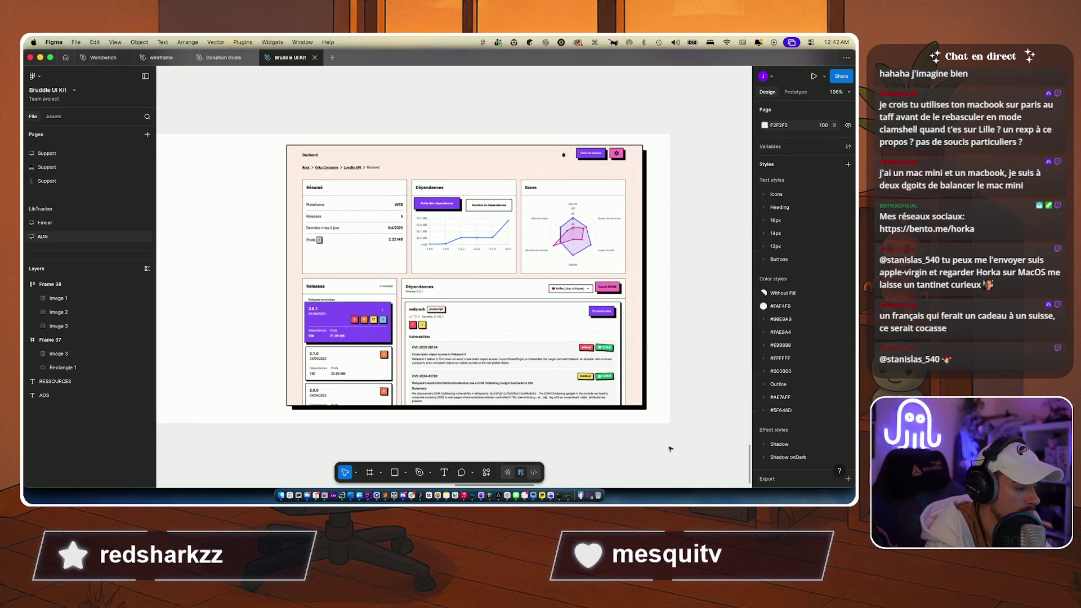
{"action": "key", "text": "super+z"}
{"action": "key", "text": "super+z"}
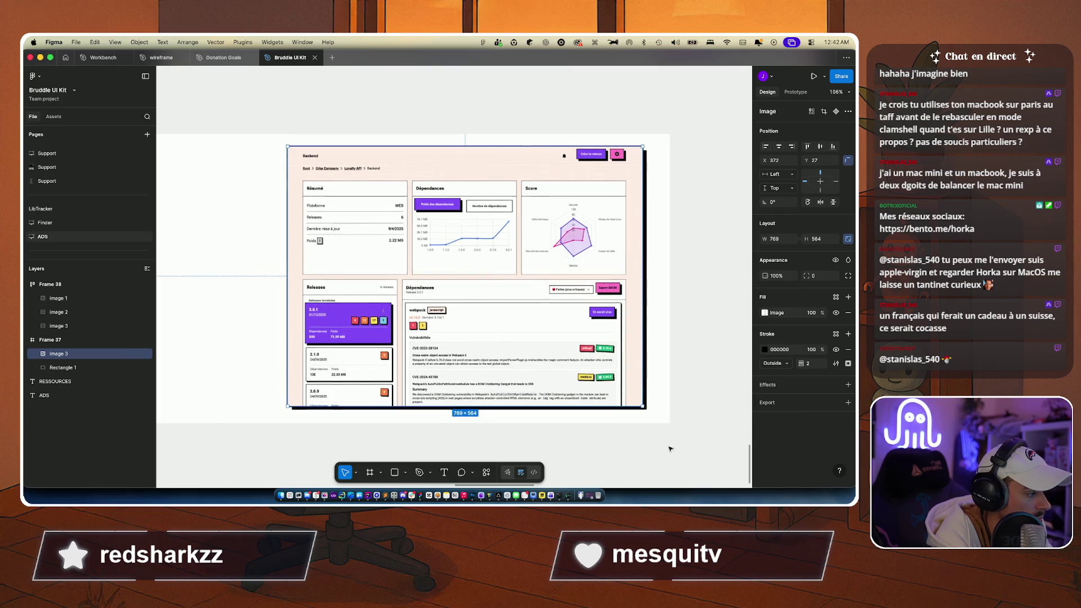
{"action": "key", "text": "Escape"}
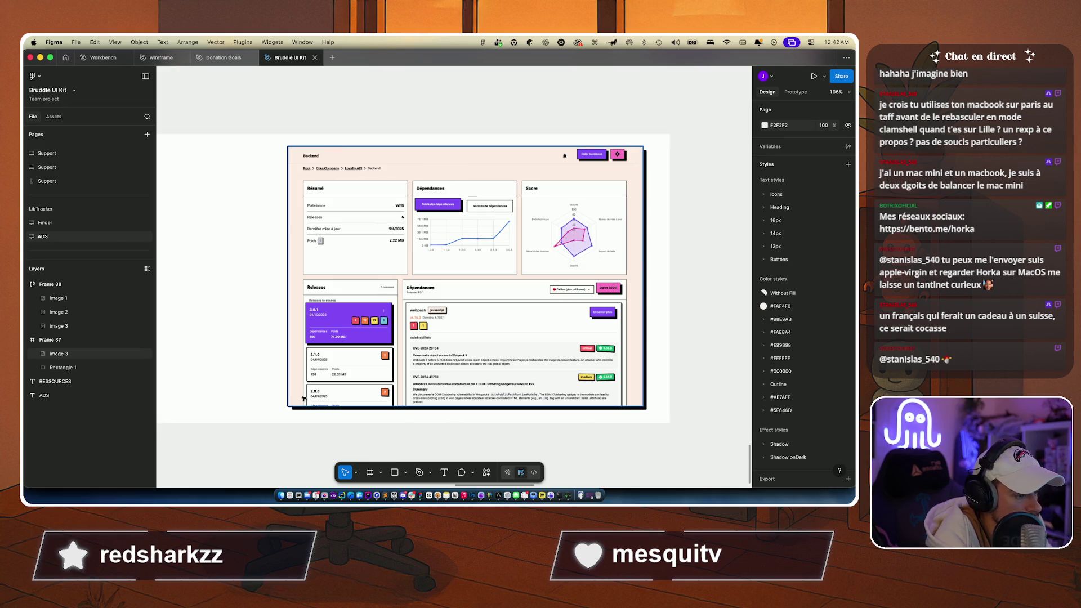
{"action": "scroll", "coordinate": [268, 466], "scroll_direction": "left", "scroll_amount": 5}
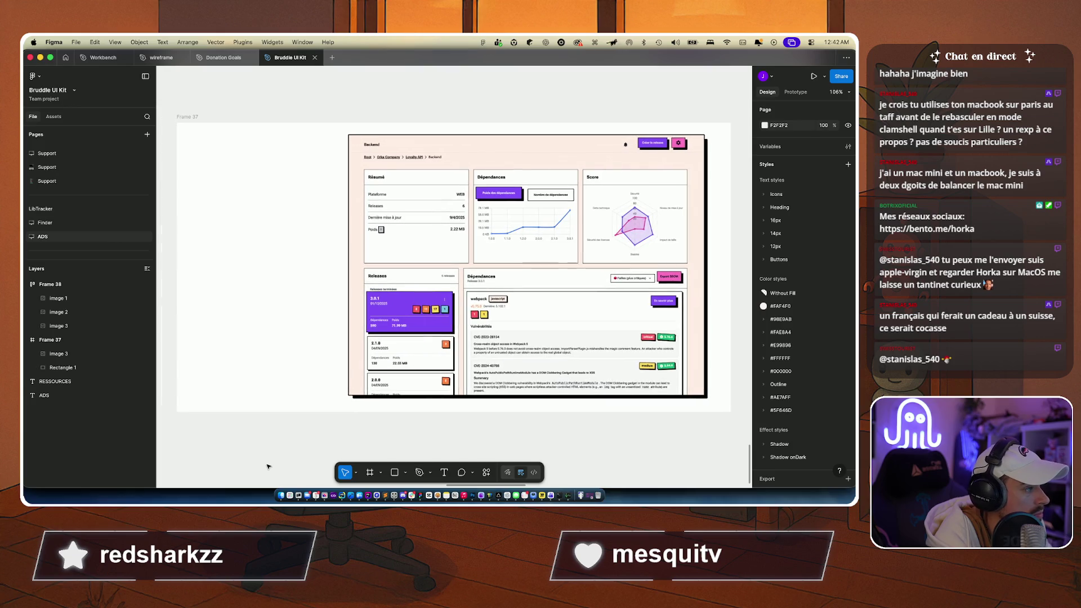
{"action": "scroll", "coordinate": [281, 456], "scroll_direction": "right", "scroll_amount": 1}
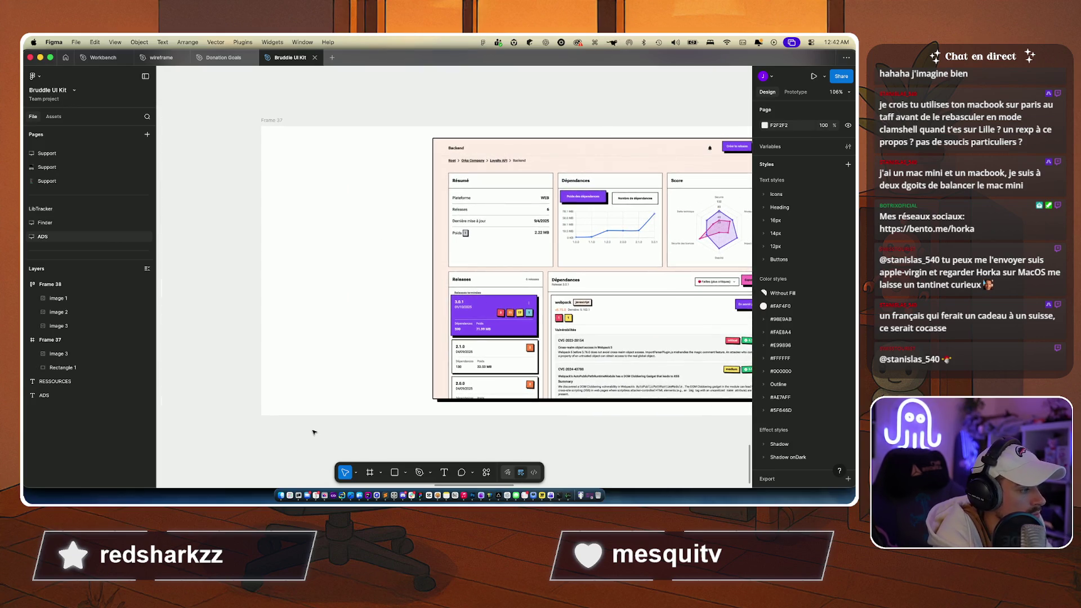
{"action": "scroll", "coordinate": [313, 431], "scroll_direction": "down", "scroll_amount": 3}
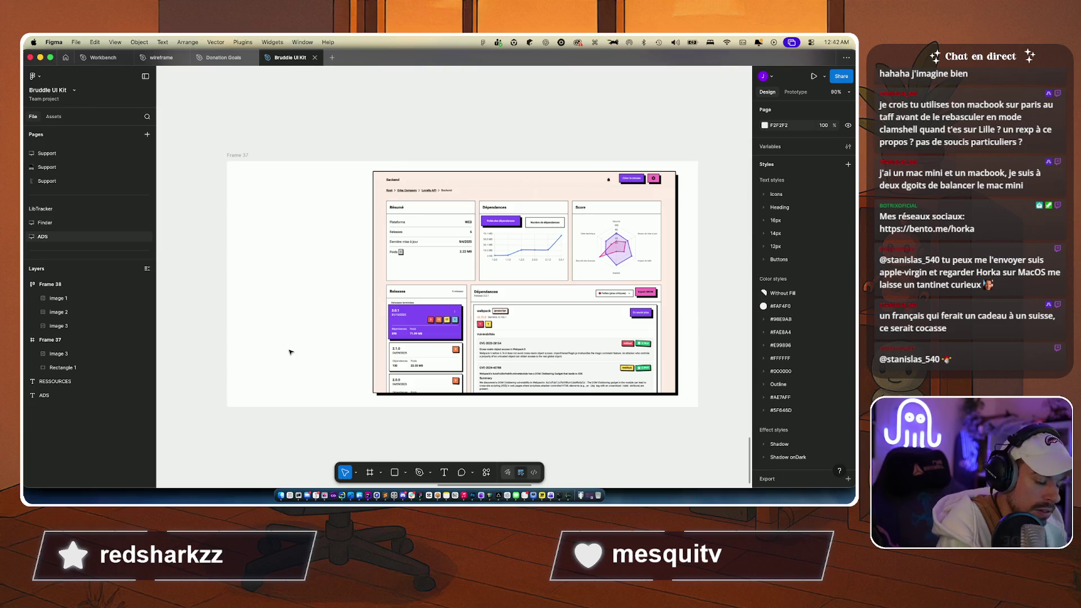
Step: Check the cahier_de_test folder and its parent folders in Finder
{"action": "left_click", "coordinate": [286, 477]}
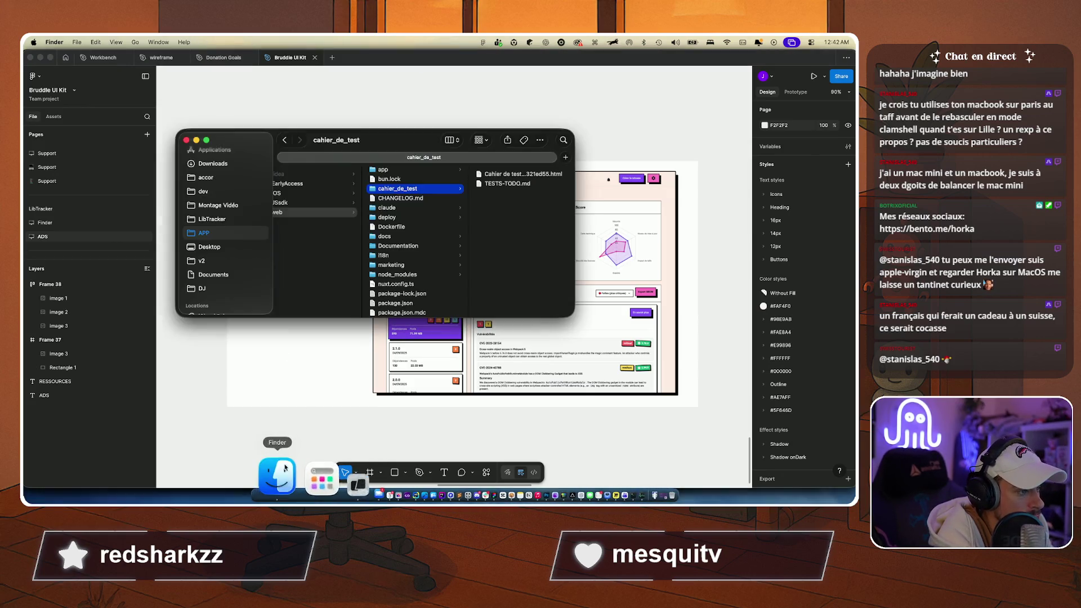
{"action": "key", "text": "super+space"}
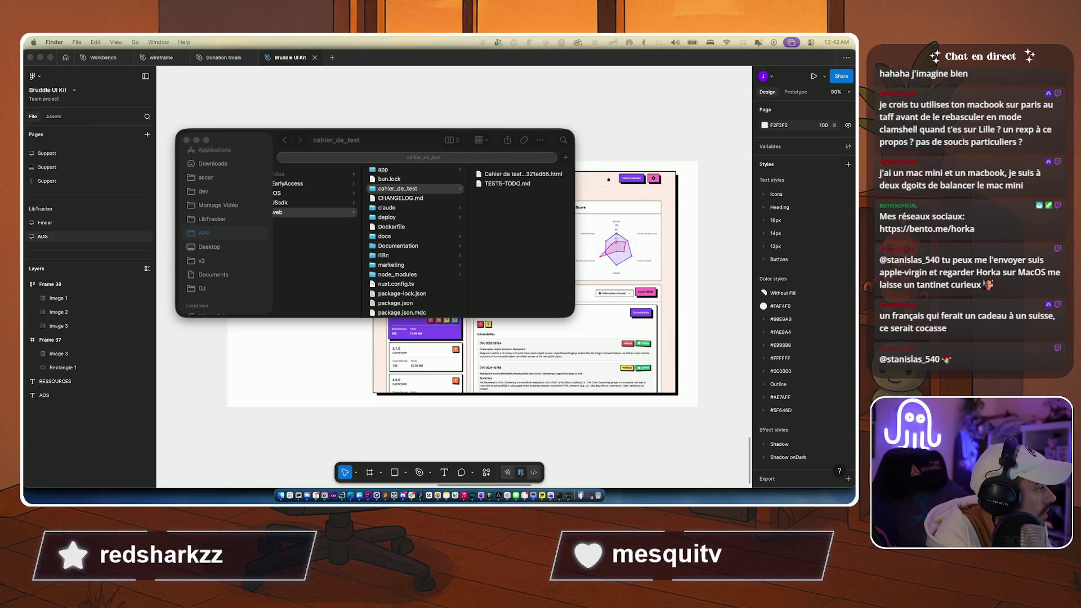
{"action": "key", "text": "Escape"}
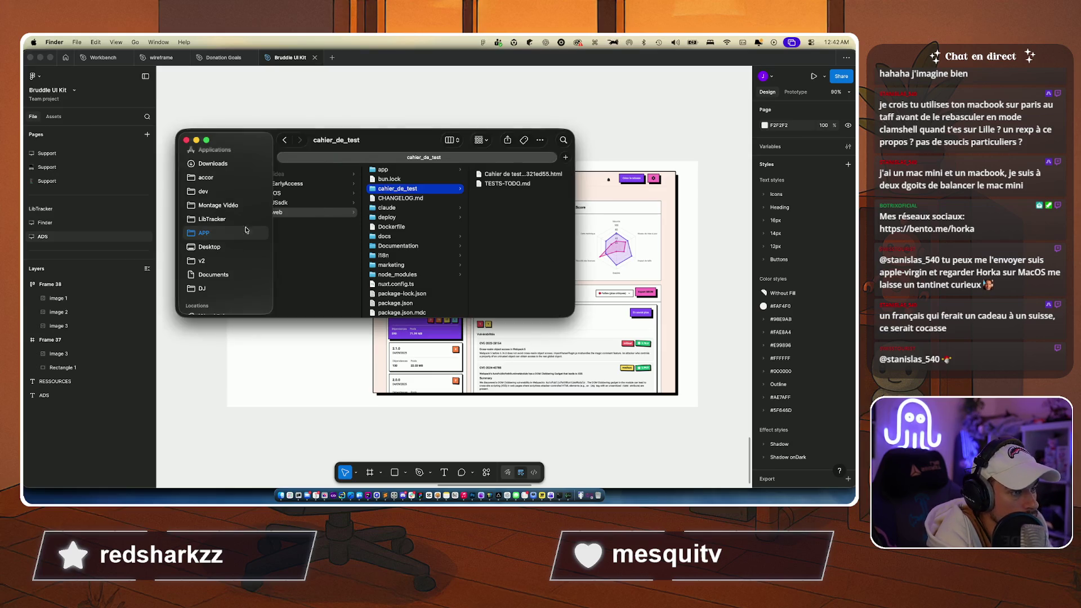
{"action": "scroll", "coordinate": [335, 250], "scroll_direction": "left", "scroll_amount": 5}
{"action": "left_click", "coordinate": [309, 485]}
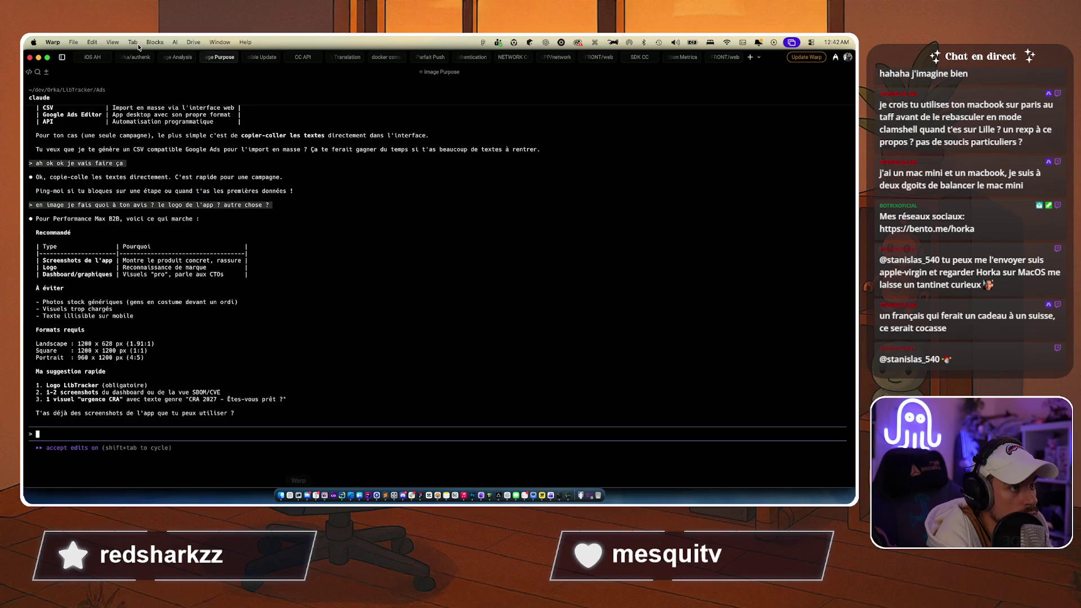
Step: Submit LOGIN-002 as the first test in the Test Coverage Analysis session
{"action": "left_click", "coordinate": [180, 59]}
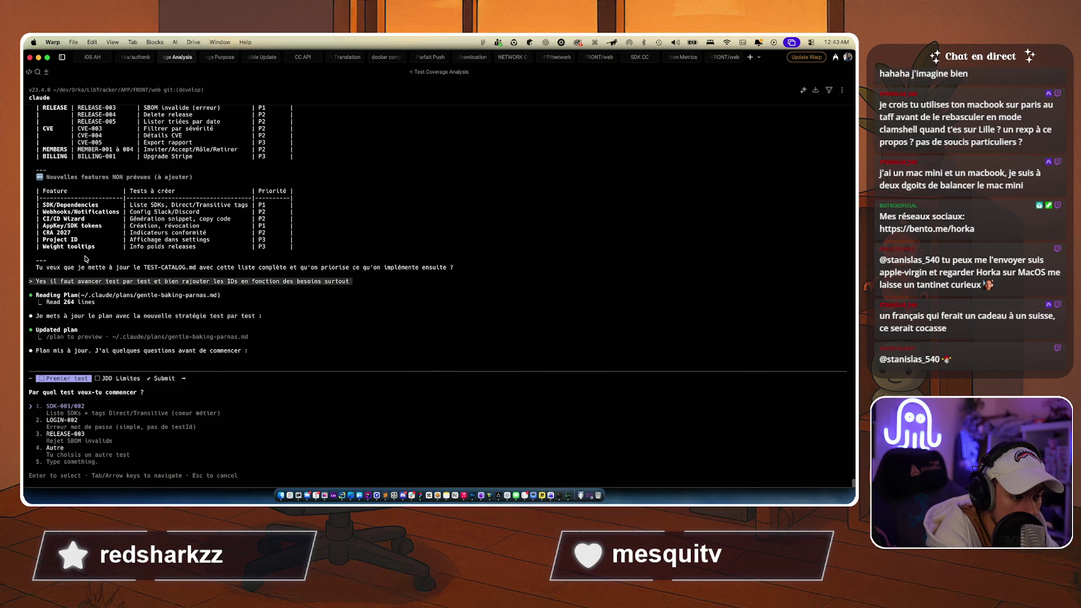
{"action": "key", "text": "Down"}
{"action": "key", "text": "Return"}
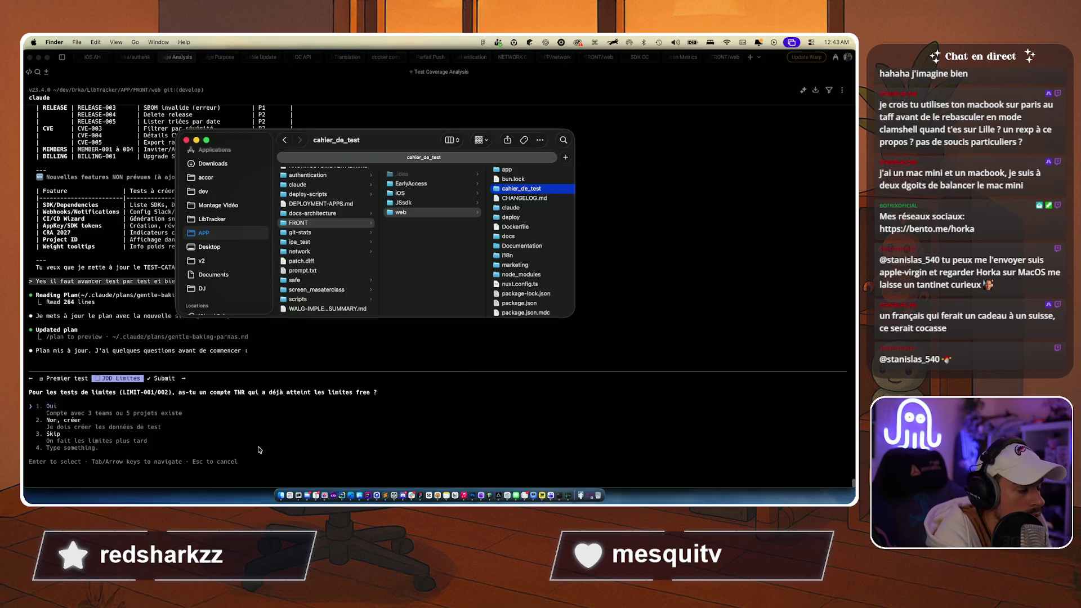
{"action": "left_click", "coordinate": [324, 499]}
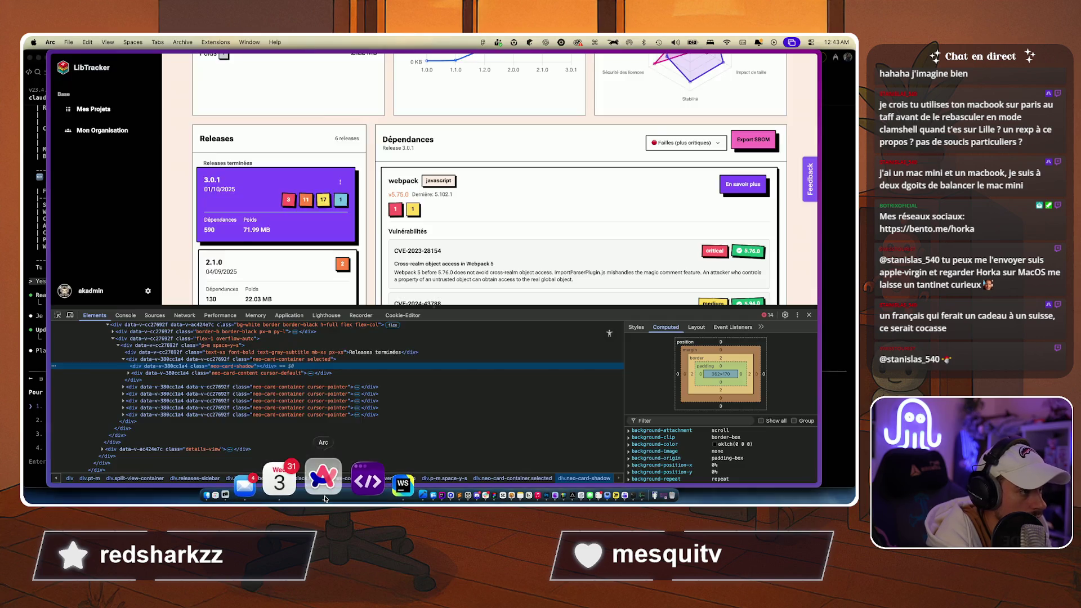
Step: Maximise Arc to full screen width, then move the Warp limits answer up to Oui
{"action": "double_click", "coordinate": [242, 55]}
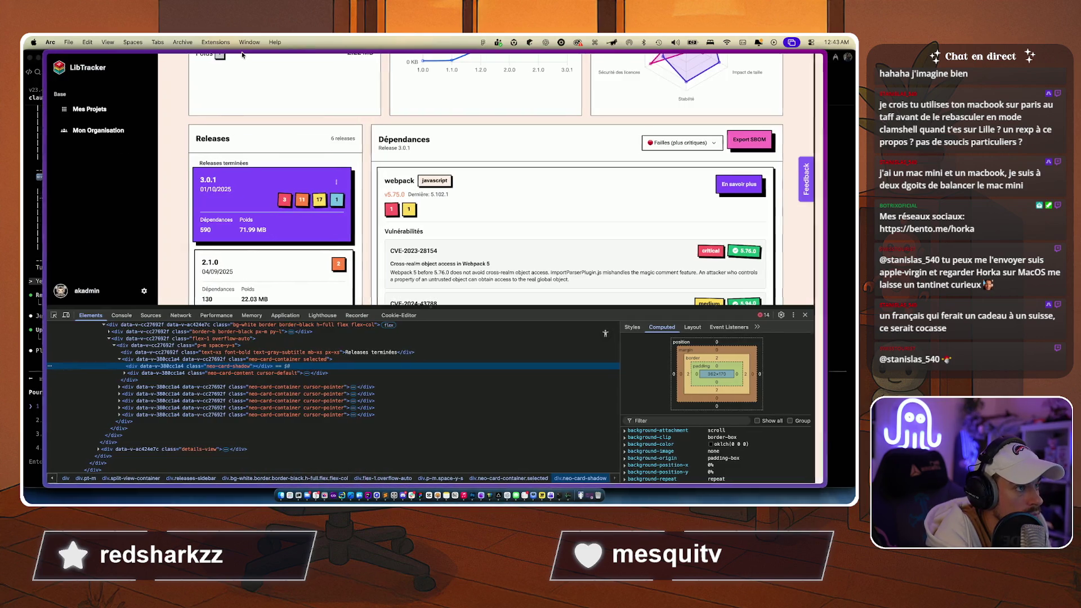
{"action": "scroll", "coordinate": [155, 168], "scroll_direction": "up", "scroll_amount": 5}
{"action": "scroll", "coordinate": [154, 169], "scroll_direction": "down", "scroll_amount": 5}
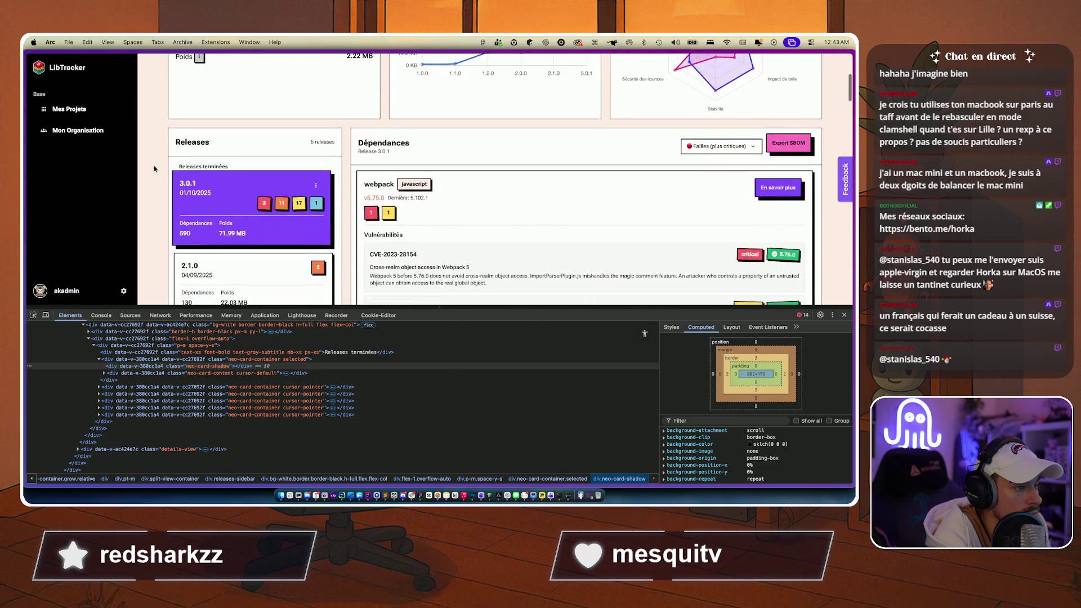
{"action": "key", "text": "super+Tab"}
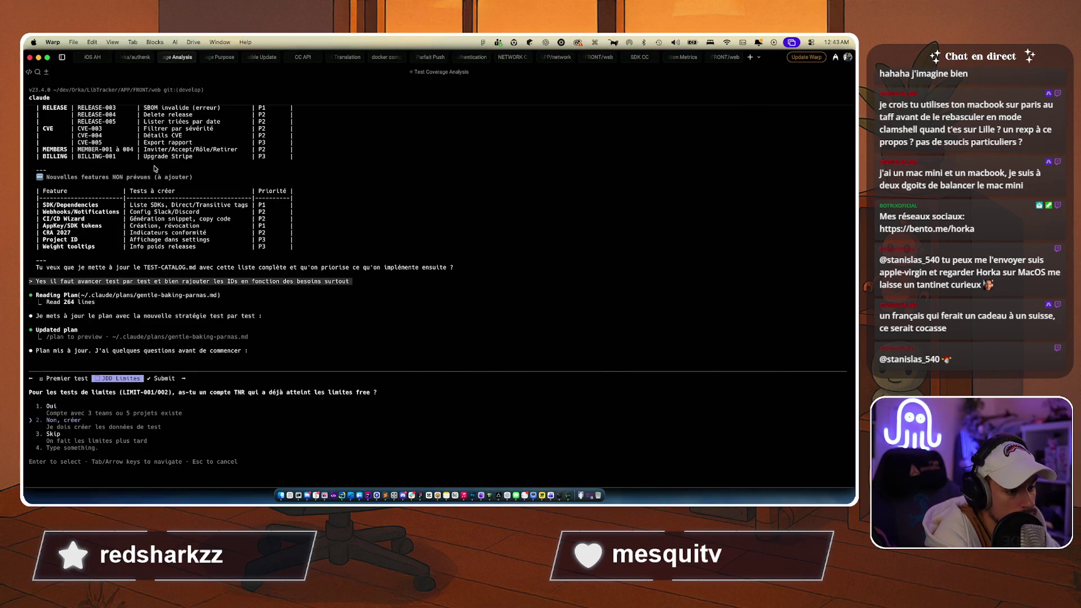
{"action": "key", "text": "Up"}
{"action": "key", "text": "super+Tab"}
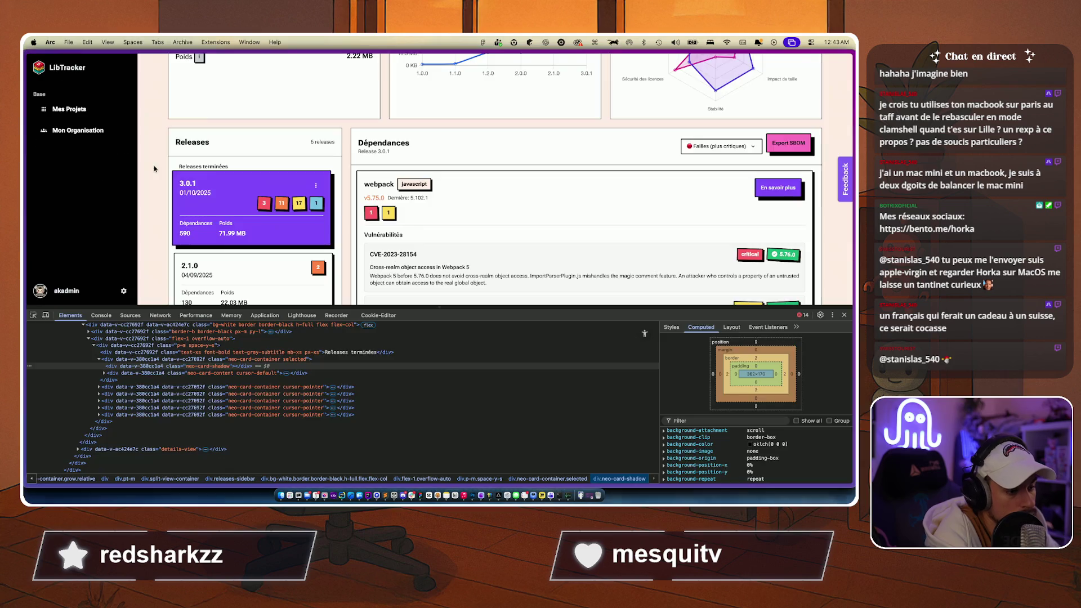
{"action": "key", "text": "super+Tab"}
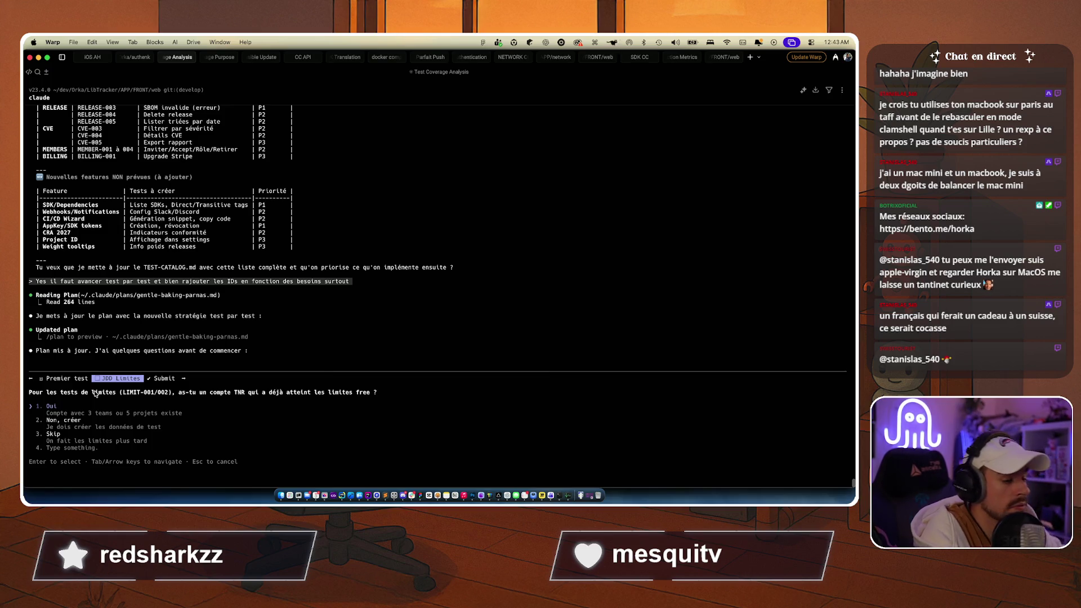
Step: Write the free-text limits reply asking whether tests run locally or on rec
{"action": "key", "text": "Down"}
{"action": "key", "text": "Down"}
{"action": "key", "text": "Down"}
{"action": "type", "text": "tu faisl es"}
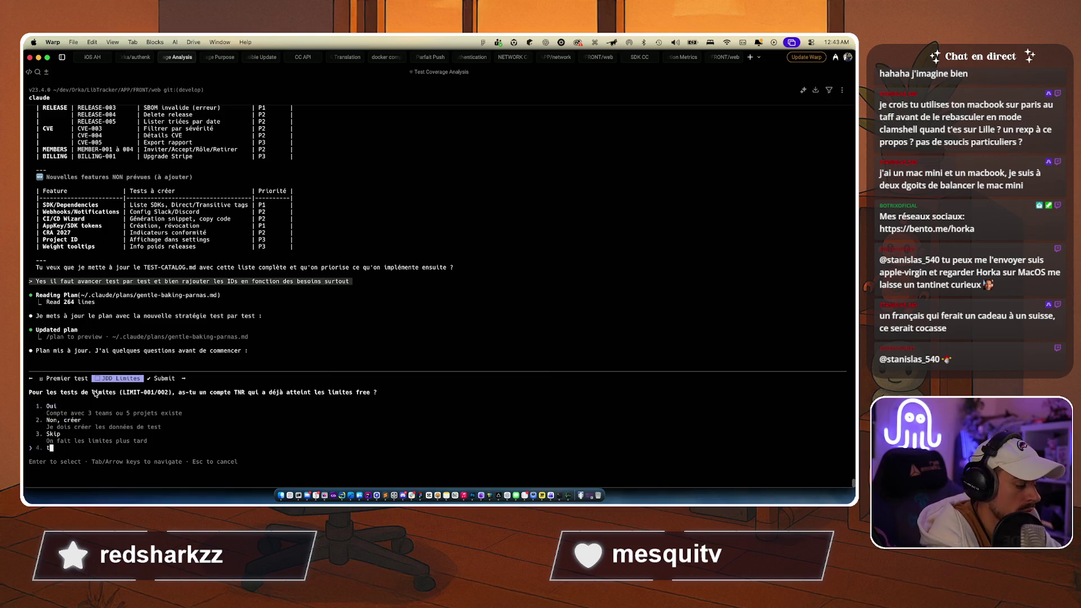
{"action": "key", "text": "BackSpace"}
{"action": "key", "text": "BackSpace"}
{"action": "key", "text": "BackSpace"}
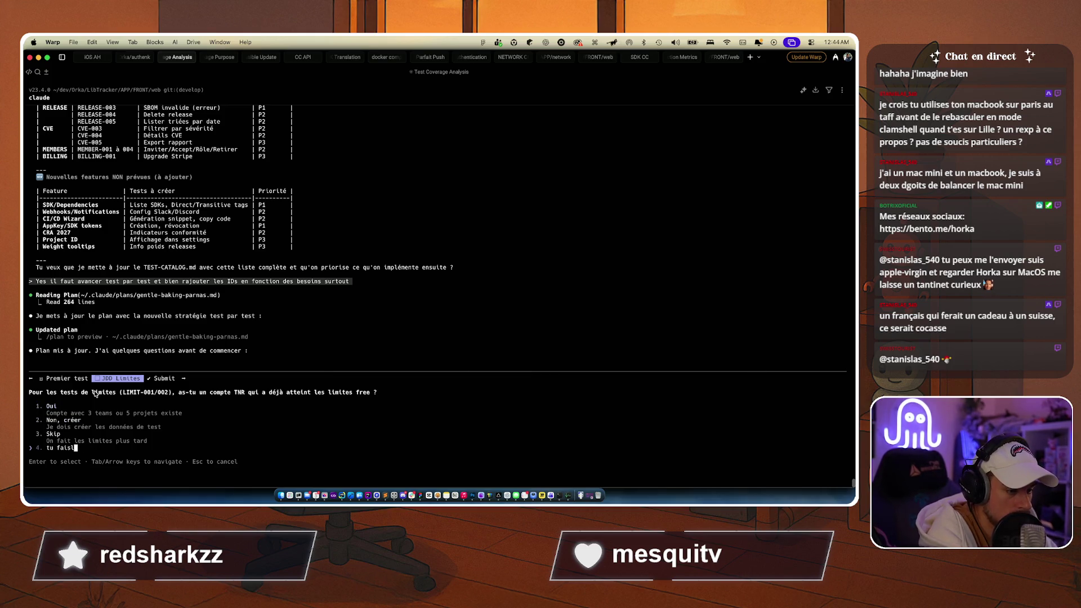
{"action": "type", "text": "les tests"}
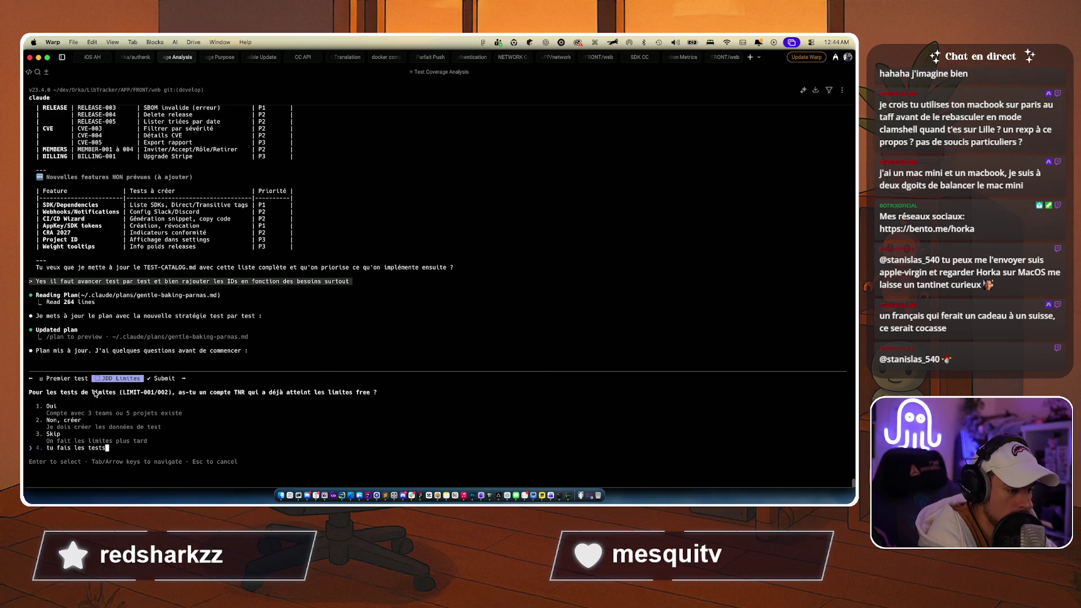
{"action": "type", "text": " en local là ? "}
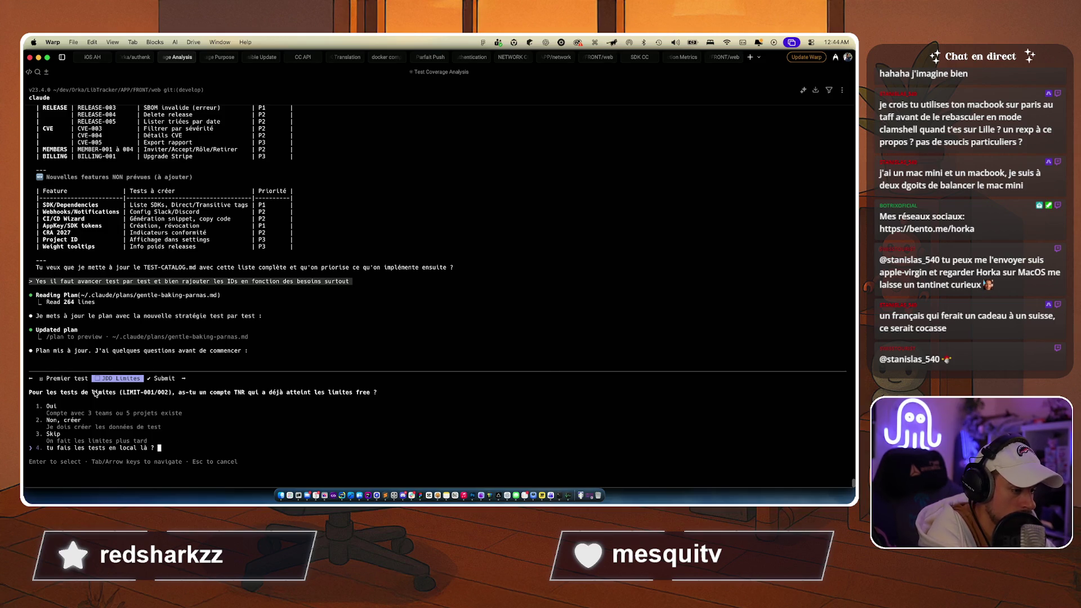
{"action": "type", "text": "il me faudrai"}
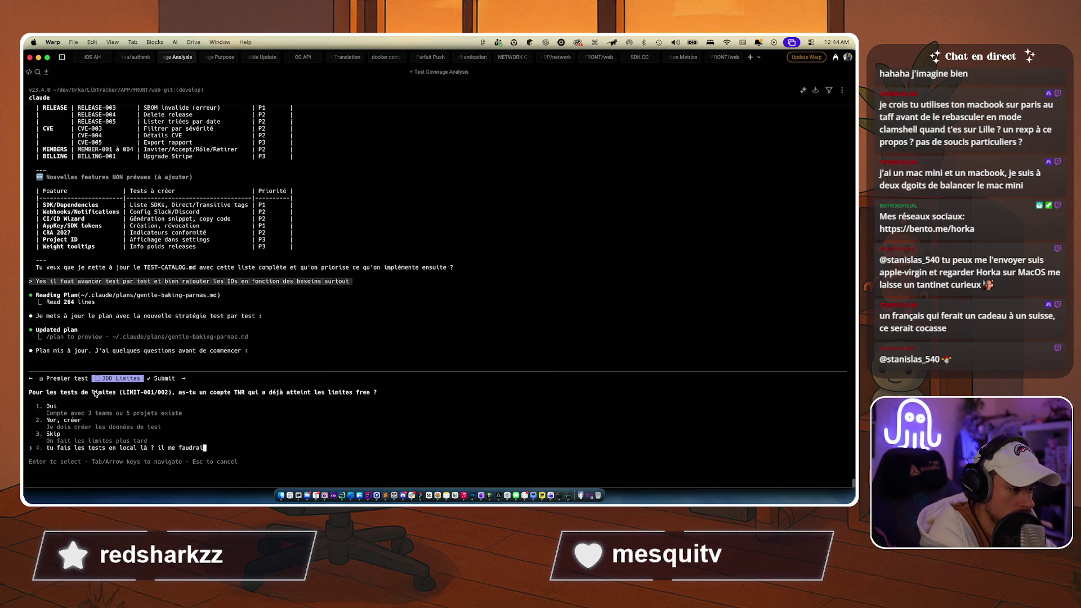
{"action": "type", "text": "t un env"}
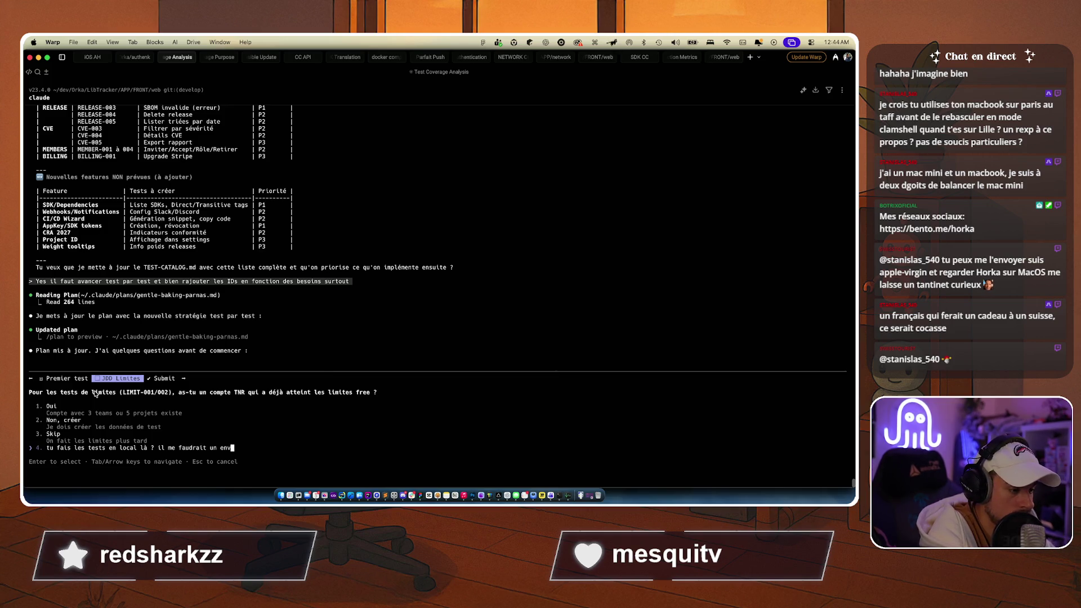
{"action": "key", "text": "alt+BackSpace"}
{"action": "key", "text": "alt+BackSpace"}
{"action": "key", "text": "alt+BackSpace"}
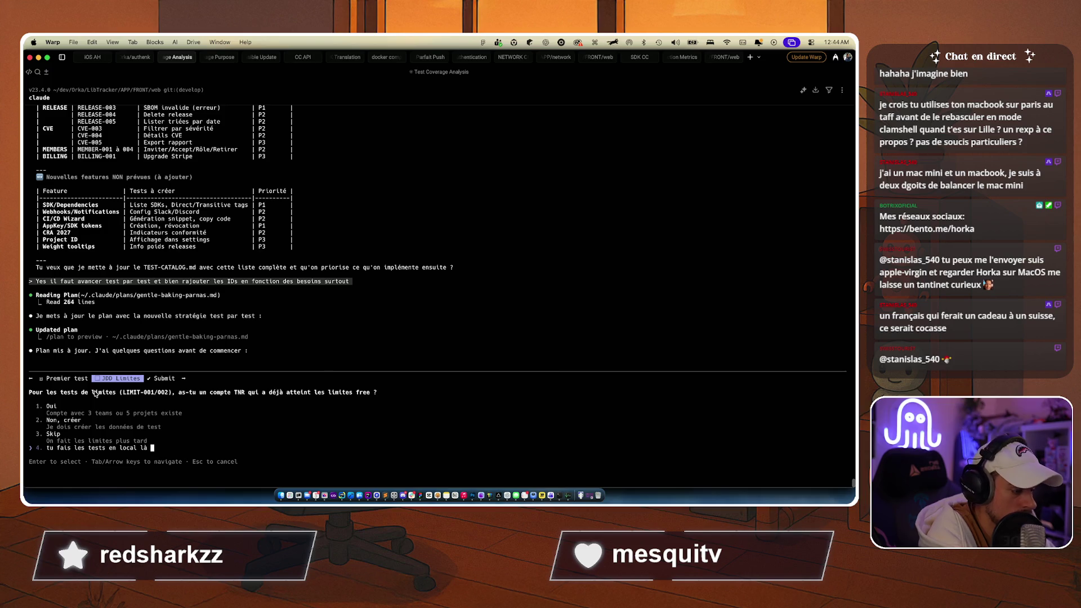
{"action": "type", "text": "ou sur la rec ?"}
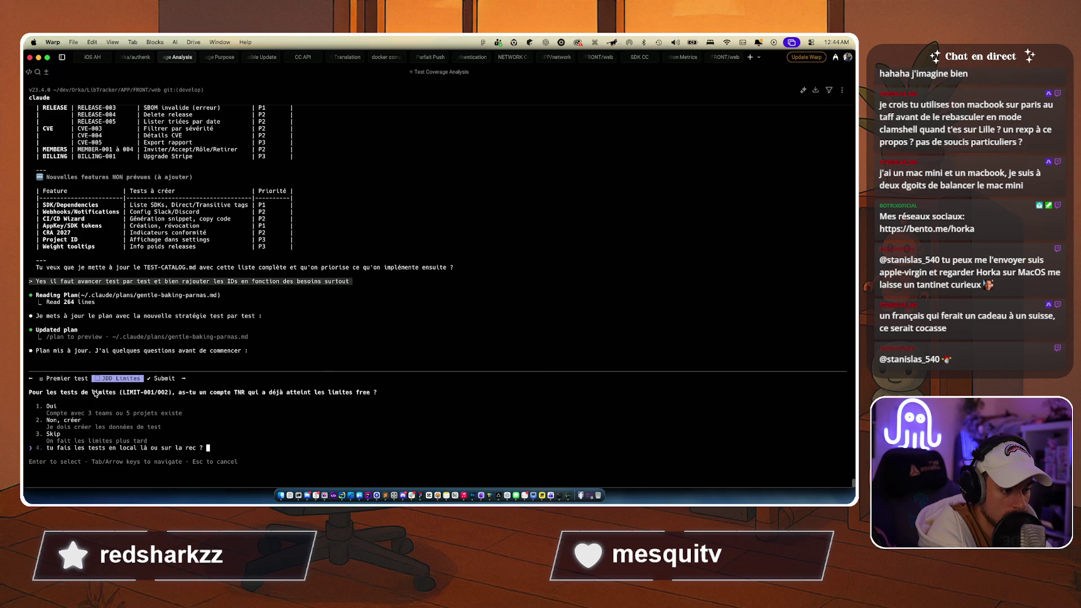
Step: Review and submit the answers to Claude
{"action": "key", "text": "Return"}
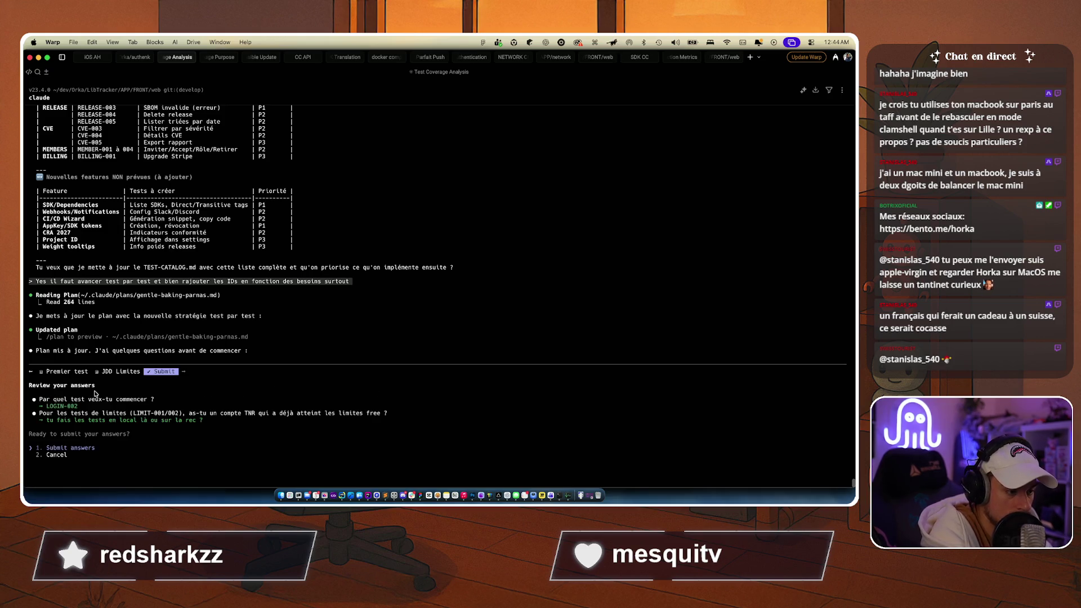
{"action": "key", "text": "Return"}
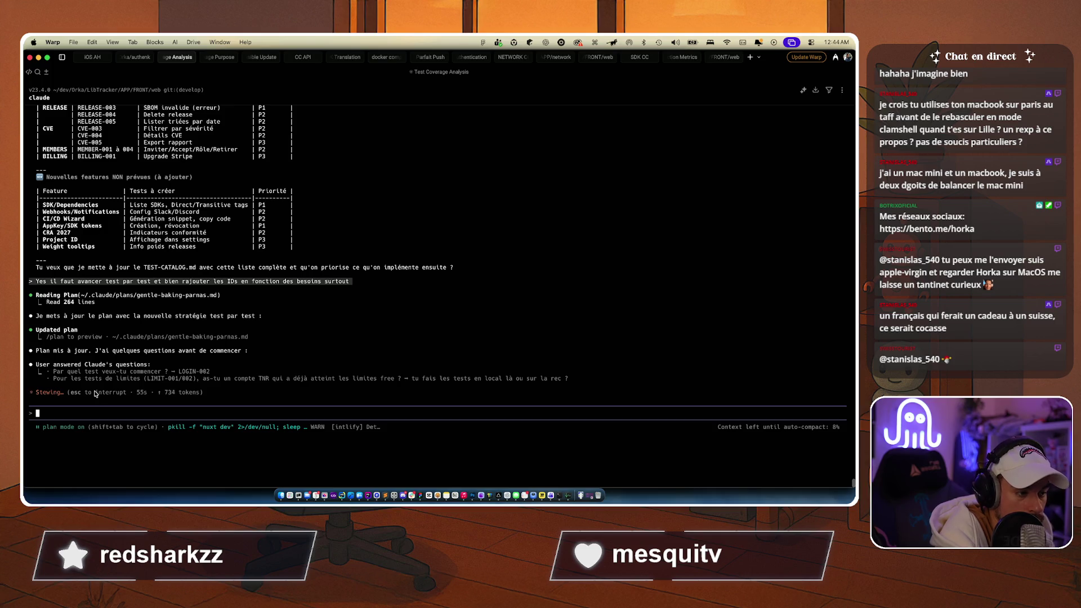
{"action": "key", "text": "super+Tab"}
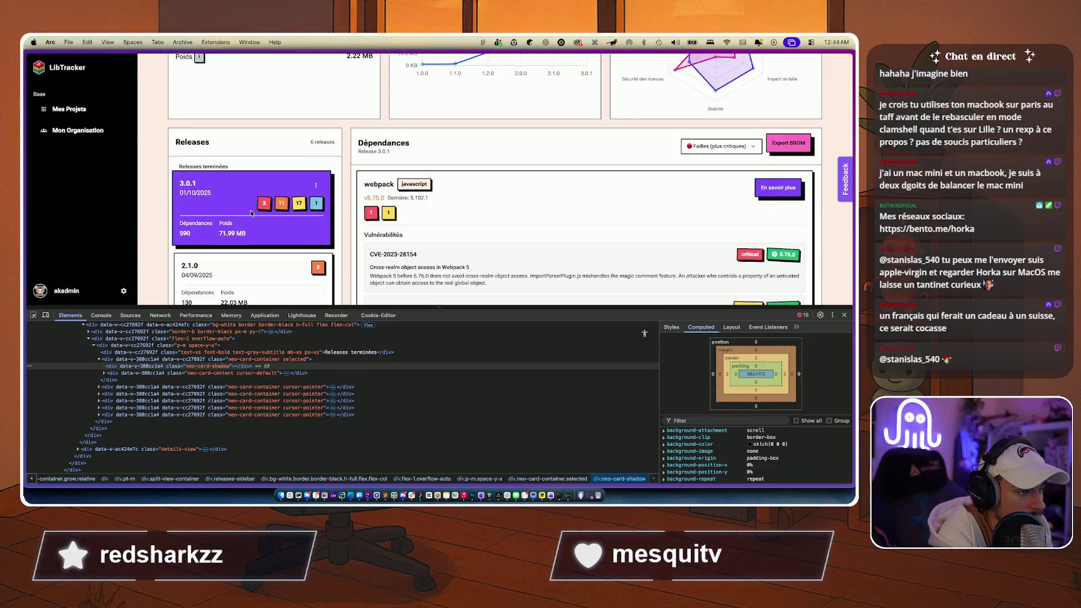
{"action": "scroll", "coordinate": [332, 230], "scroll_direction": "down", "scroll_amount": 2}
{"action": "key", "text": "super+Tab"}
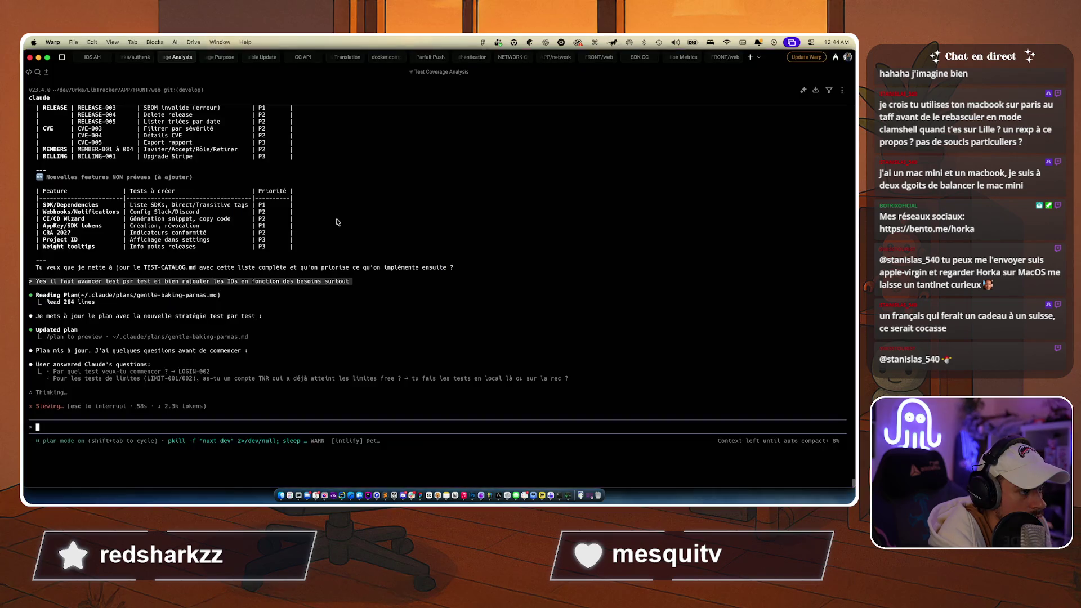
{"action": "key", "text": "super+Tab"}
{"action": "key", "text": "super+Tab"}
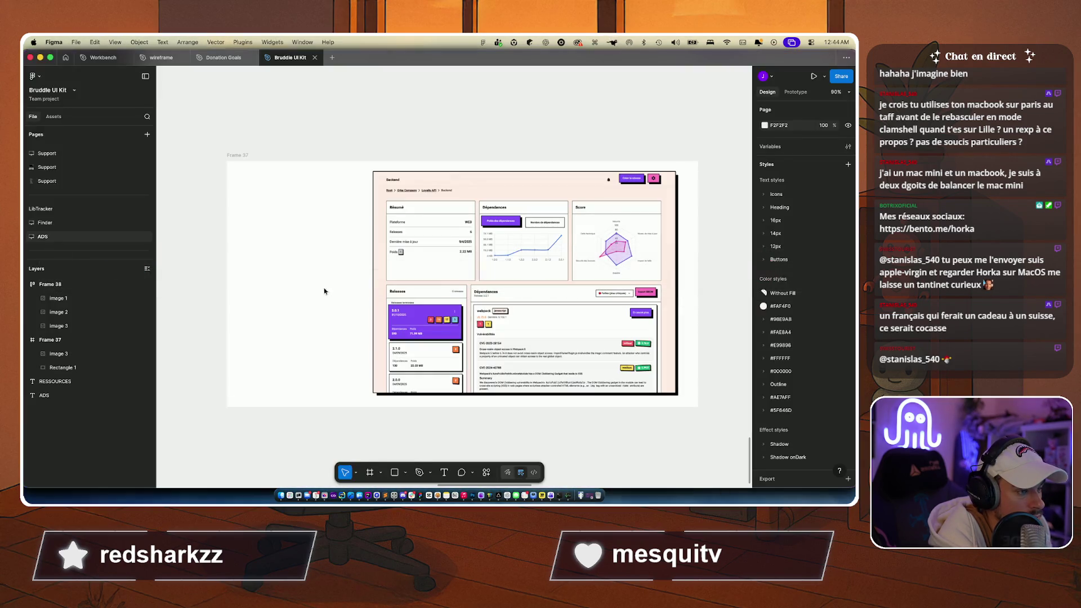
Step: Drag logo-1024_square.png from LibTracker > Ads > Société > design onto the Figma canvas
{"action": "left_click", "coordinate": [284, 479]}
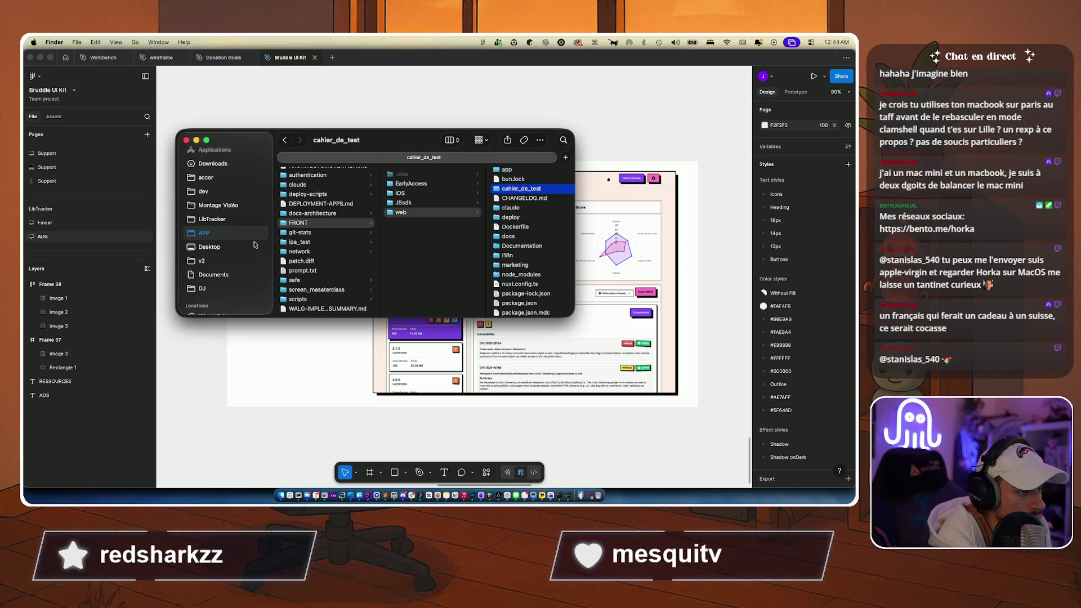
{"action": "left_click", "coordinate": [210, 219]}
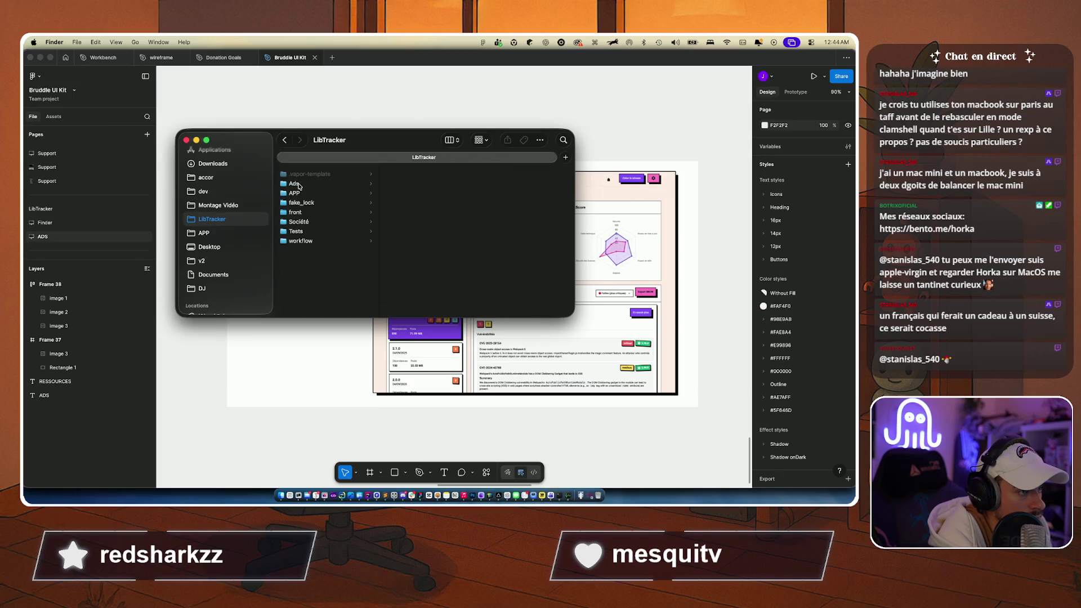
{"action": "left_click", "coordinate": [297, 184]}
{"action": "left_click", "coordinate": [294, 223]}
{"action": "key", "text": "Right"}
{"action": "key", "text": "Right"}
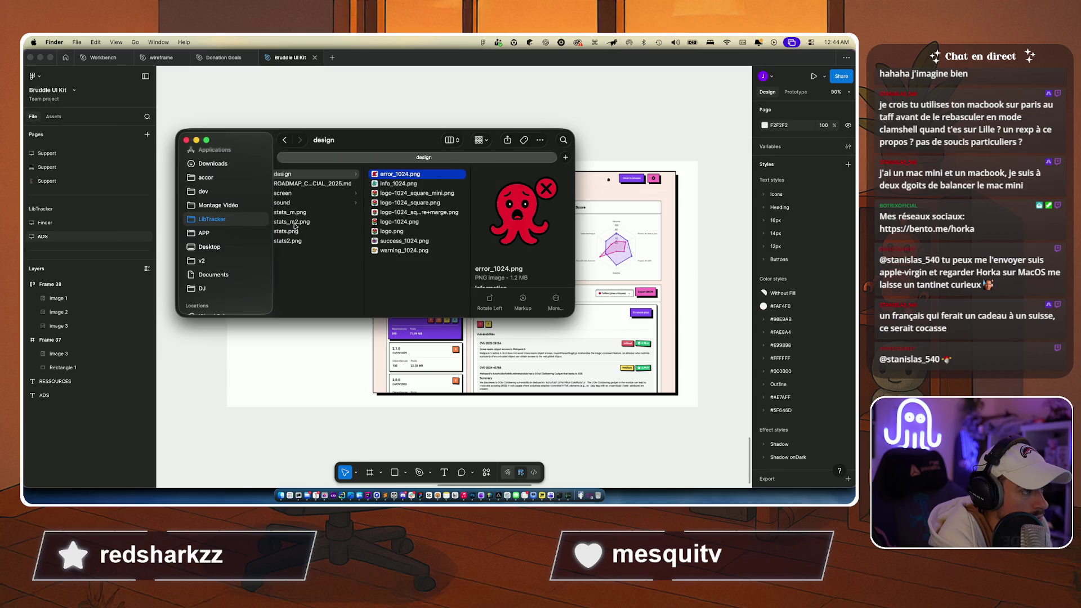
{"action": "key", "text": "Down"}
{"action": "key", "text": "Down"}
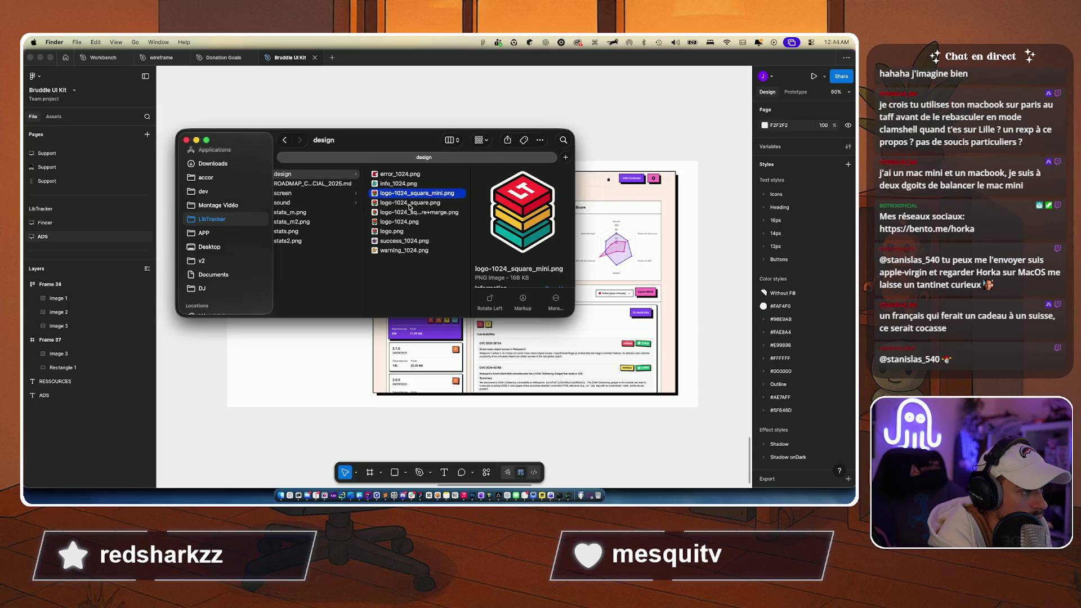
{"action": "mouse_move", "coordinate": [409, 207]}
{"action": "left_mouse_down"}
{"action": "mouse_move", "coordinate": [335, 361]}
{"action": "mouse_move", "coordinate": [298, 347]}
{"action": "mouse_move", "coordinate": [298, 372]}
{"action": "left_mouse_up"}
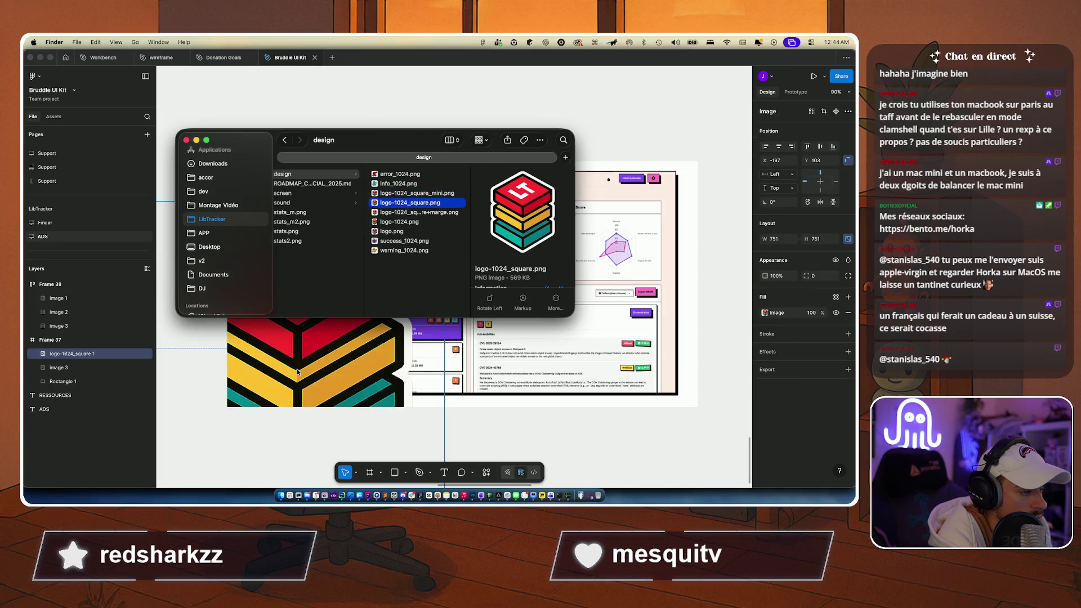
Step: Resize the dropped logo to 269×269 and place it at X 43, Y 40 in Frame 37
{"action": "left_click", "coordinate": [322, 315]}
{"action": "scroll", "coordinate": [314, 322], "scroll_direction": "down", "scroll_amount": 5}
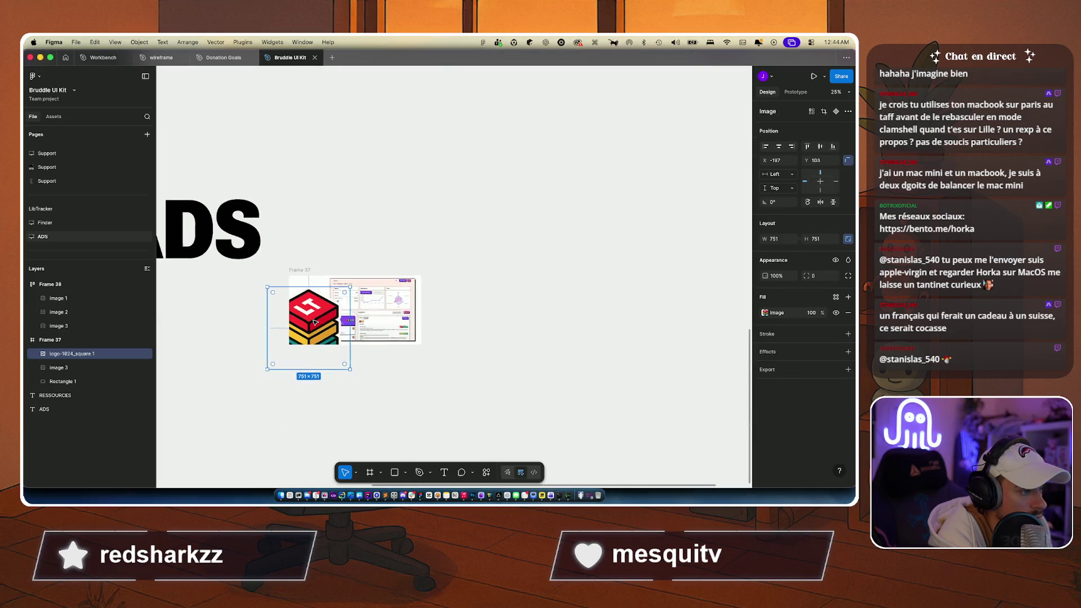
{"action": "mouse_move", "coordinate": [266, 286]}
{"action": "left_mouse_down"}
{"action": "mouse_move", "coordinate": [315, 332]}
{"action": "mouse_move", "coordinate": [322, 295]}
{"action": "mouse_move", "coordinate": [309, 289]}
{"action": "left_mouse_up"}
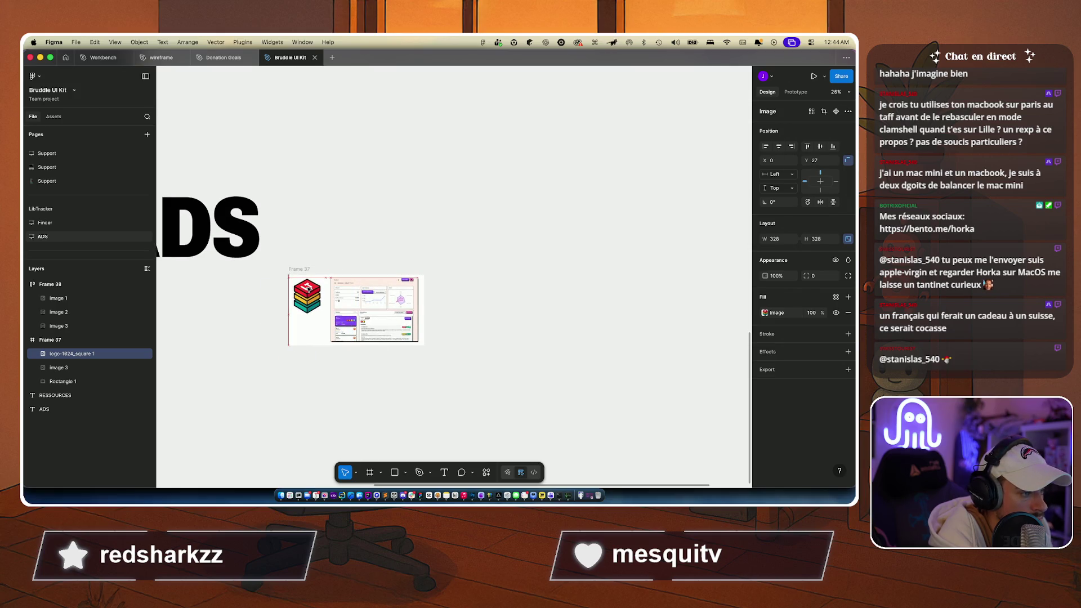
{"action": "scroll", "coordinate": [308, 289], "scroll_direction": "up", "scroll_amount": 5}
{"action": "scroll", "coordinate": [308, 289], "scroll_direction": "down", "scroll_amount": 2}
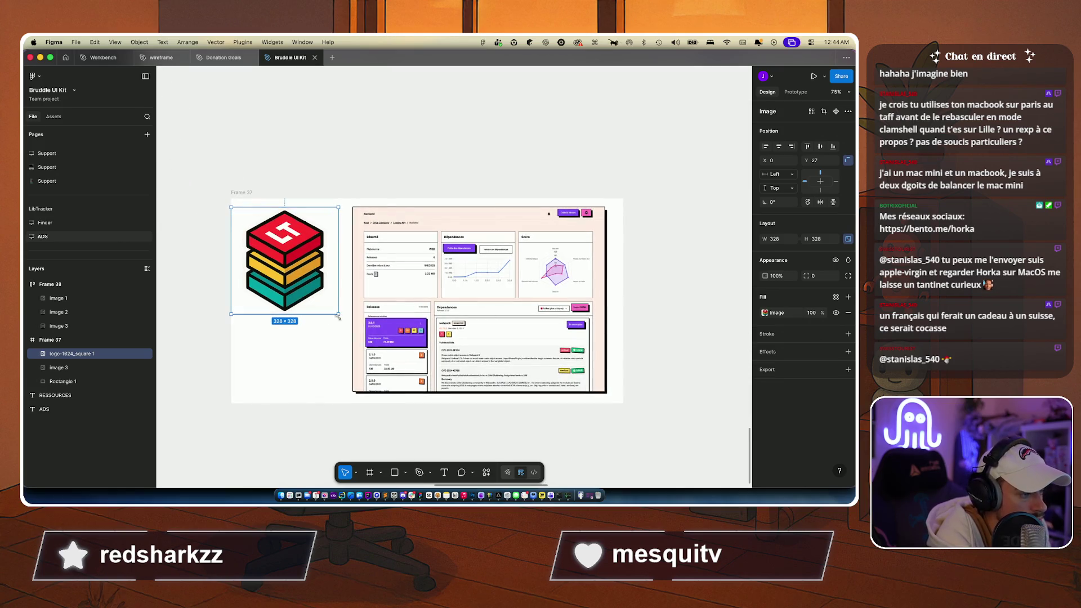
{"action": "left_click_drag", "start_coordinate": [338, 314], "coordinate": [318, 295]}
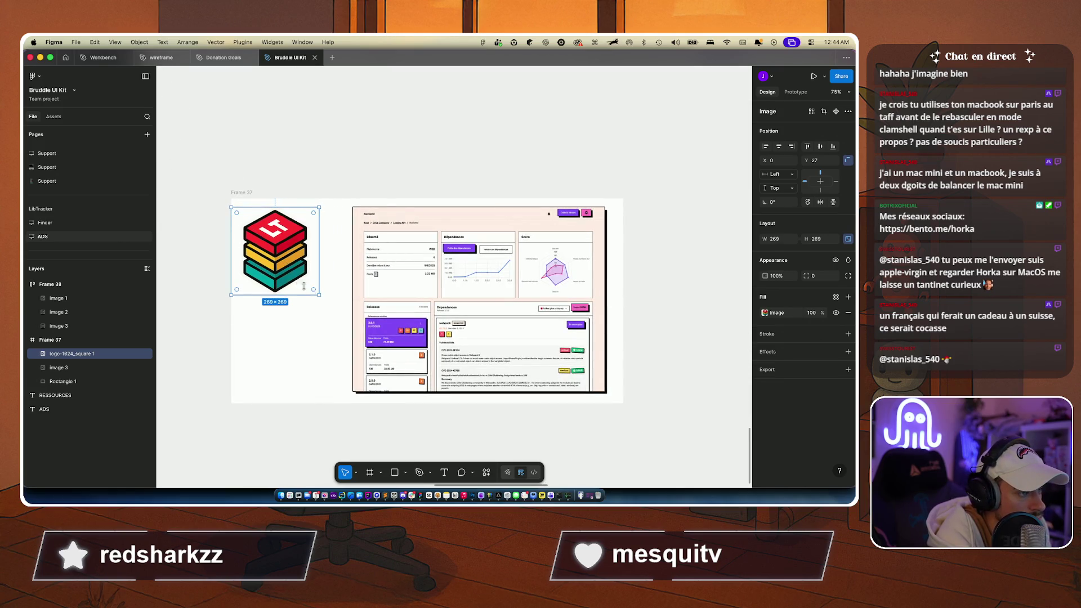
{"action": "left_click_drag", "start_coordinate": [280, 258], "coordinate": [293, 262]}
{"action": "left_click", "coordinate": [291, 336]}
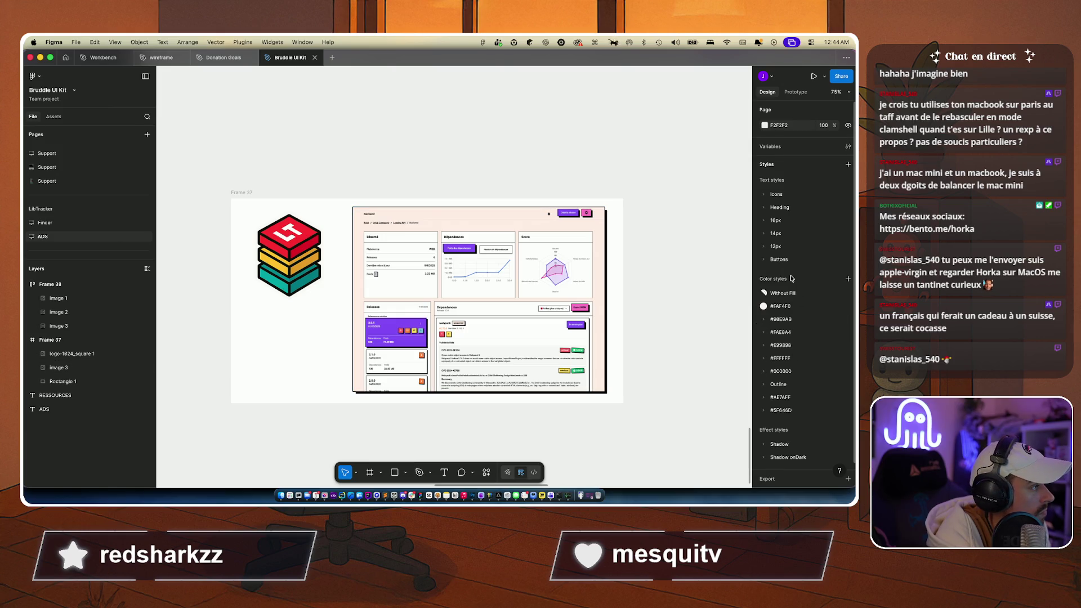
Step: Sample a colour from the dashboard screenshot for the page background
{"action": "left_click", "coordinate": [765, 125]}
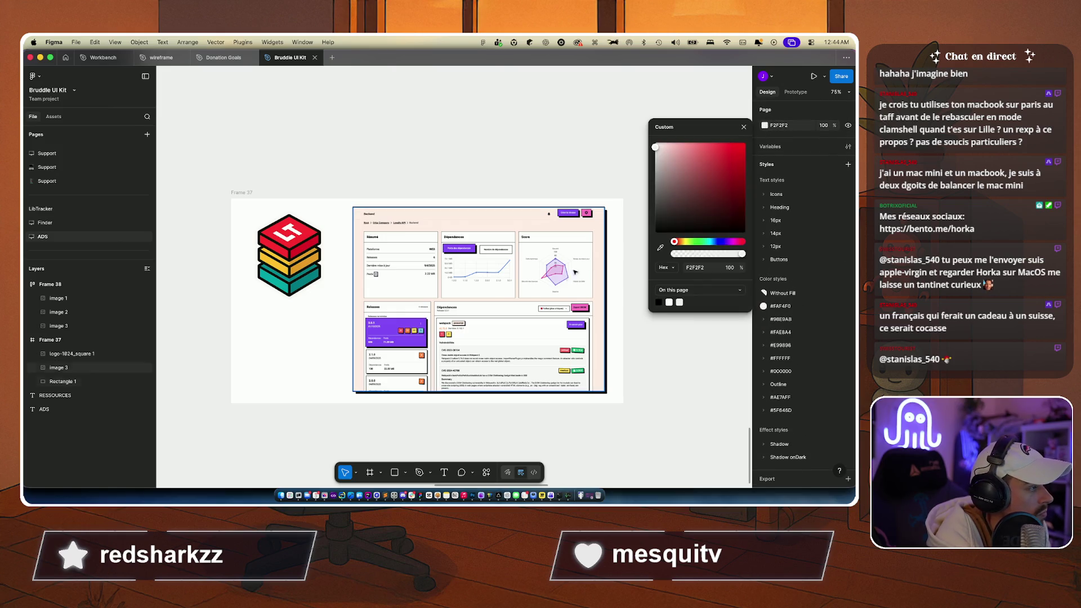
{"action": "left_click", "coordinate": [660, 247]}
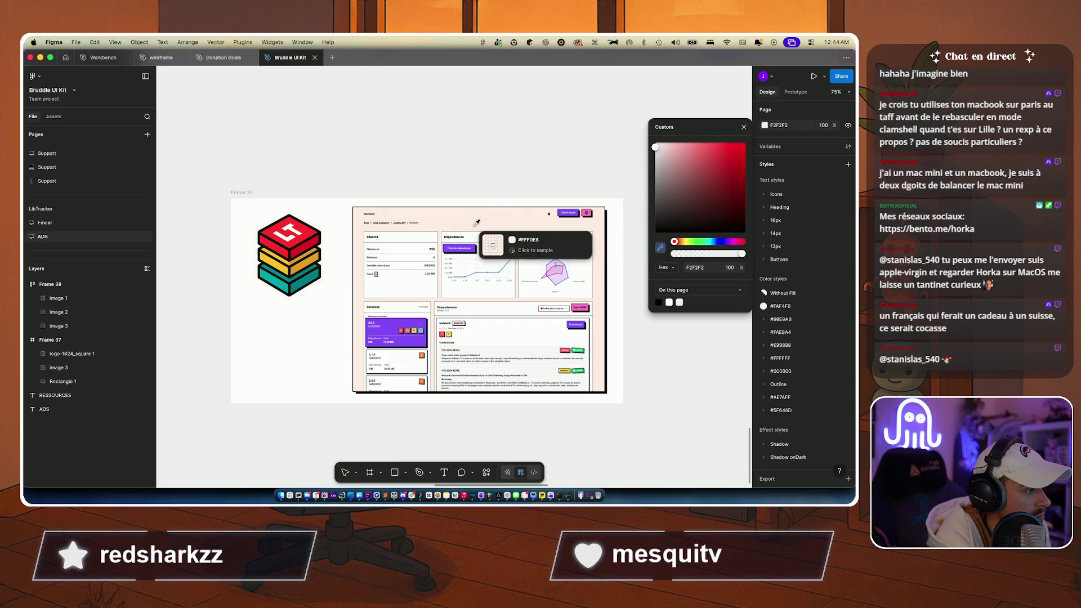
{"action": "left_click", "coordinate": [484, 217]}
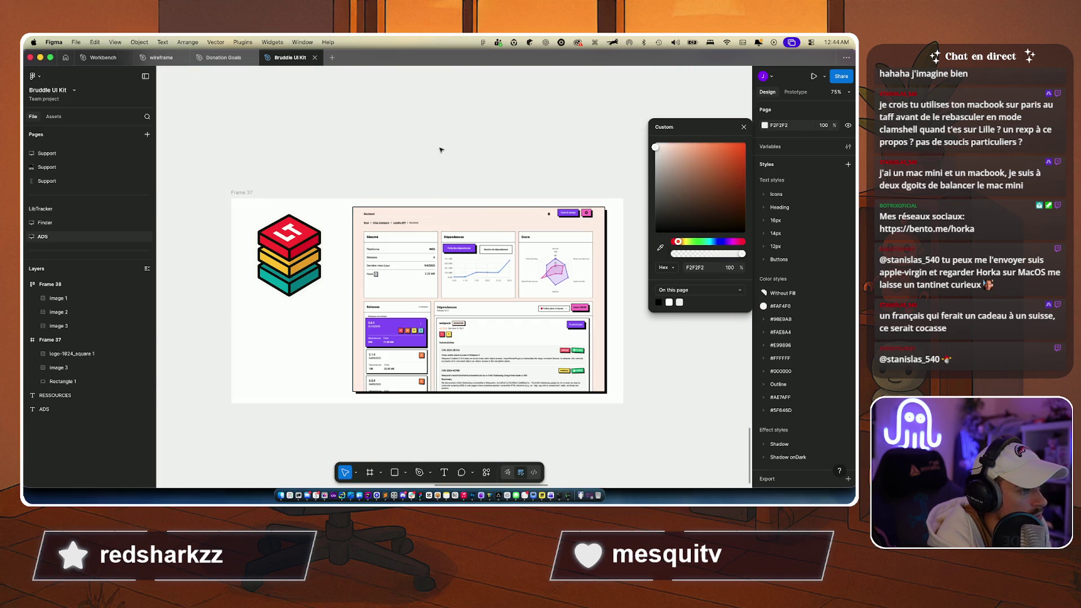
{"action": "scroll", "coordinate": [51, 235], "scroll_direction": "down", "scroll_amount": 1}
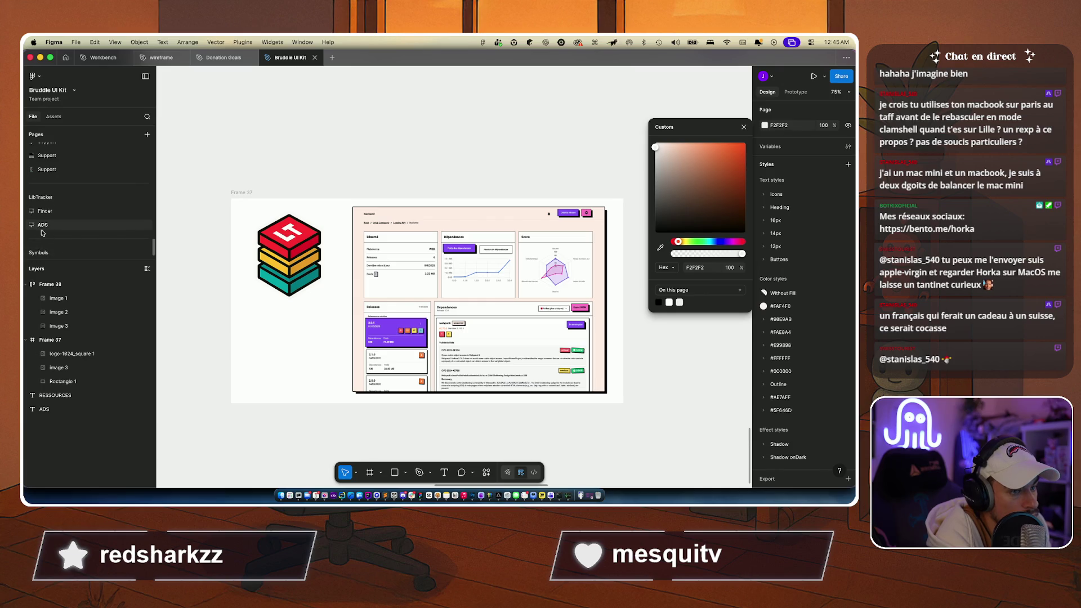
{"action": "left_click", "coordinate": [33, 228]}
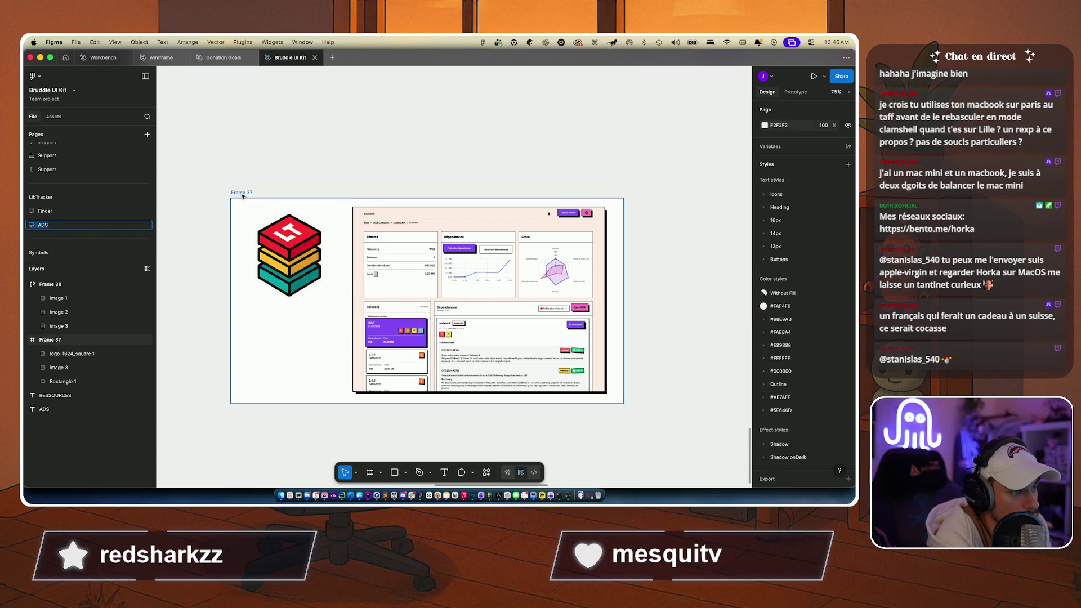
Step: Fill Frame 37 with the screenshot's light pink FFF0E8 using the eyedropper
{"action": "left_click", "coordinate": [80, 338]}
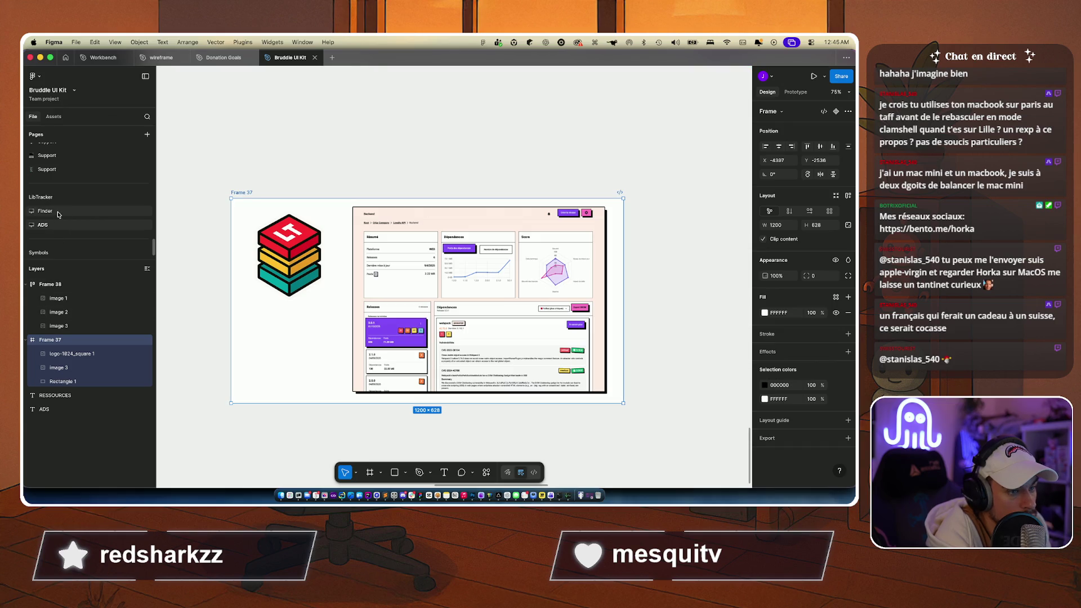
{"action": "left_click", "coordinate": [58, 212]}
{"action": "left_click", "coordinate": [53, 223]}
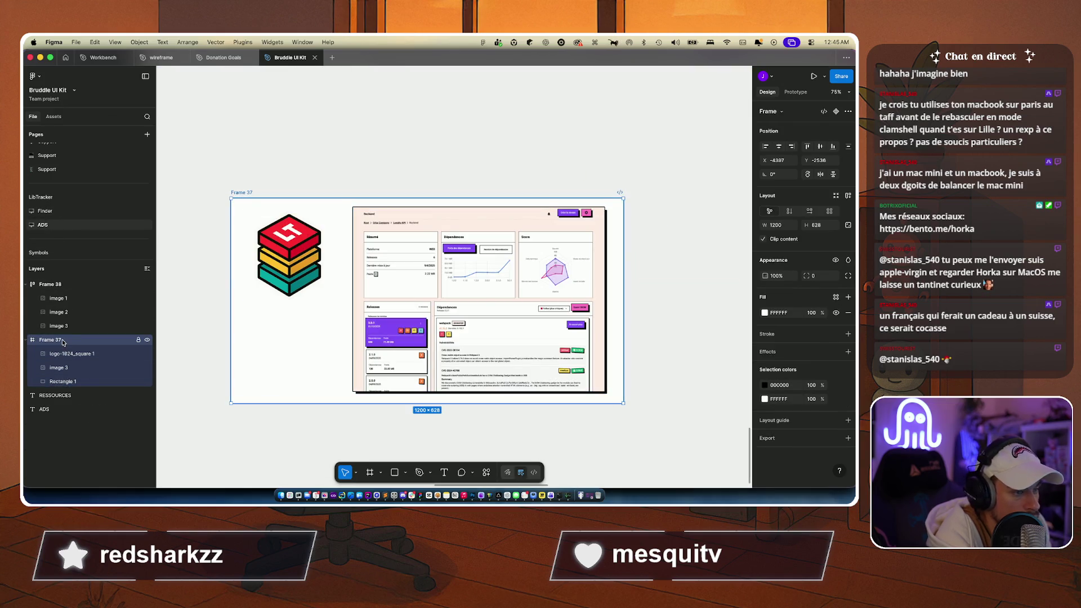
{"action": "left_click", "coordinate": [764, 314]}
{"action": "left_click", "coordinate": [660, 417]}
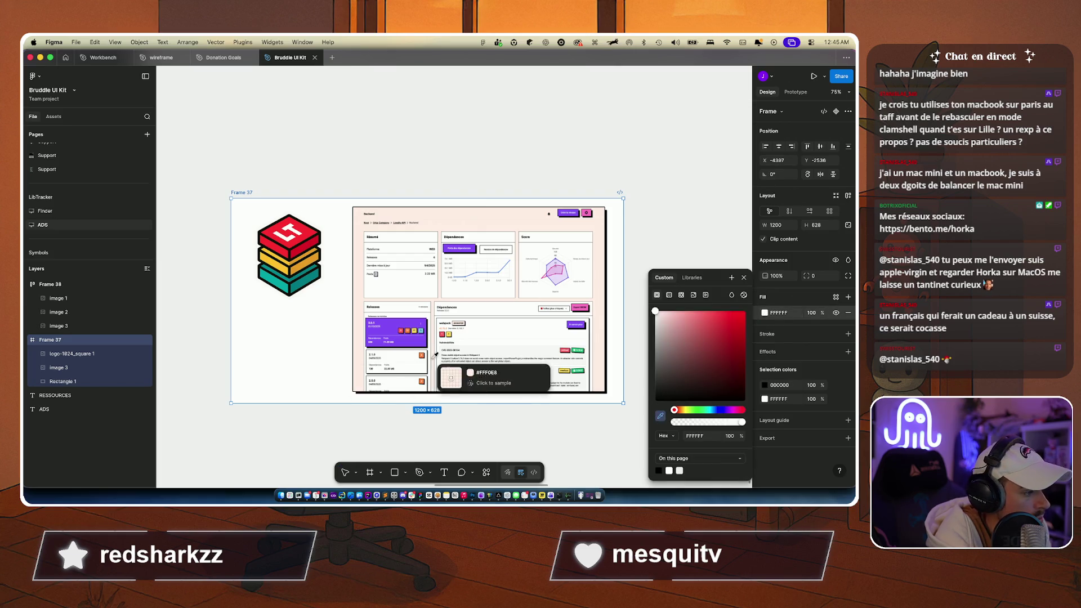
{"action": "left_click", "coordinate": [369, 321]}
{"action": "left_click", "coordinate": [400, 139]}
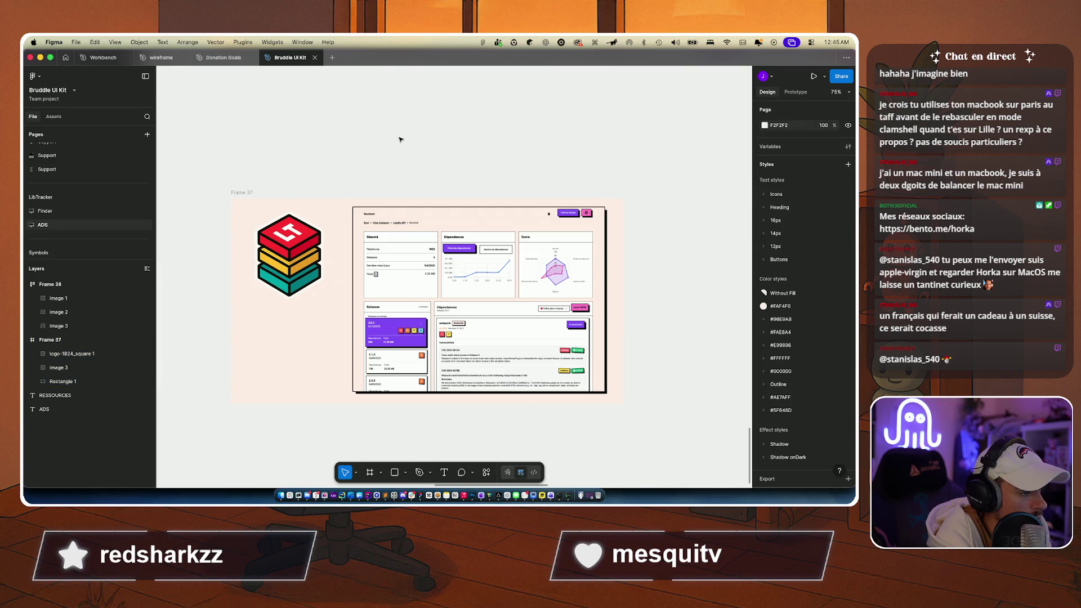
Step: Enlarge the logo to 330×330 and move it to X 16, Y 27
{"action": "left_click", "coordinate": [313, 292]}
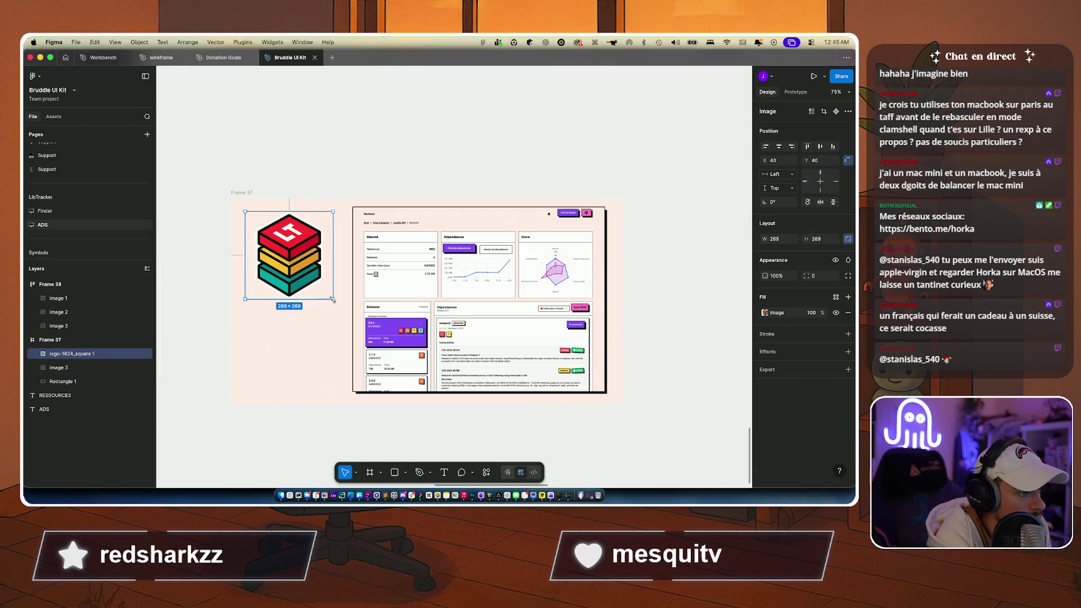
{"action": "left_click_drag", "start_coordinate": [333, 299], "coordinate": [353, 318]}
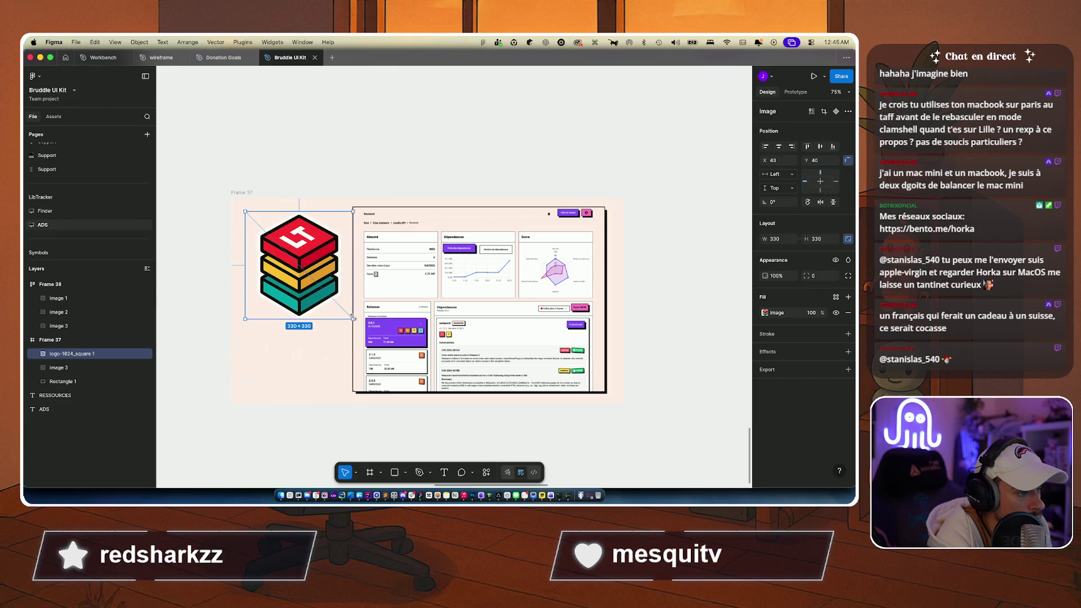
{"action": "left_click_drag", "start_coordinate": [292, 270], "coordinate": [283, 266]}
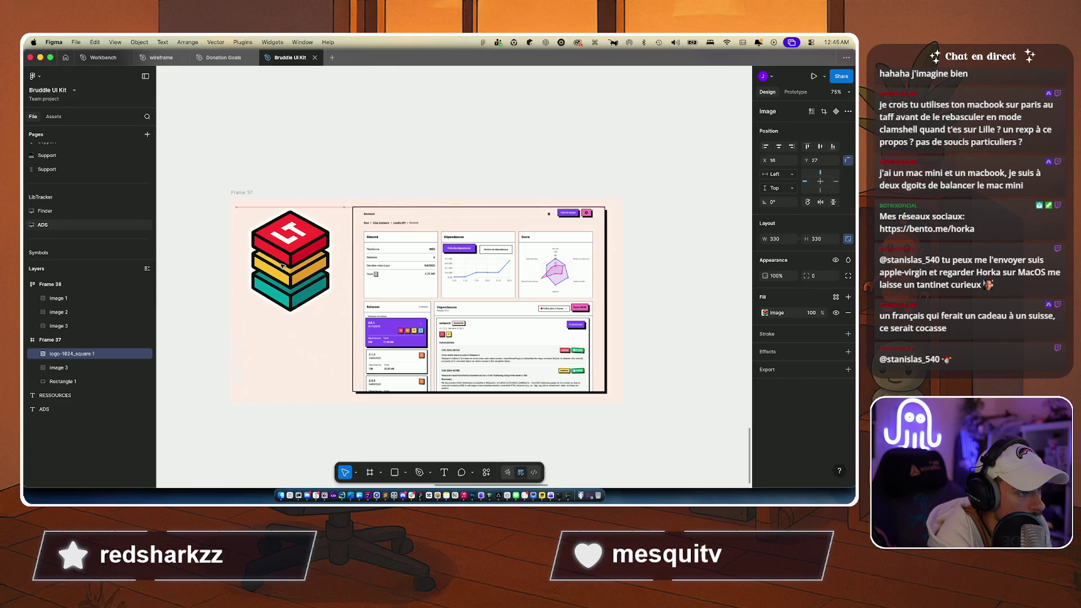
Step: Group Rectangle 1 and the app screenshot (image 3) together
{"action": "left_click", "coordinate": [321, 159]}
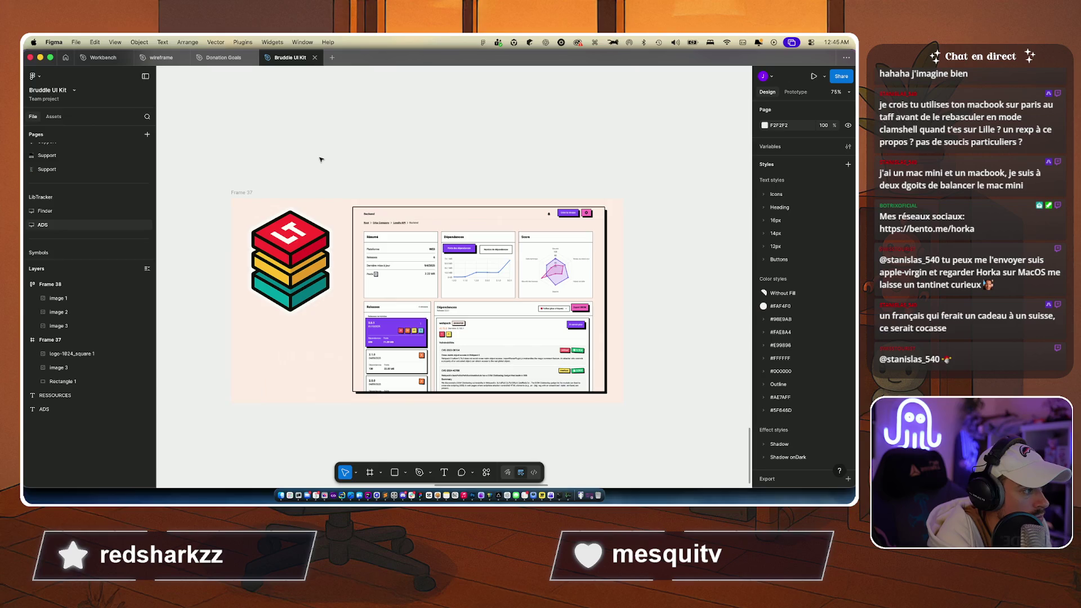
{"action": "scroll", "coordinate": [457, 220], "scroll_direction": "up", "scroll_amount": 5}
{"action": "scroll", "coordinate": [457, 219], "scroll_direction": "down", "scroll_amount": 3}
{"action": "scroll", "coordinate": [457, 236], "scroll_direction": "down", "scroll_amount": 3}
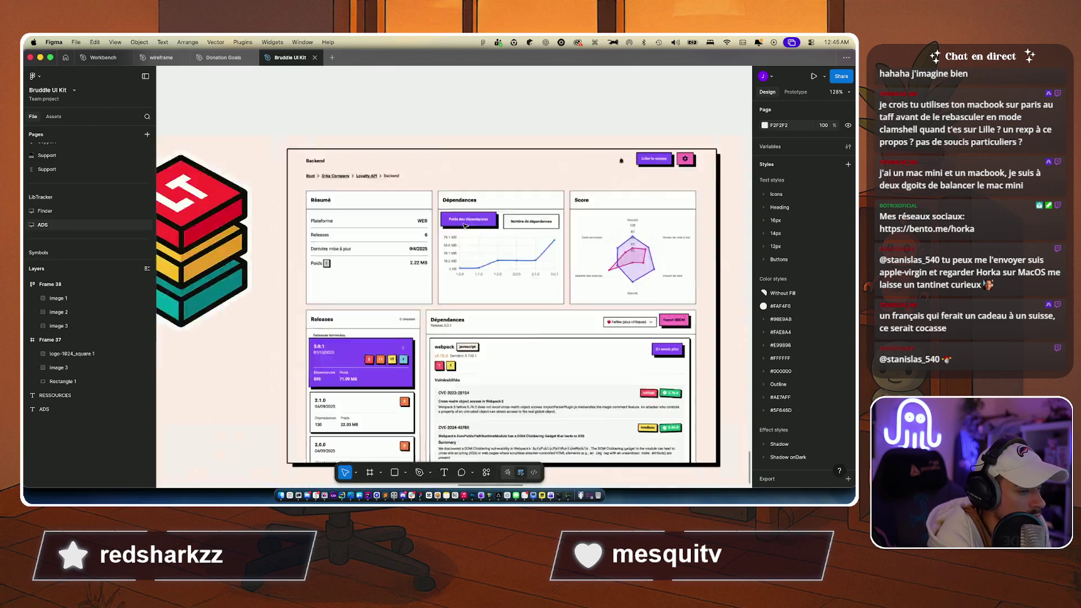
{"action": "left_click", "coordinate": [70, 381]}
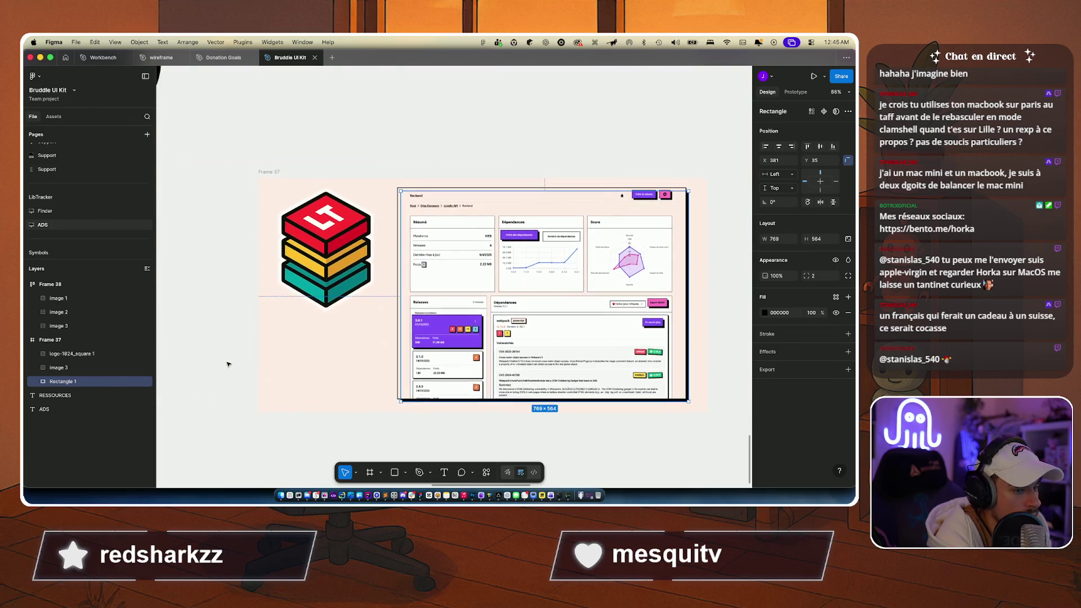
{"action": "left_click", "coordinate": [53, 368], "text": "shift"}
{"action": "key", "text": "super+g"}
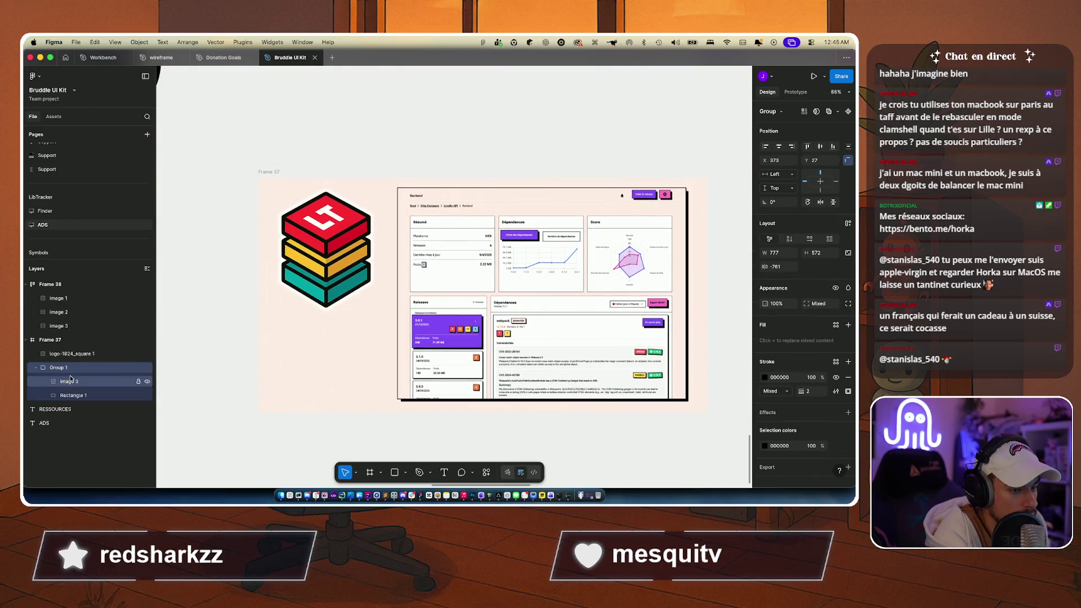
Step: Rename the new group to 'website'
{"action": "double_click", "coordinate": [59, 368]}
{"action": "type", "text": "web"}
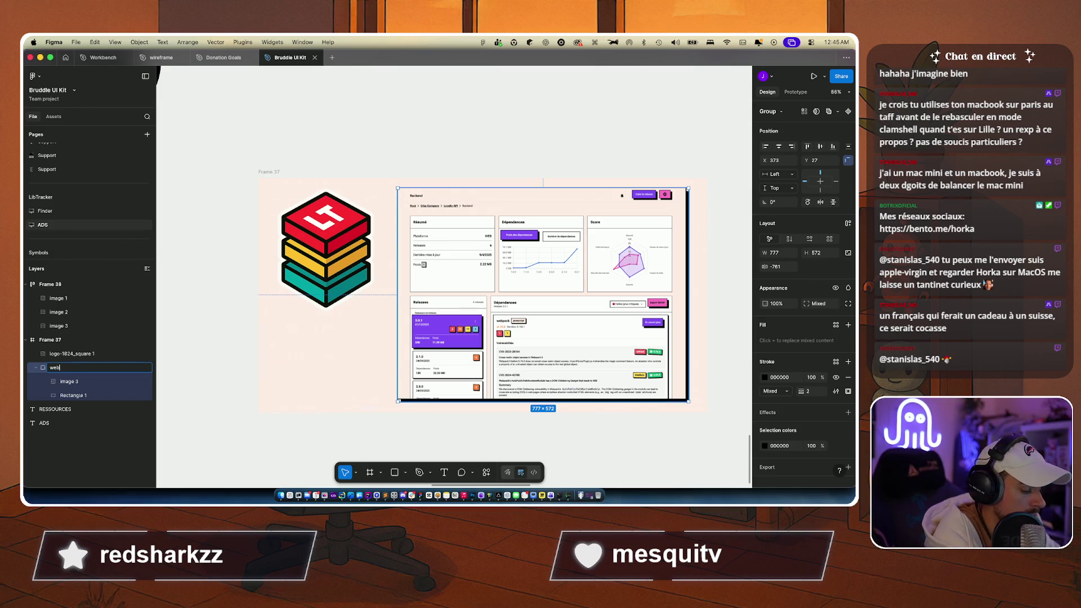
{"action": "type", "text": "site"}
{"action": "key", "text": "Return"}
{"action": "left_click", "coordinate": [276, 445]}
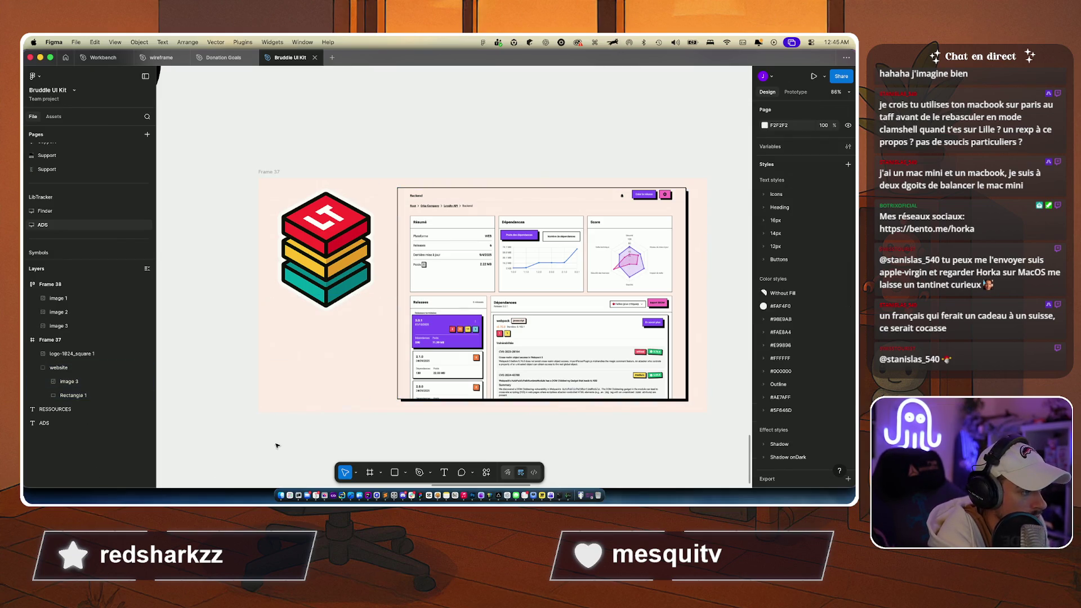
{"action": "scroll", "coordinate": [276, 445], "scroll_direction": "right", "scroll_amount": 2}
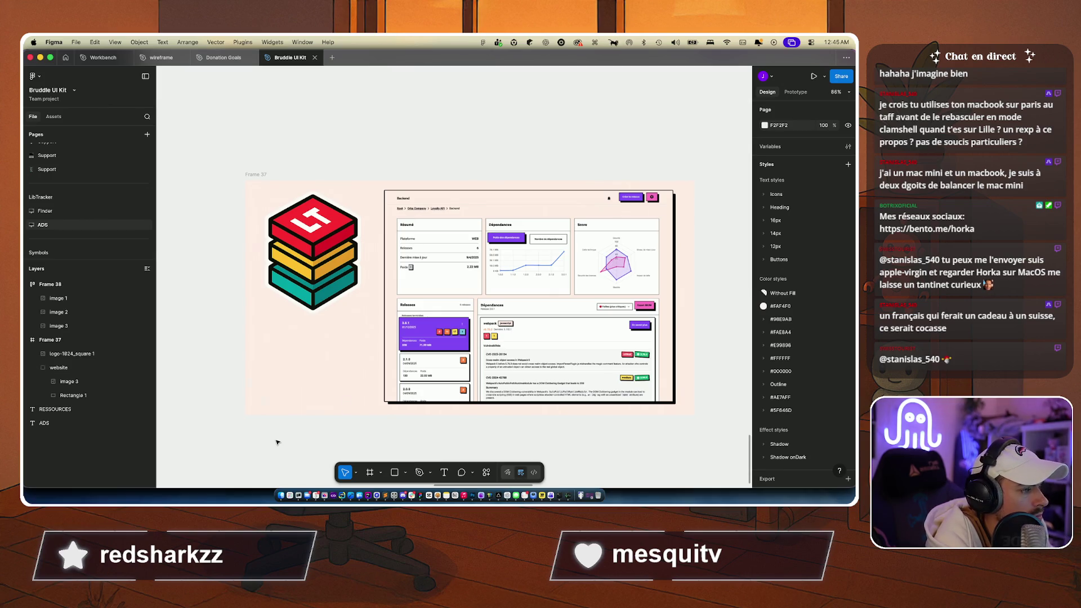
{"action": "left_click", "coordinate": [310, 265]}
{"action": "left_click", "coordinate": [320, 115]}
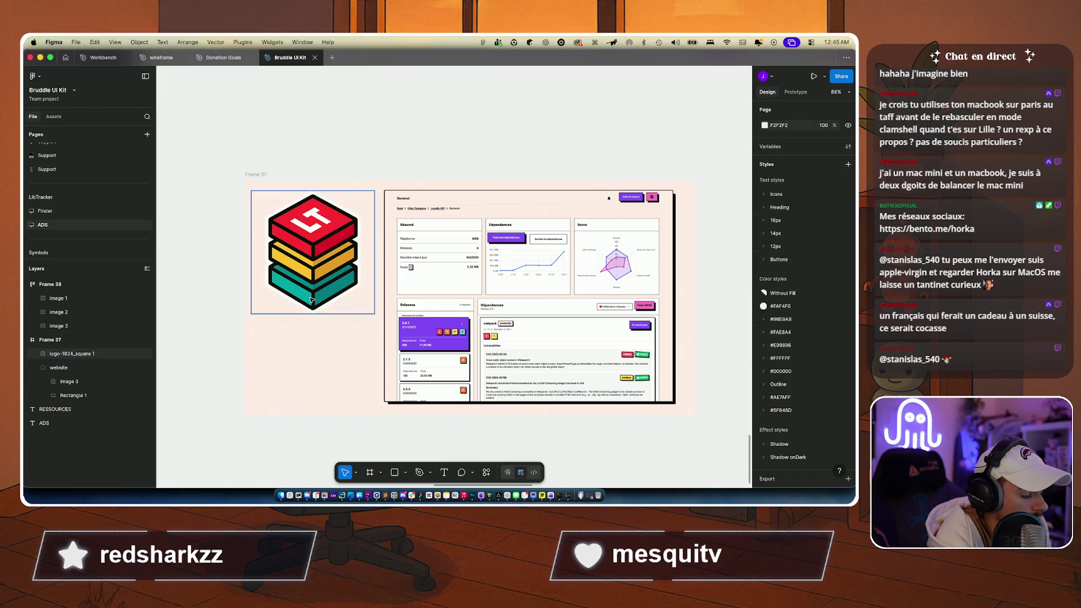
Step: Draw a grey box below the logo and start a text layer inside it
{"action": "key", "text": "r"}
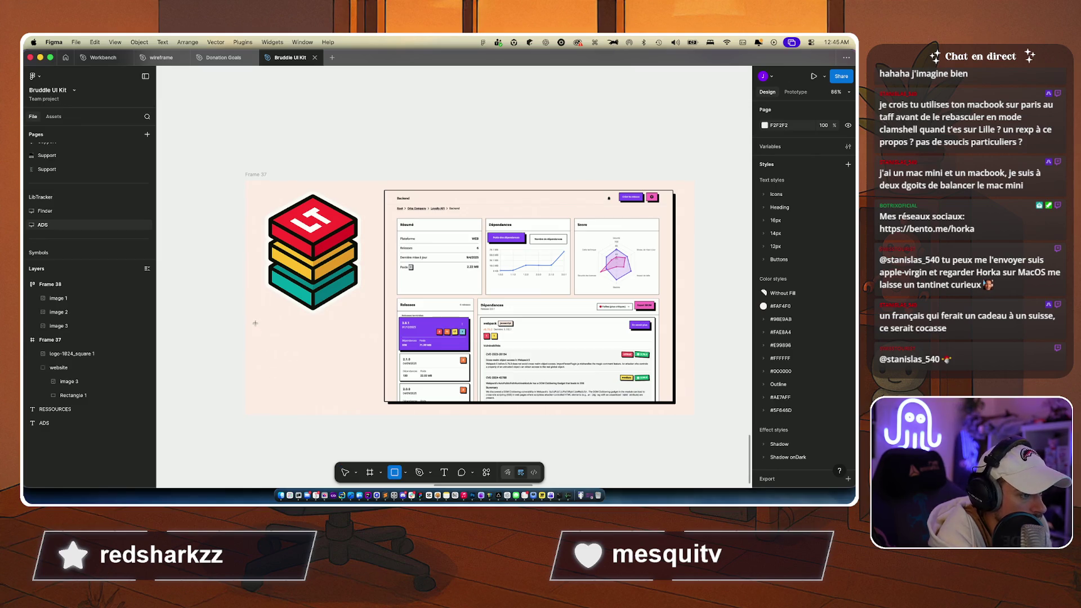
{"action": "mouse_move", "coordinate": [255, 323]}
{"action": "left_mouse_down"}
{"action": "mouse_move", "coordinate": [376, 387]}
{"action": "mouse_move", "coordinate": [380, 363]}
{"action": "mouse_move", "coordinate": [344, 342]}
{"action": "left_mouse_up"}
{"action": "key", "text": "t"}
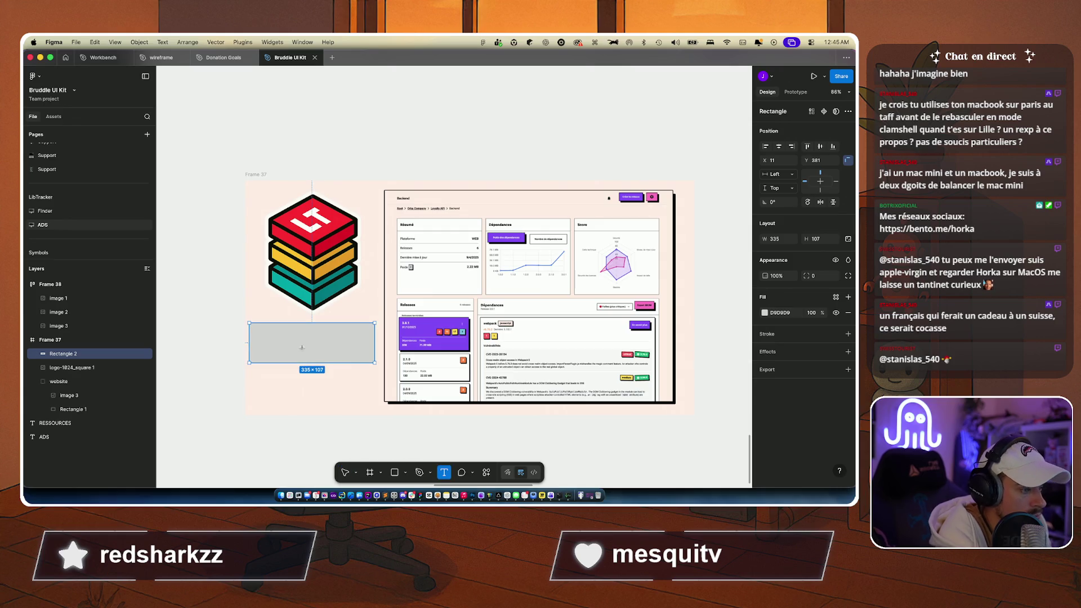
{"action": "left_click", "coordinate": [301, 348]}
{"action": "type", "text": "LL"}
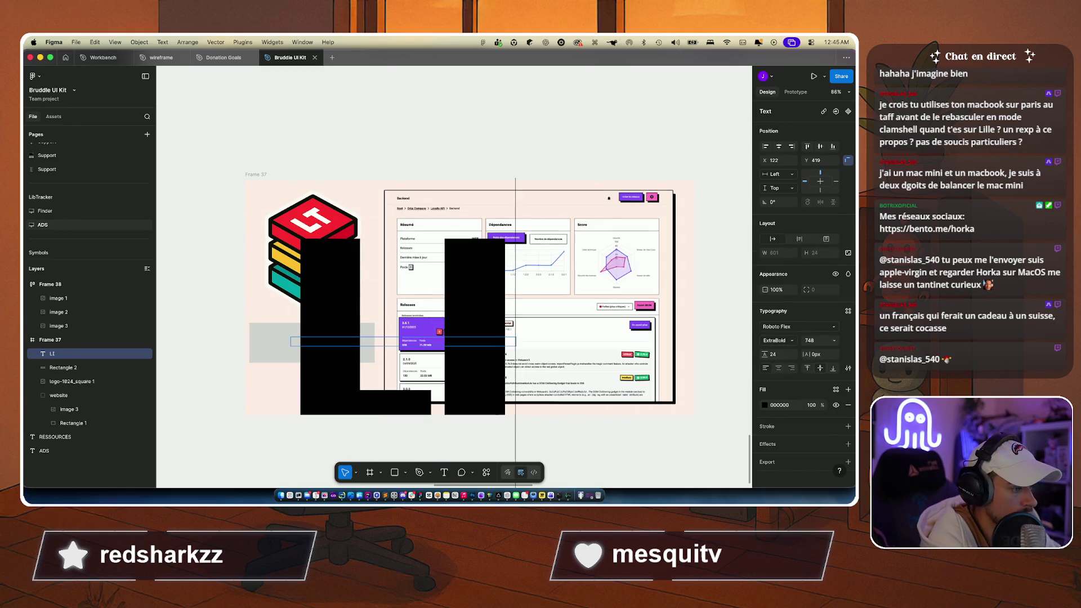
{"action": "key", "text": "BackSpace"}
{"action": "key", "text": "BackSpace"}
{"action": "type", "text": "L"}
{"action": "key", "text": "BackSpace"}
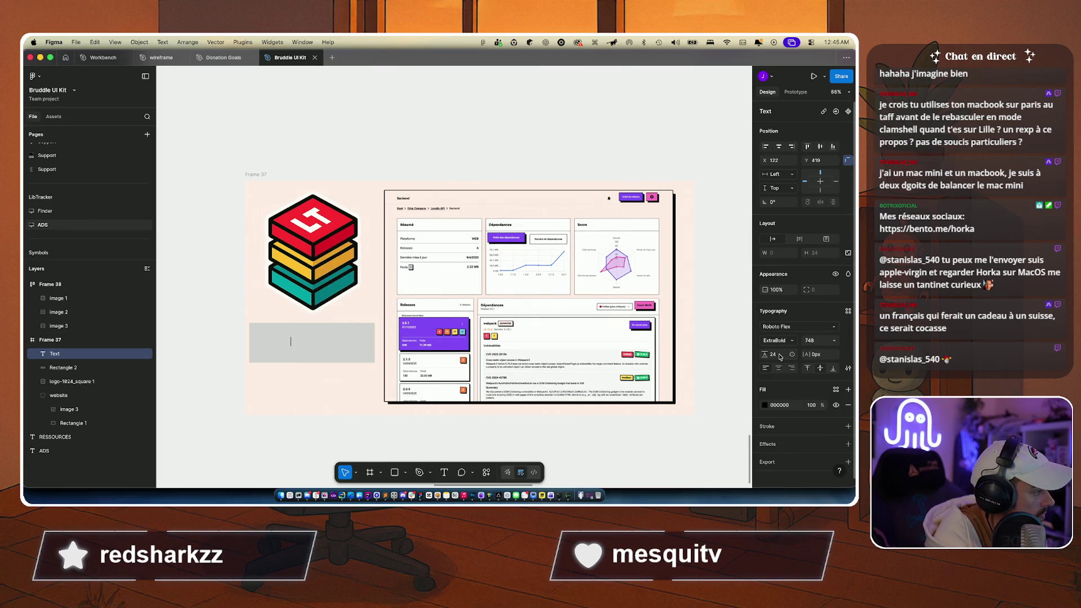
Step: Type 'LibTracker.io' at font size 48 and centre it in the grey box
{"action": "left_click", "coordinate": [818, 342]}
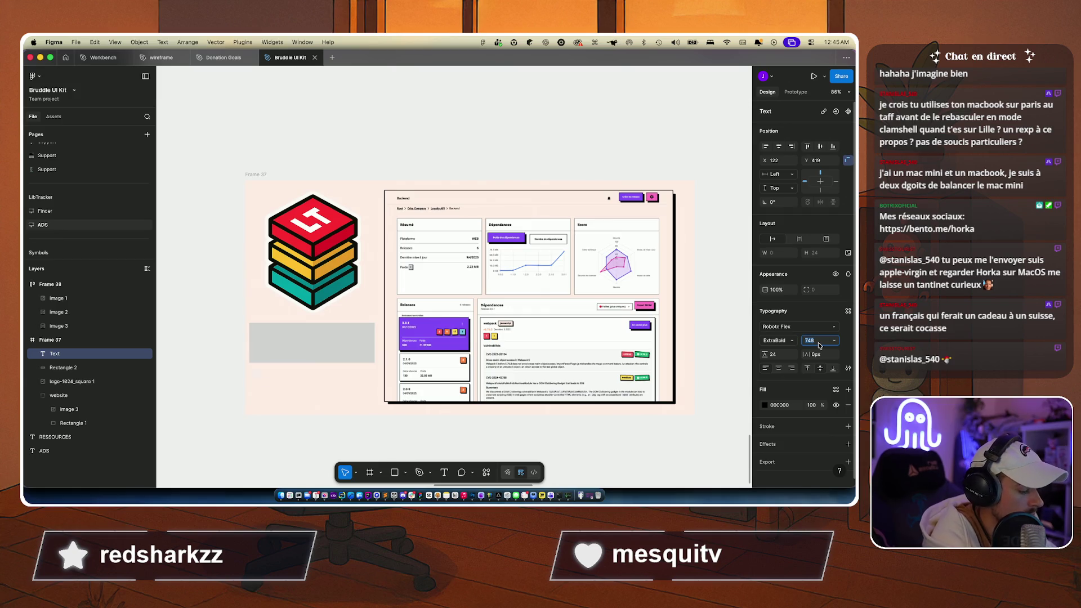
{"action": "type", "text": "48"}
{"action": "key", "text": "Return"}
{"action": "type", "text": "L"}
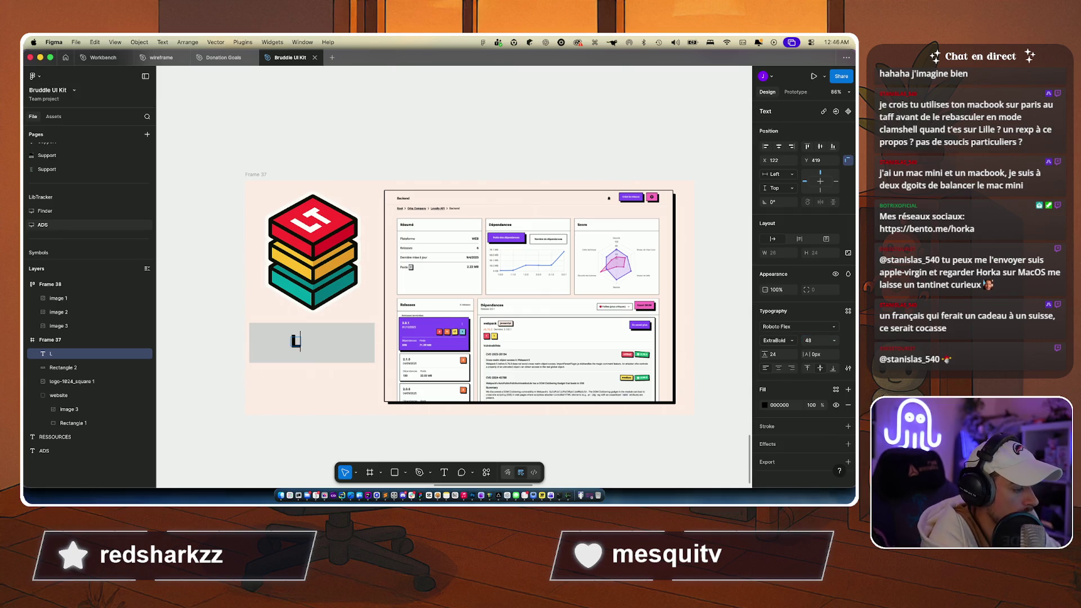
{"action": "type", "text": "ib"}
{"action": "type", "text": "racker"}
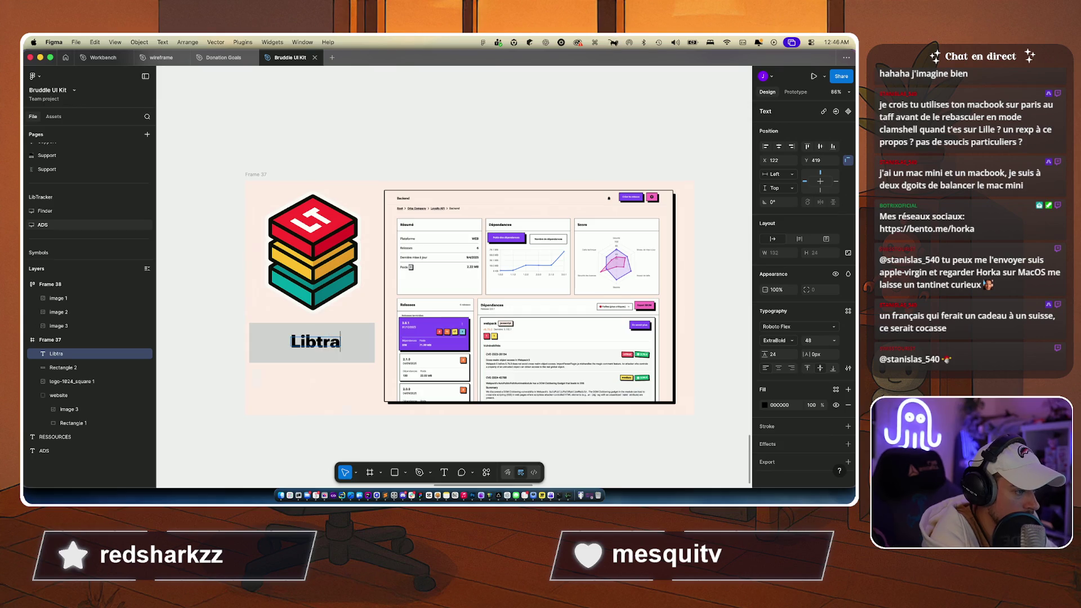
{"action": "key", "text": "BackSpace"}
{"action": "key", "text": "BackSpace"}
{"action": "key", "text": "BackSpace"}
{"action": "key", "text": "BackSpace"}
{"action": "key", "text": "BackSpace"}
{"action": "key", "text": "BackSpace"}
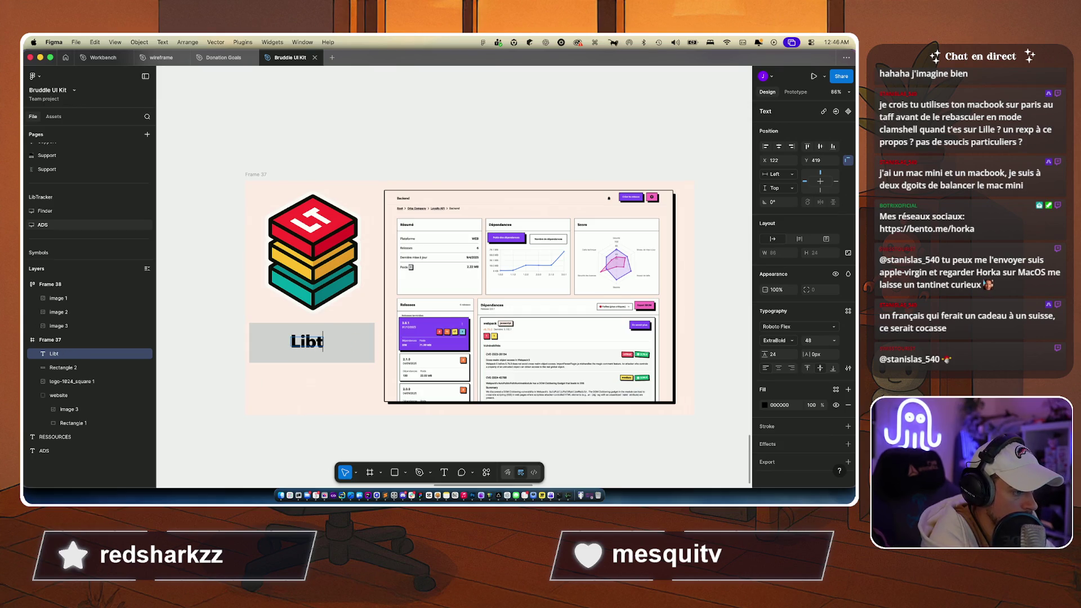
{"action": "type", "text": "Tracker"}
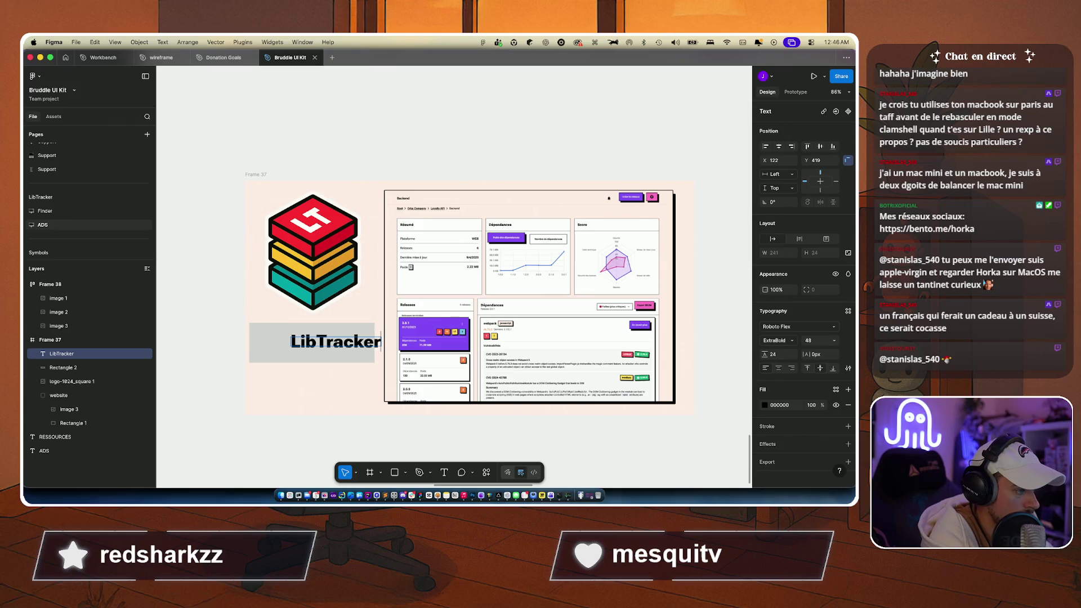
{"action": "type", "text": ".io"}
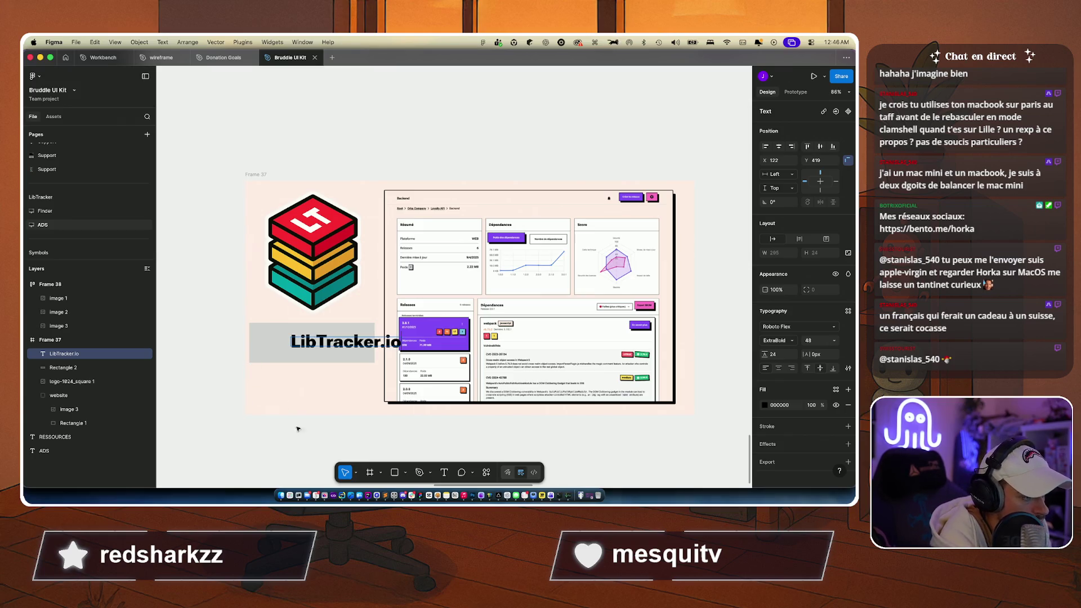
{"action": "key", "text": "Escape"}
{"action": "left_click_drag", "start_coordinate": [321, 342], "coordinate": [287, 344]}
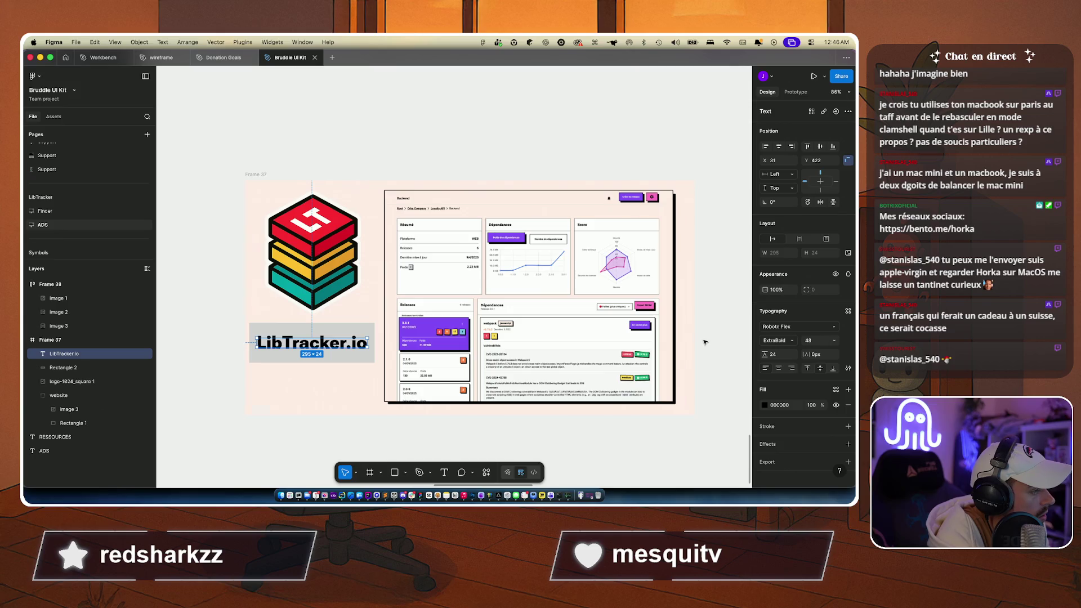
Step: Make the LibTracker.io text white (#FFFFFF), keeping it centred in the box
{"action": "left_click", "coordinate": [764, 407]}
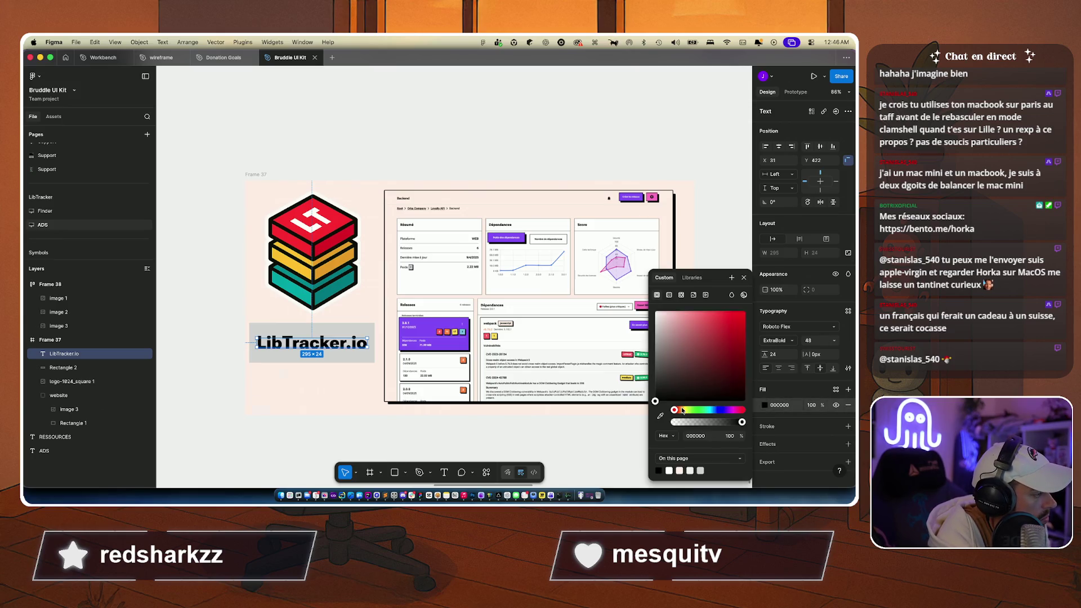
{"action": "left_click_drag", "start_coordinate": [671, 341], "coordinate": [653, 310]}
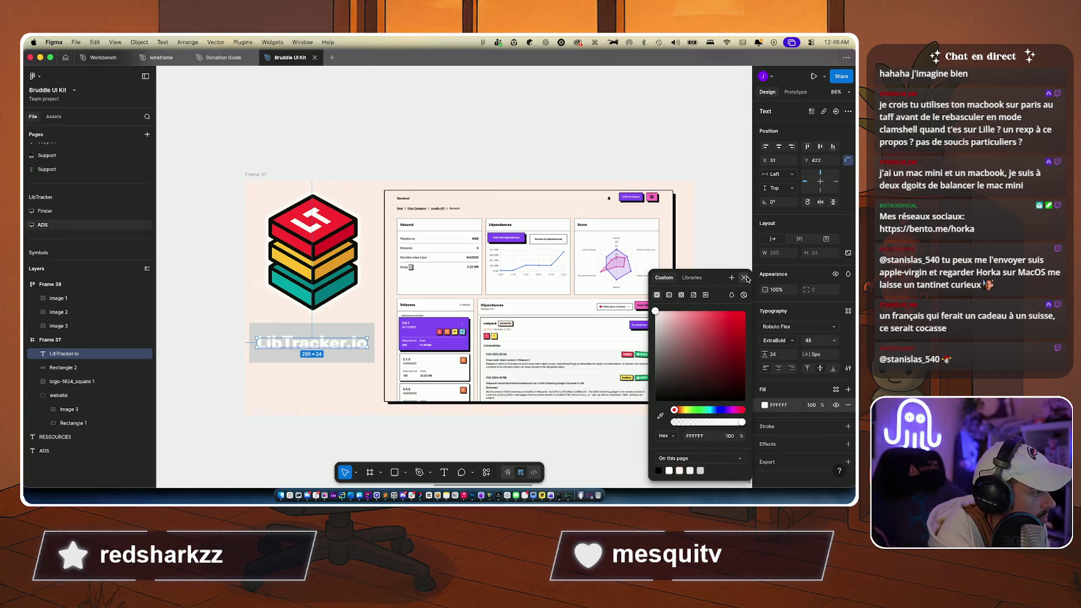
{"action": "left_click", "coordinate": [744, 278]}
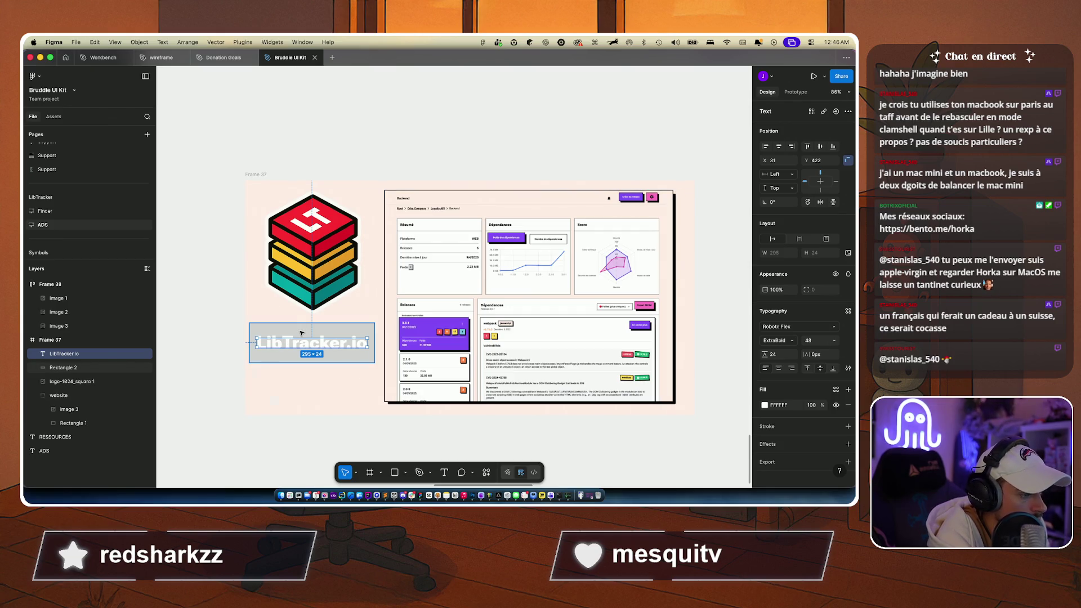
{"action": "left_click_drag", "start_coordinate": [301, 337], "coordinate": [297, 338]}
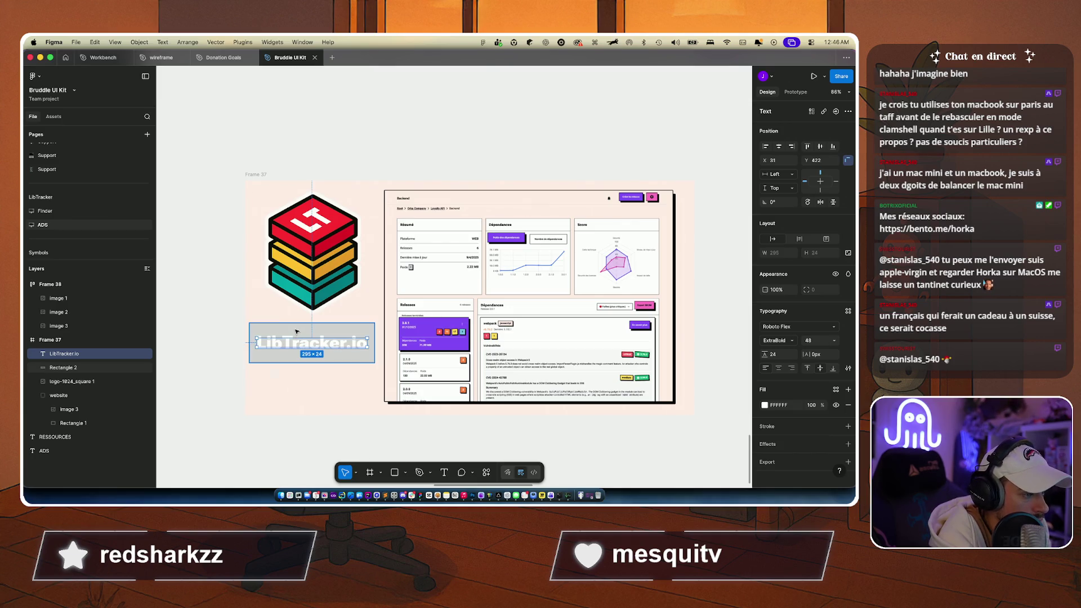
Step: Group the text with its grey box and name the group 'CTA'
{"action": "left_click", "coordinate": [71, 367], "text": "shift"}
{"action": "key", "text": "super+g"}
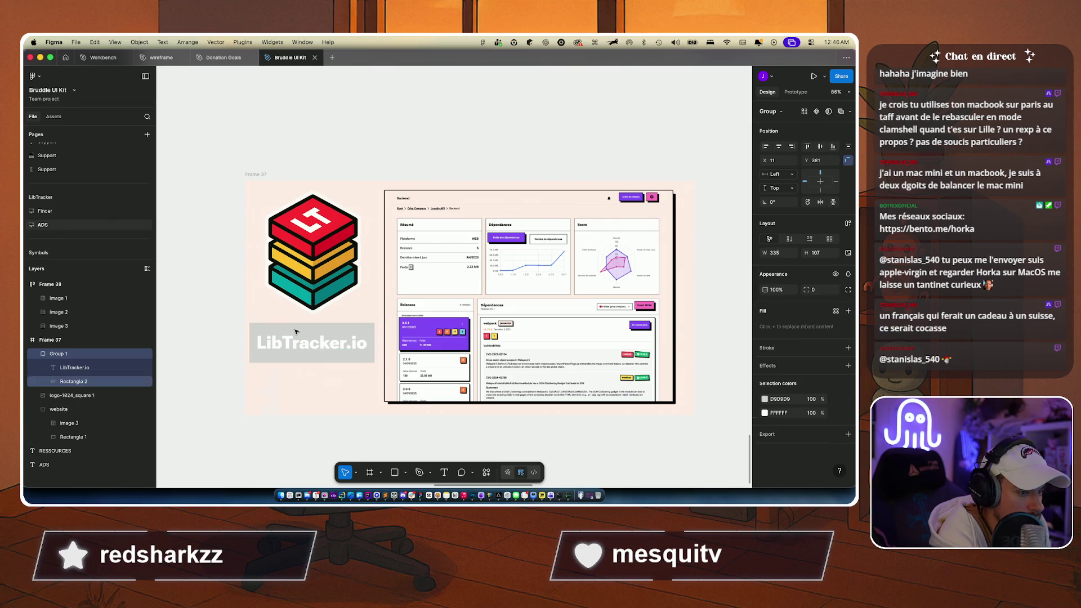
{"action": "double_click", "coordinate": [56, 354]}
{"action": "type", "text": "CTA"}
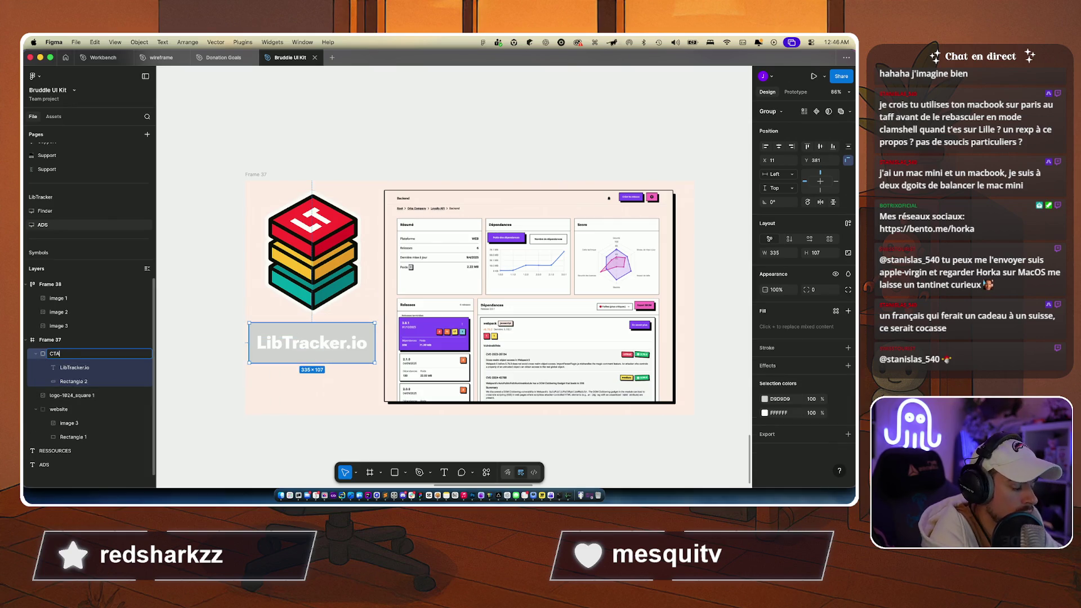
{"action": "key", "text": "Return"}
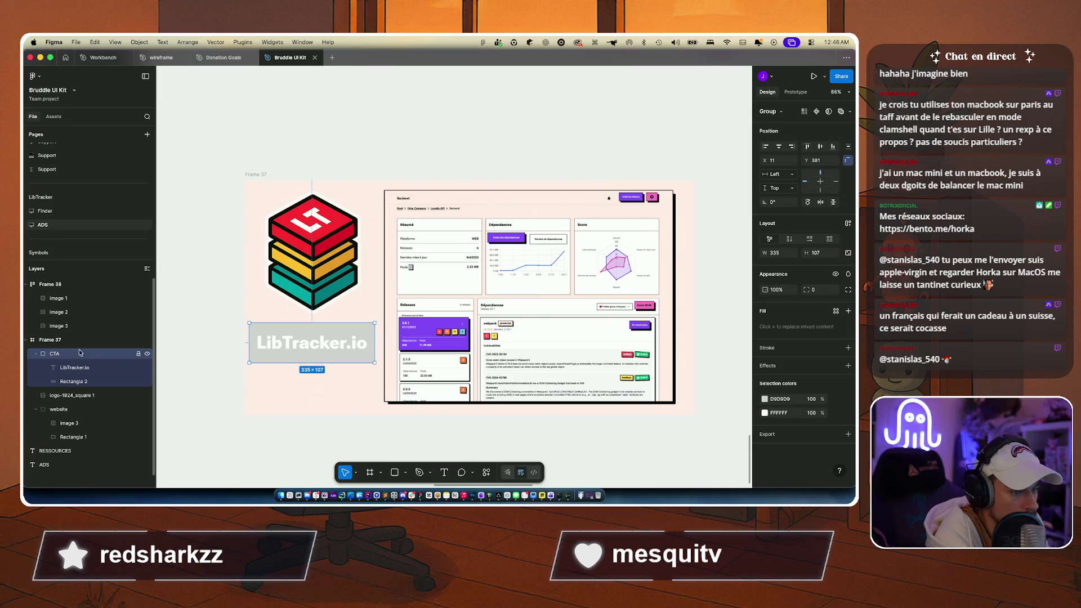
{"action": "left_click", "coordinate": [243, 436]}
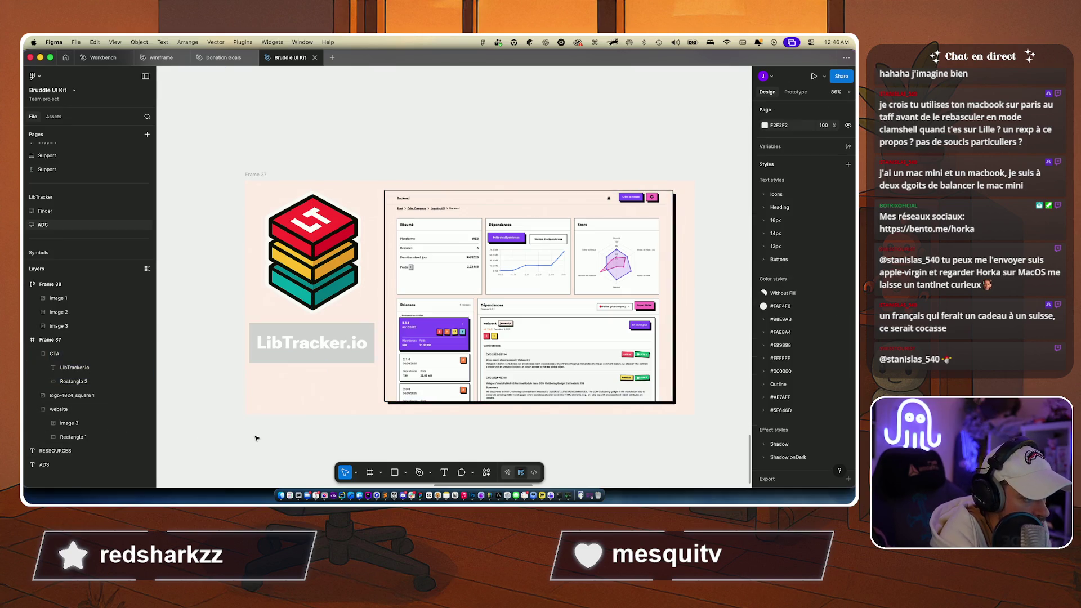
Step: Shorten the grey box inside the CTA group
{"action": "left_click", "coordinate": [315, 333]}
{"action": "double_click", "coordinate": [317, 331]}
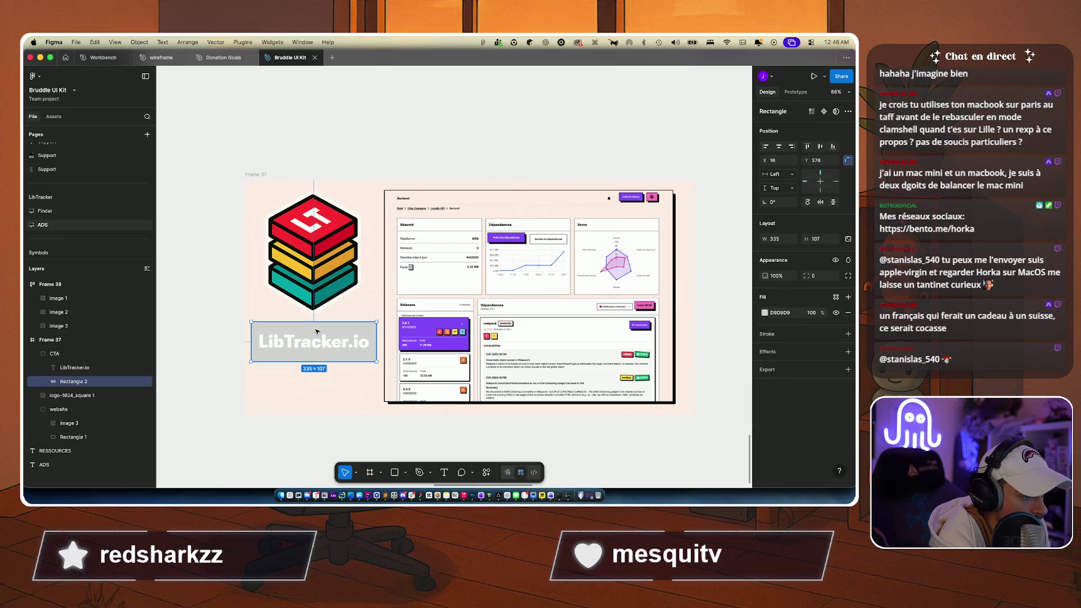
{"action": "double_click", "coordinate": [315, 337]}
{"action": "left_click", "coordinate": [311, 363]}
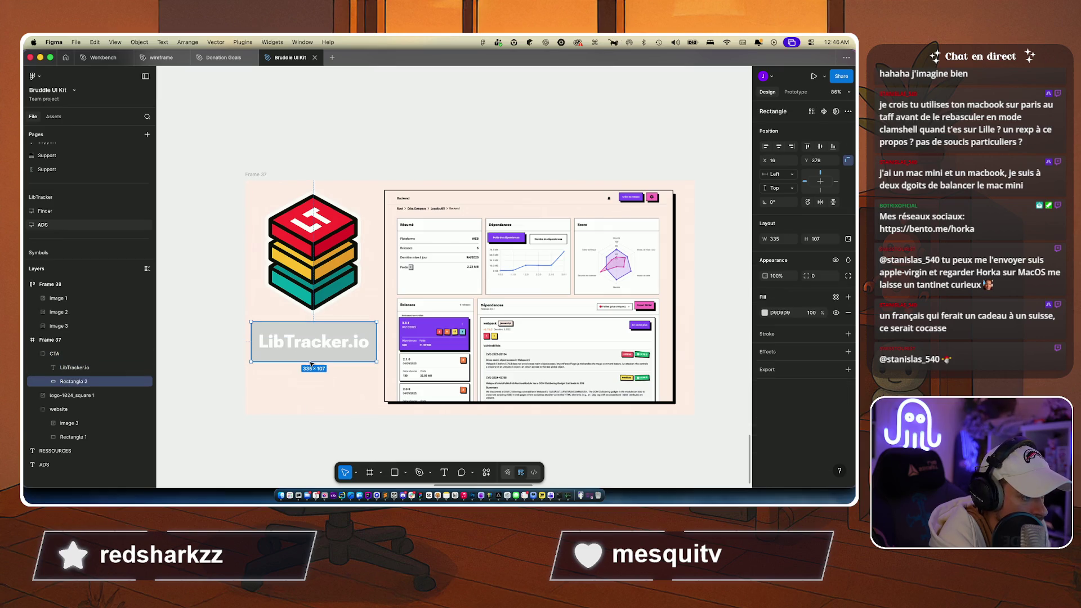
{"action": "left_click_drag", "start_coordinate": [311, 363], "coordinate": [316, 323]}
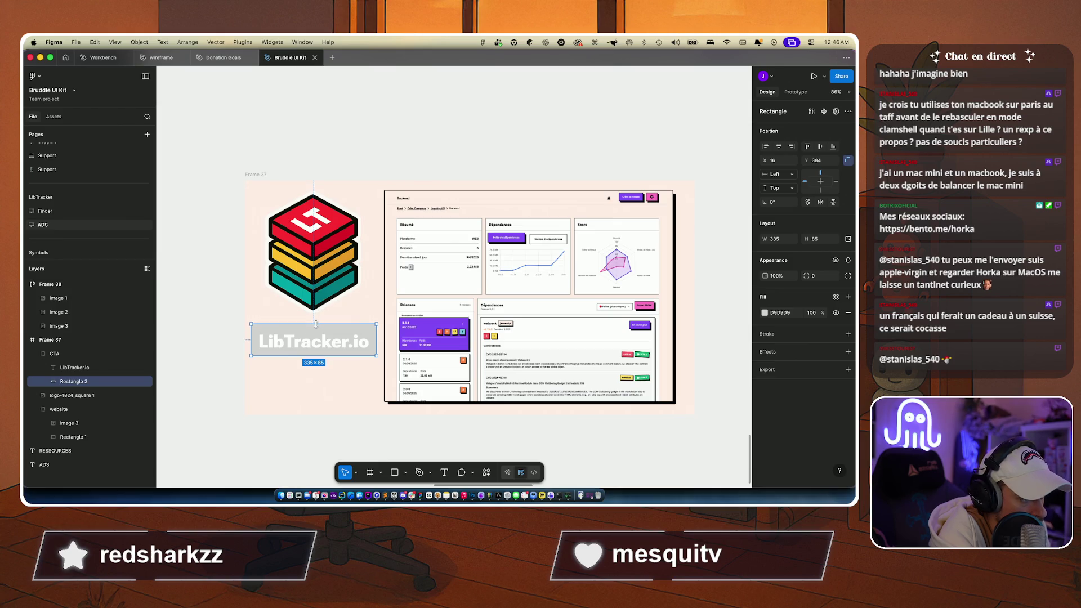
{"action": "left_click", "coordinate": [63, 368], "text": "shift"}
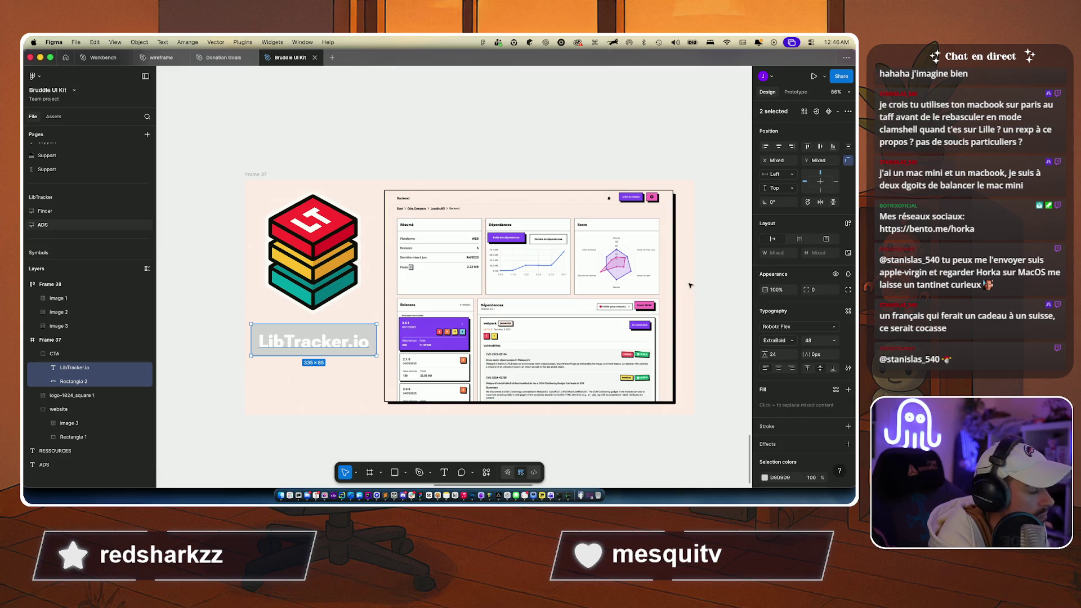
Step: Convert CTA into a 335 × 85 auto-layout frame and draw a rectangle inside it
{"action": "left_click", "coordinate": [59, 354]}
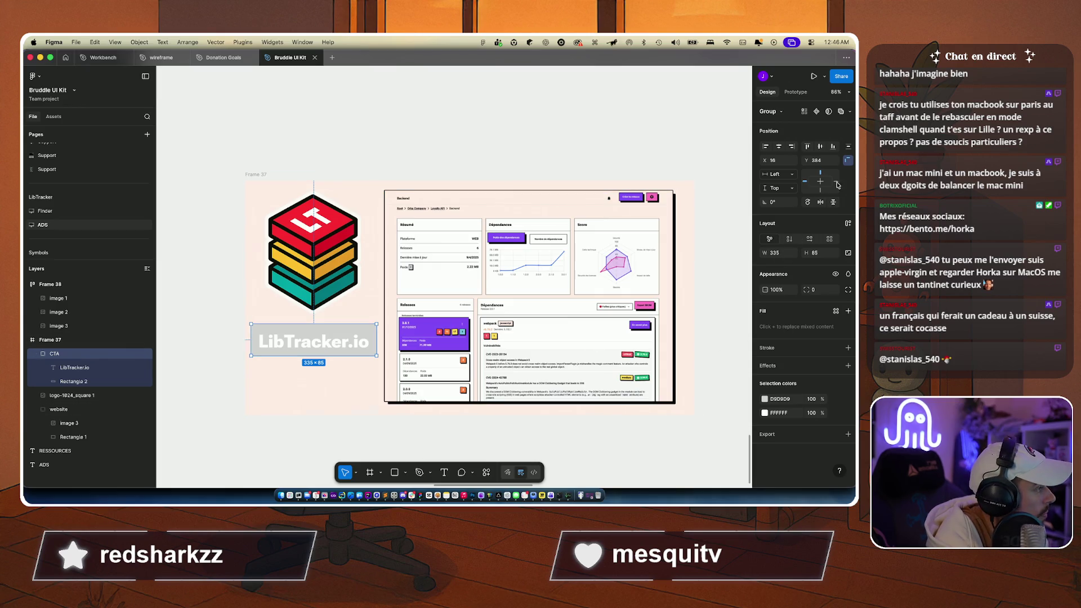
{"action": "left_click", "coordinate": [848, 224]}
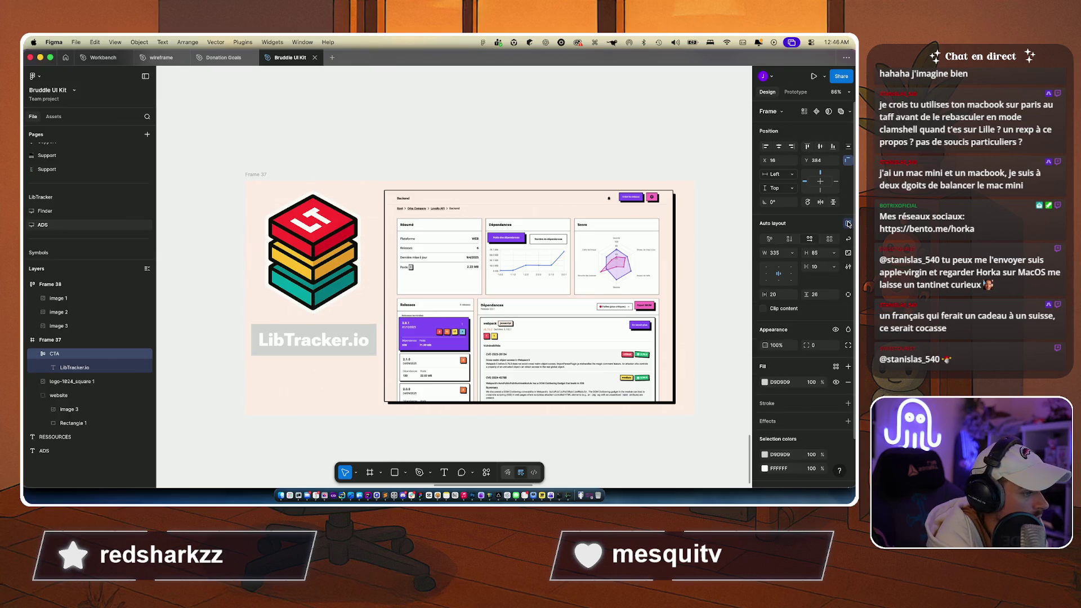
{"action": "left_click", "coordinate": [307, 343]}
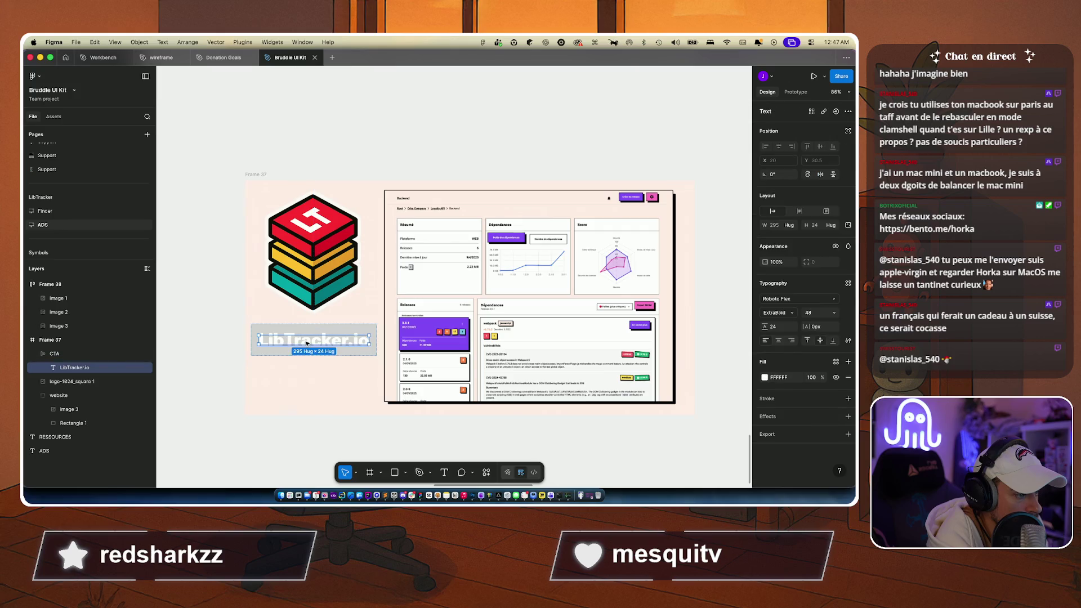
{"action": "left_click", "coordinate": [63, 355]}
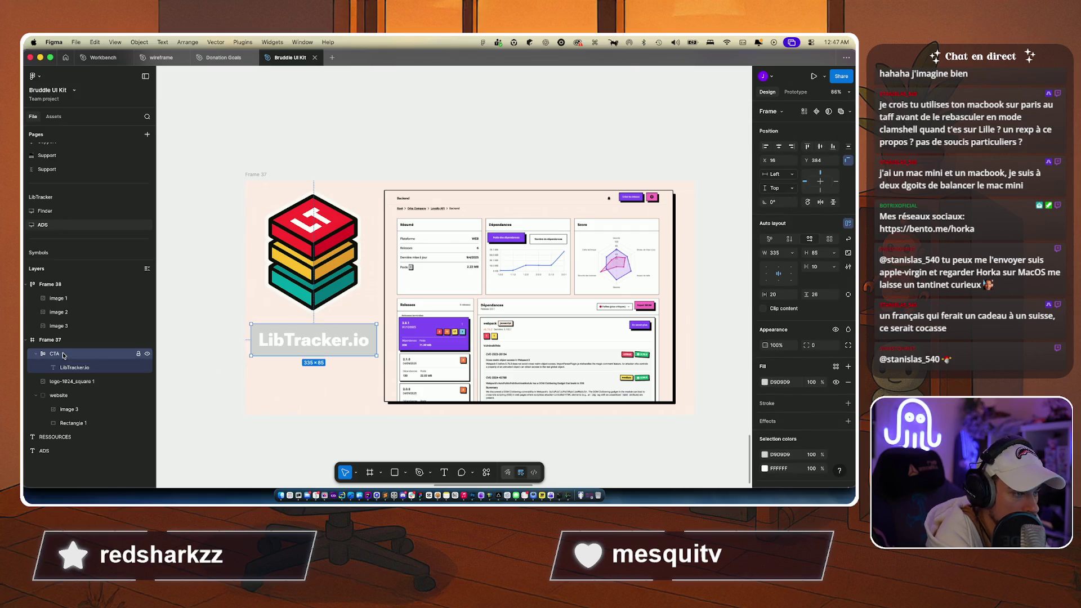
{"action": "left_click", "coordinate": [36, 354]}
{"action": "left_click", "coordinate": [257, 448]}
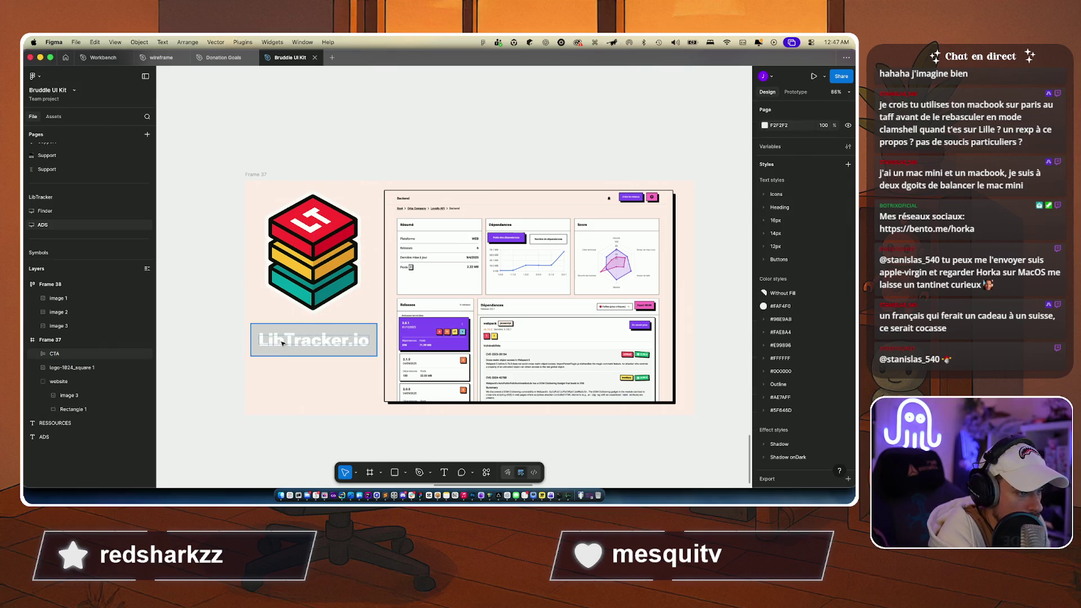
{"action": "key", "text": "r"}
{"action": "left_click_drag", "start_coordinate": [251, 324], "coordinate": [331, 351]}
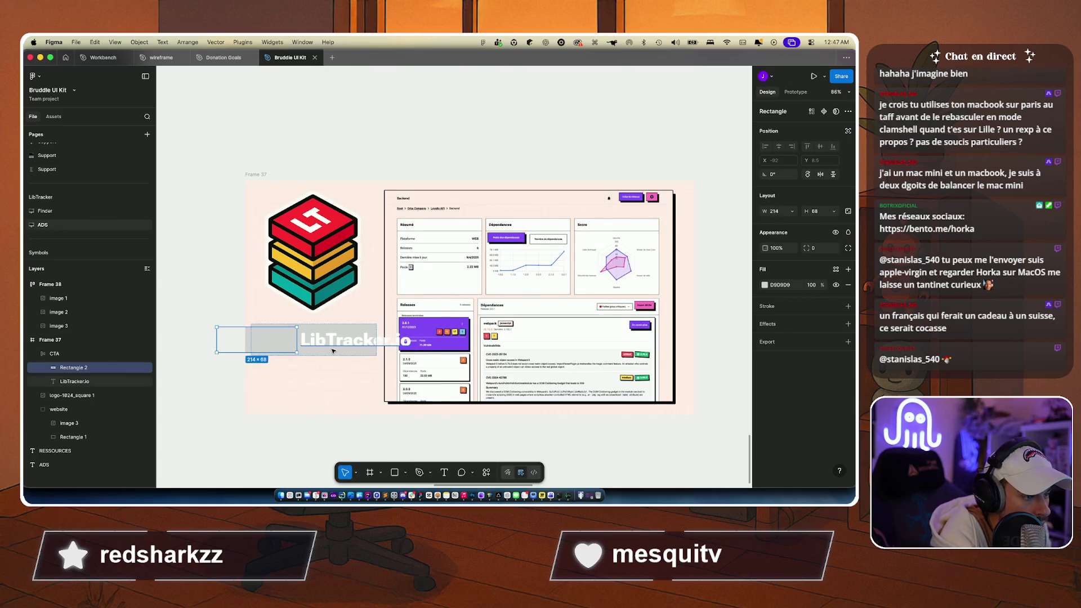
Step: Replace the misplaced rectangle with one under the label, widened to match the CTA
{"action": "key", "text": "ctrl+z"}
{"action": "key", "text": "r"}
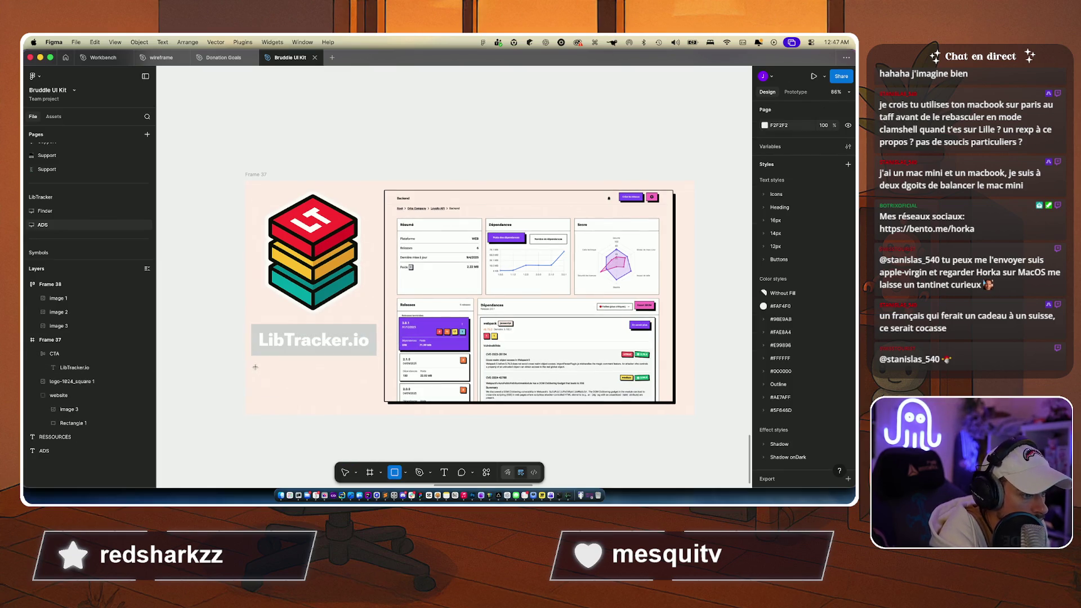
{"action": "left_click_drag", "start_coordinate": [256, 367], "coordinate": [372, 397]}
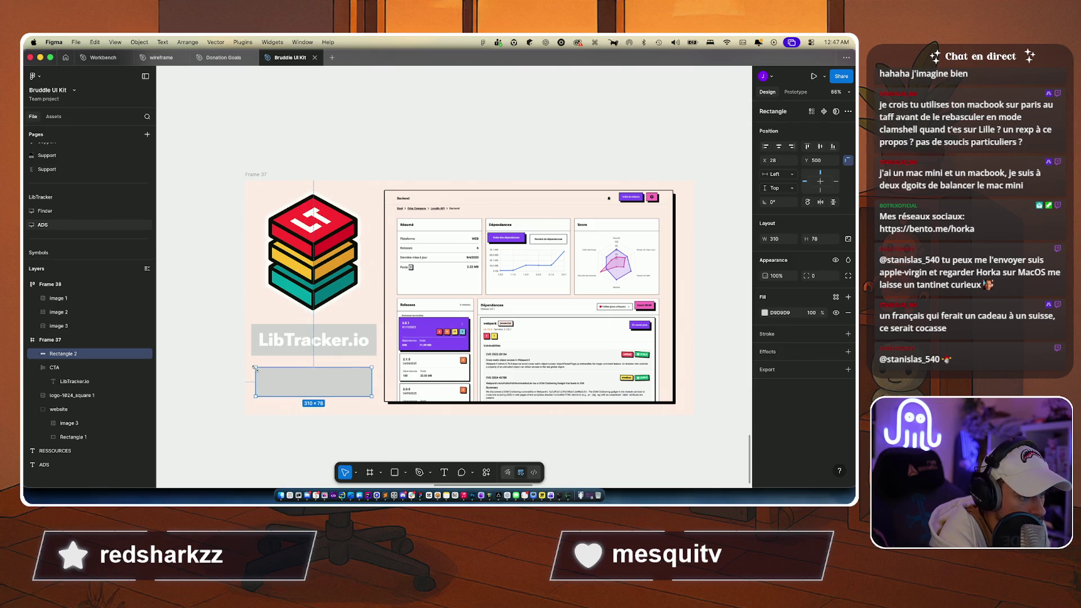
{"action": "left_click_drag", "start_coordinate": [276, 386], "coordinate": [271, 372]}
{"action": "mouse_move", "coordinate": [367, 382]}
{"action": "left_mouse_down"}
{"action": "mouse_move", "coordinate": [377, 384]}
{"action": "mouse_move", "coordinate": [318, 383]}
{"action": "left_mouse_up"}
Step: Fill the new rectangle black (#000000)
{"action": "left_click", "coordinate": [66, 367]}
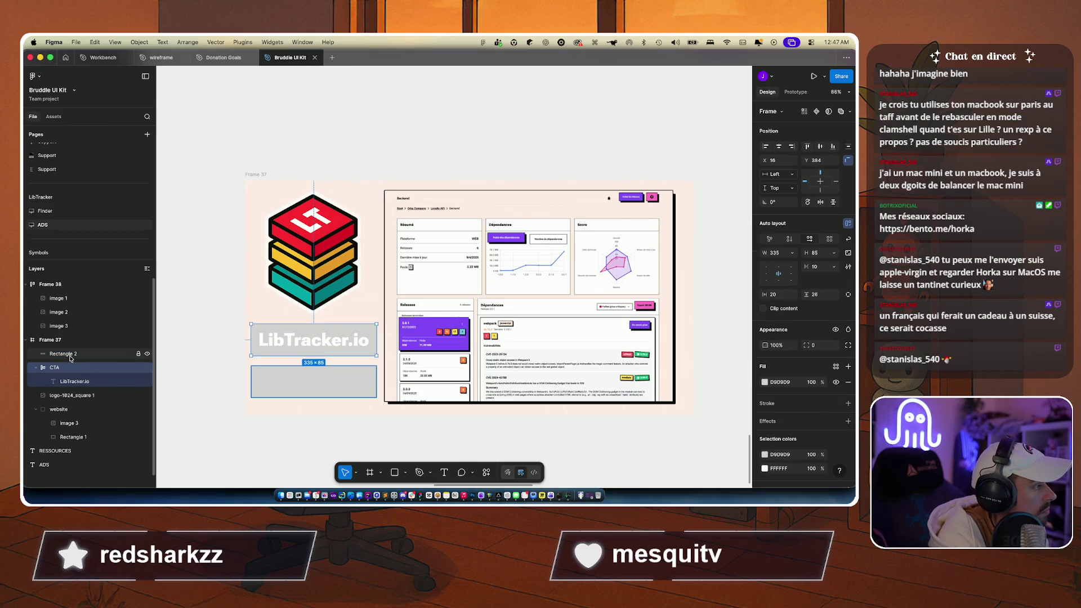
{"action": "left_click", "coordinate": [70, 355]}
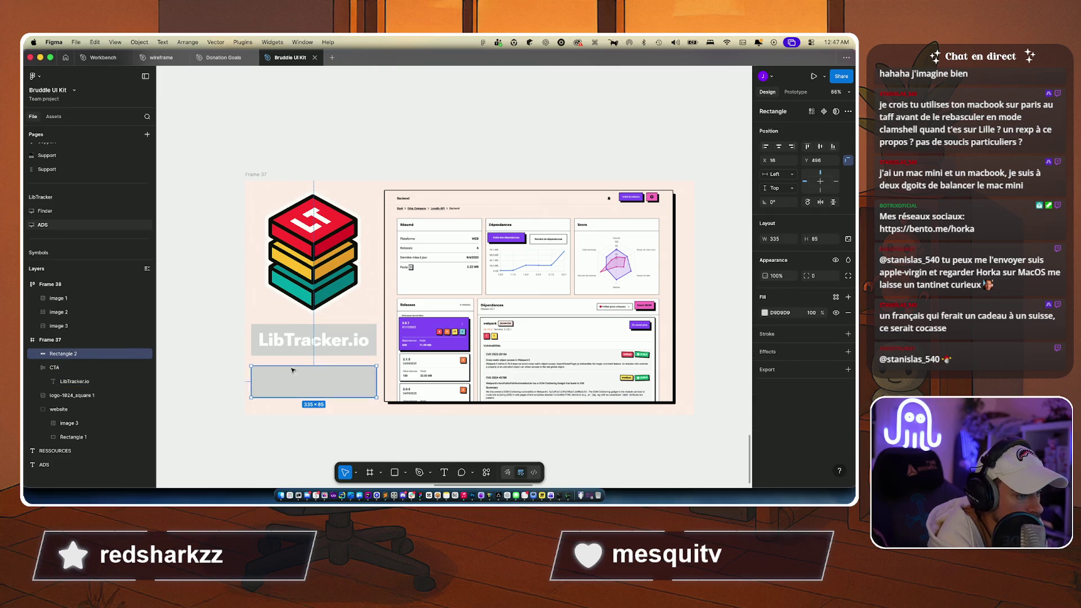
{"action": "left_click", "coordinate": [764, 312]}
{"action": "left_click_drag", "start_coordinate": [708, 327], "coordinate": [746, 401]}
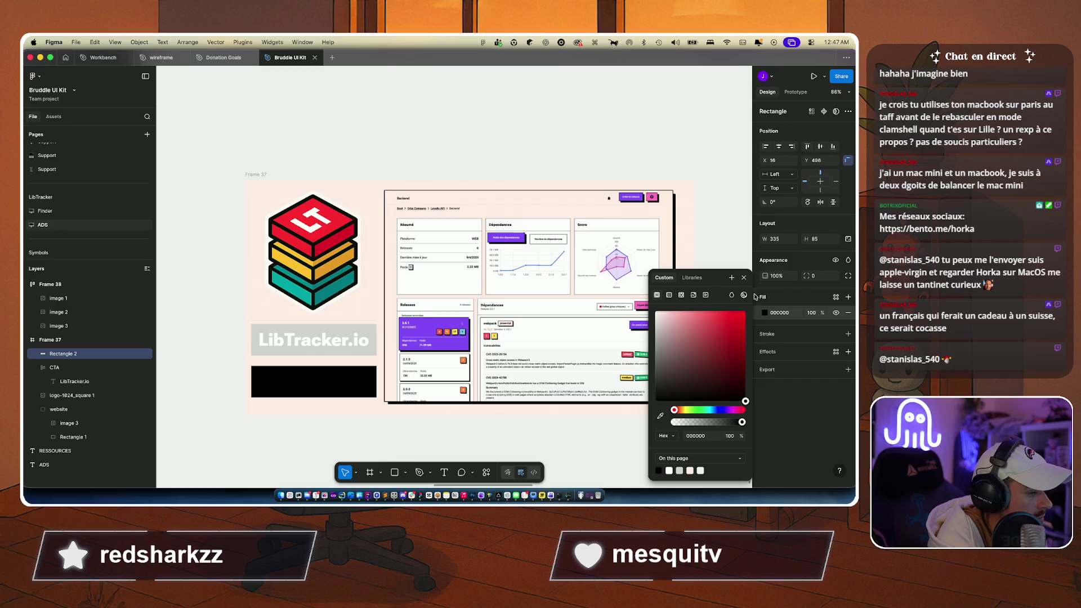
{"action": "left_click", "coordinate": [724, 219]}
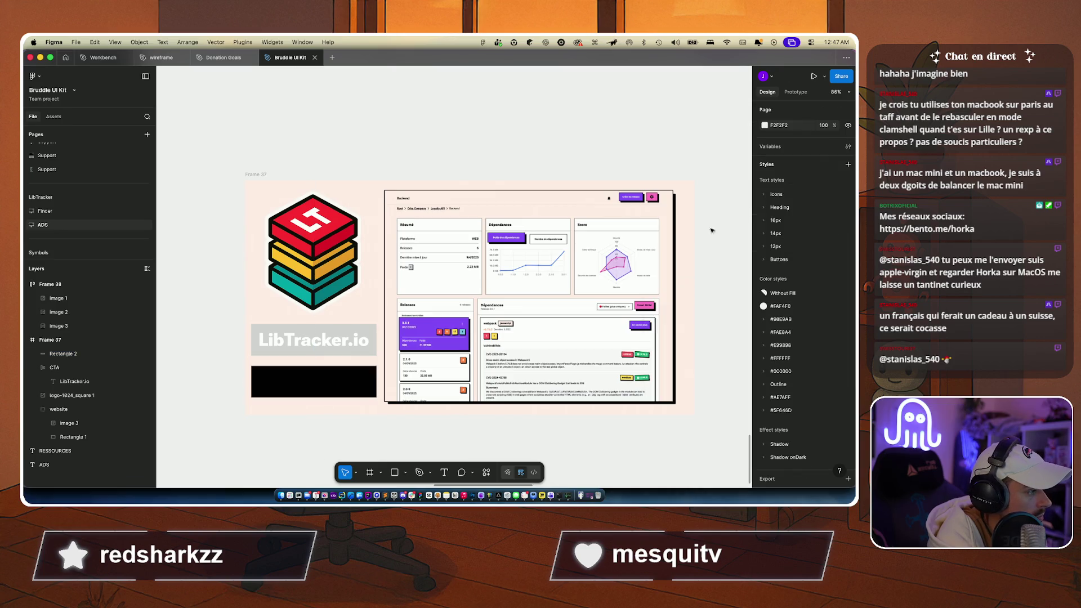
Step: Fill the CTA with purple #9774FF sampled from the canvas
{"action": "left_click", "coordinate": [60, 367]}
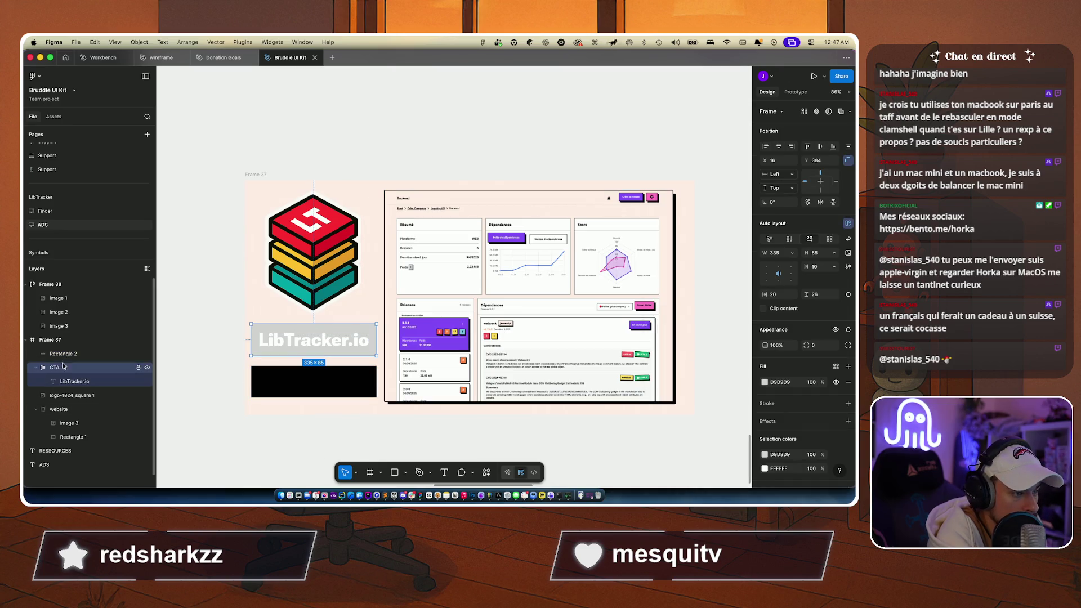
{"action": "left_click", "coordinate": [764, 382]}
{"action": "left_click", "coordinate": [660, 417]}
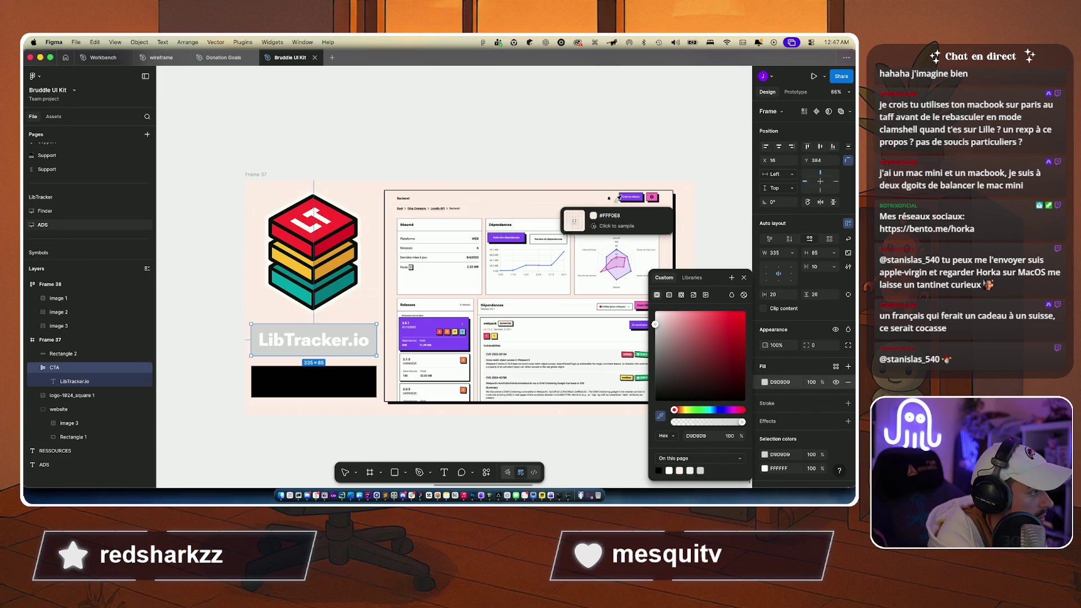
{"action": "left_click", "coordinate": [625, 194]}
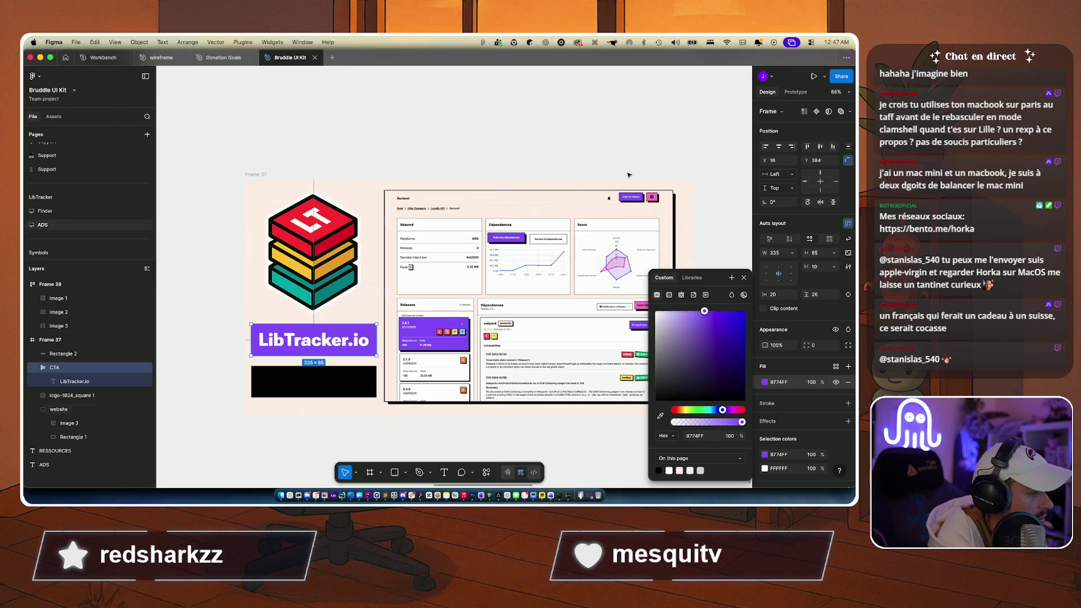
{"action": "left_click", "coordinate": [628, 170]}
Step: Move the black rectangle up behind the CTA
{"action": "left_click", "coordinate": [289, 393]}
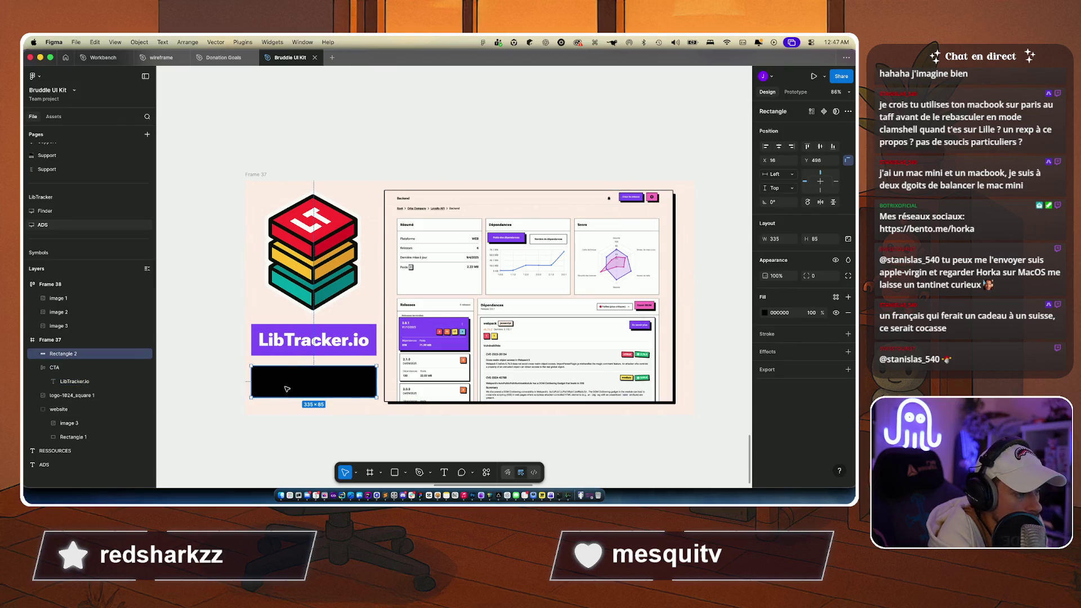
{"action": "key", "text": "shift+Up"}
{"action": "key", "text": "shift+Up"}
{"action": "key", "text": "shift+Up"}
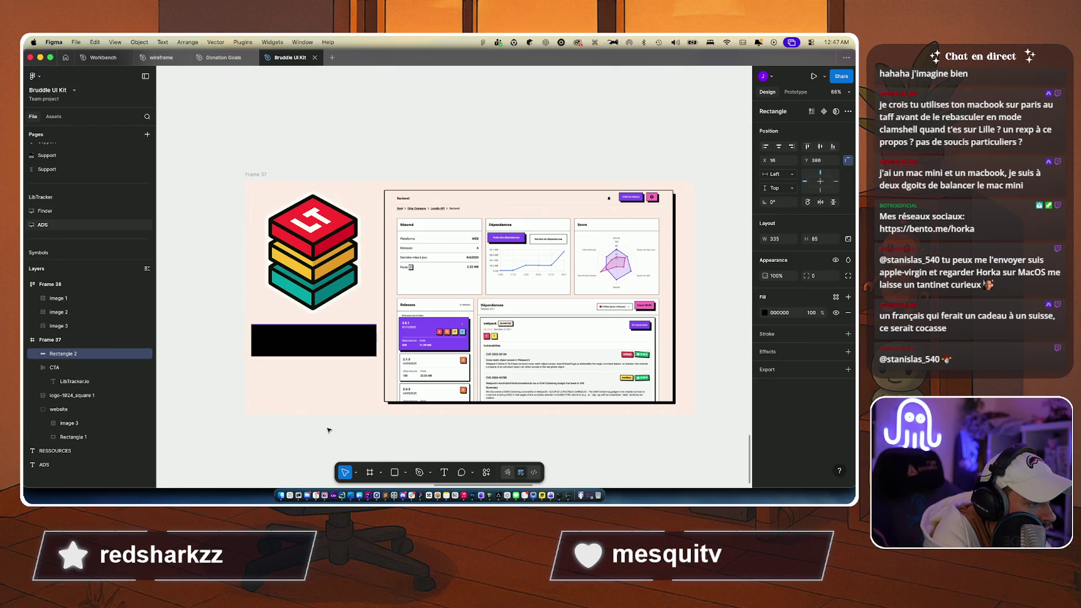
{"action": "key", "text": "Up"}
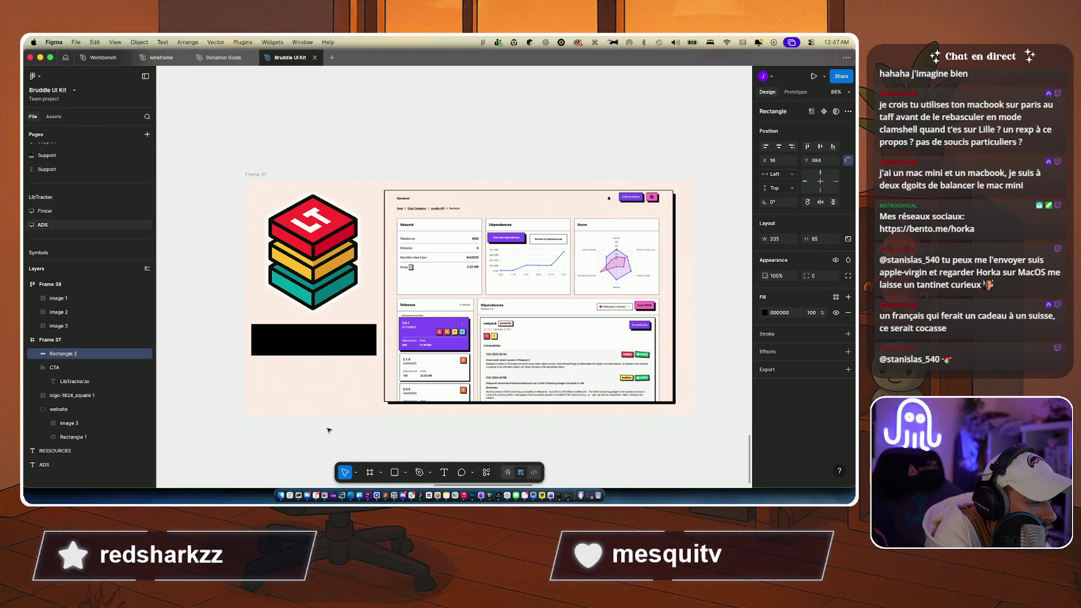
{"action": "scroll", "coordinate": [309, 332], "scroll_direction": "up", "scroll_amount": 5}
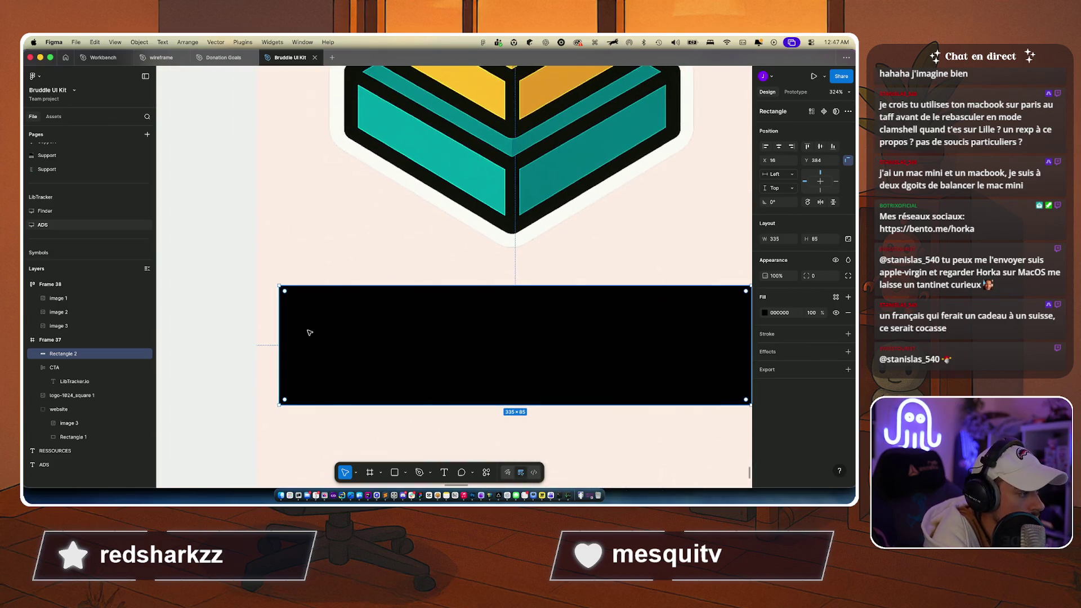
{"action": "scroll", "coordinate": [309, 332], "scroll_direction": "down", "scroll_amount": 5}
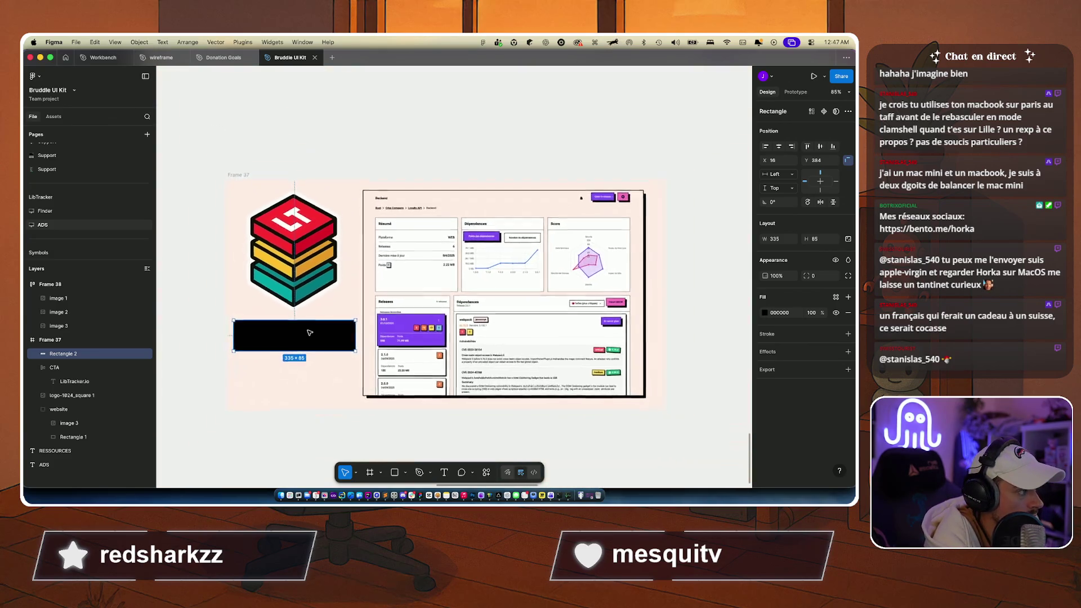
{"action": "scroll", "coordinate": [309, 332], "scroll_direction": "up", "scroll_amount": 4}
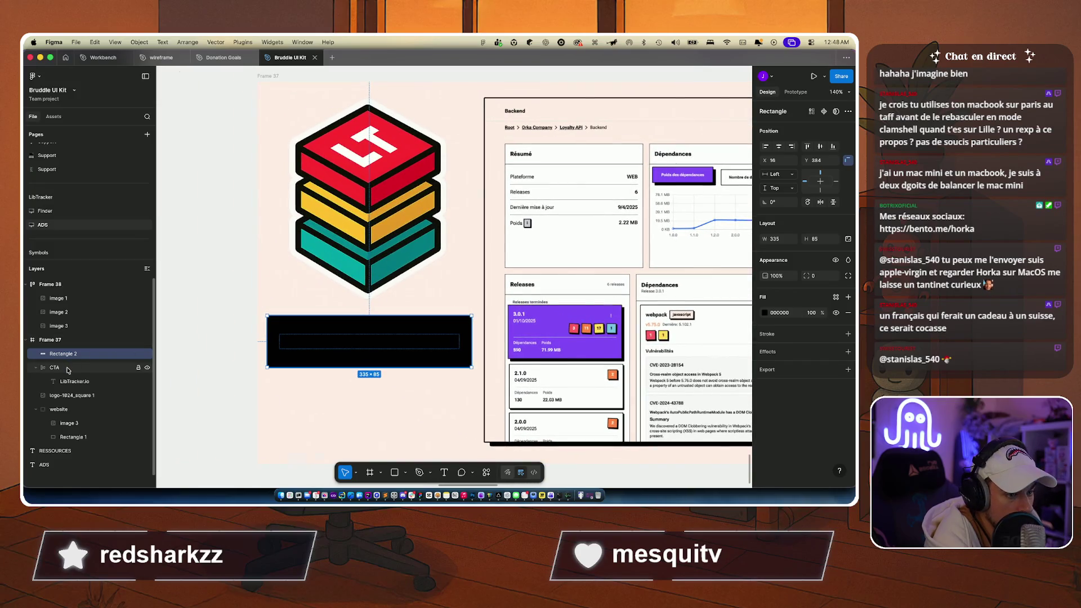
Step: Offset the CTA two pixels left and up, keeping the black rectangle behind it as a shadow
{"action": "left_click", "coordinate": [68, 368]}
{"action": "key", "text": "Left"}
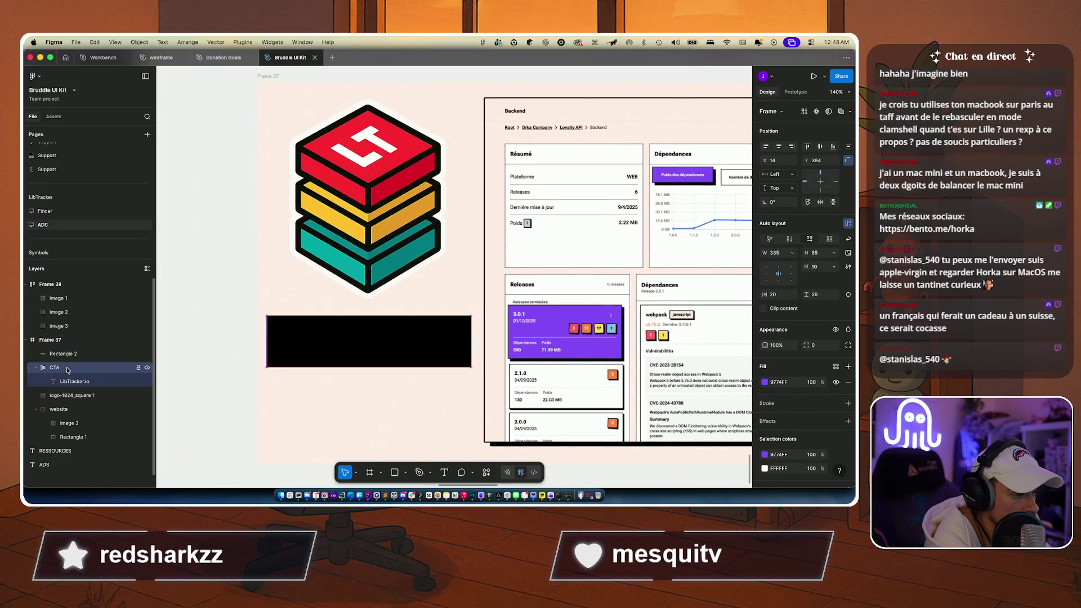
{"action": "key", "text": "Left"}
{"action": "key", "text": "Left"}
{"action": "key", "text": "Left"}
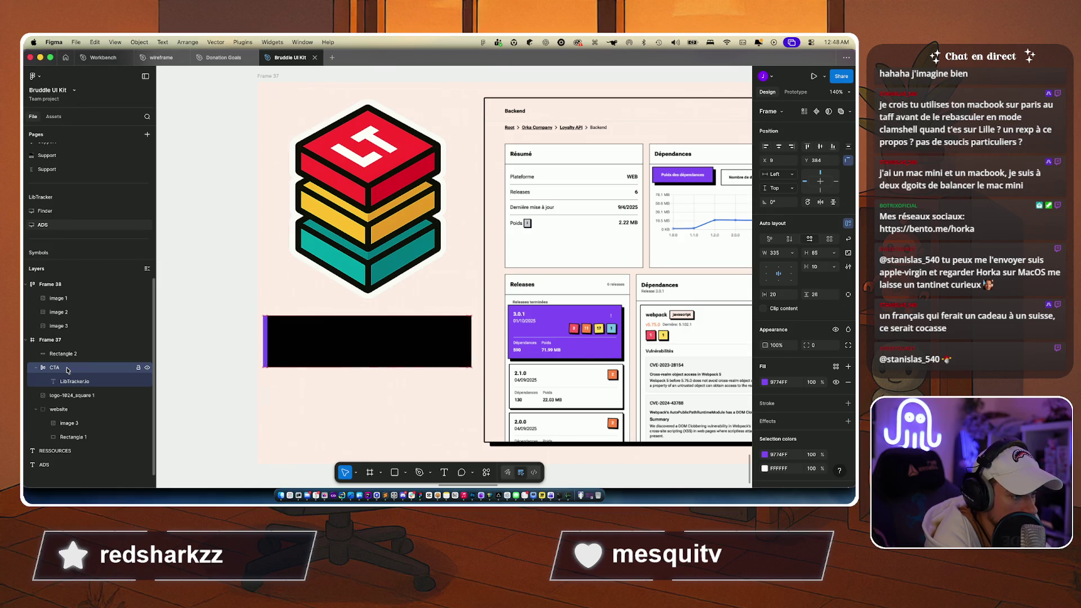
{"action": "key", "text": "Up"}
{"action": "key", "text": "Up"}
{"action": "key", "text": "Up"}
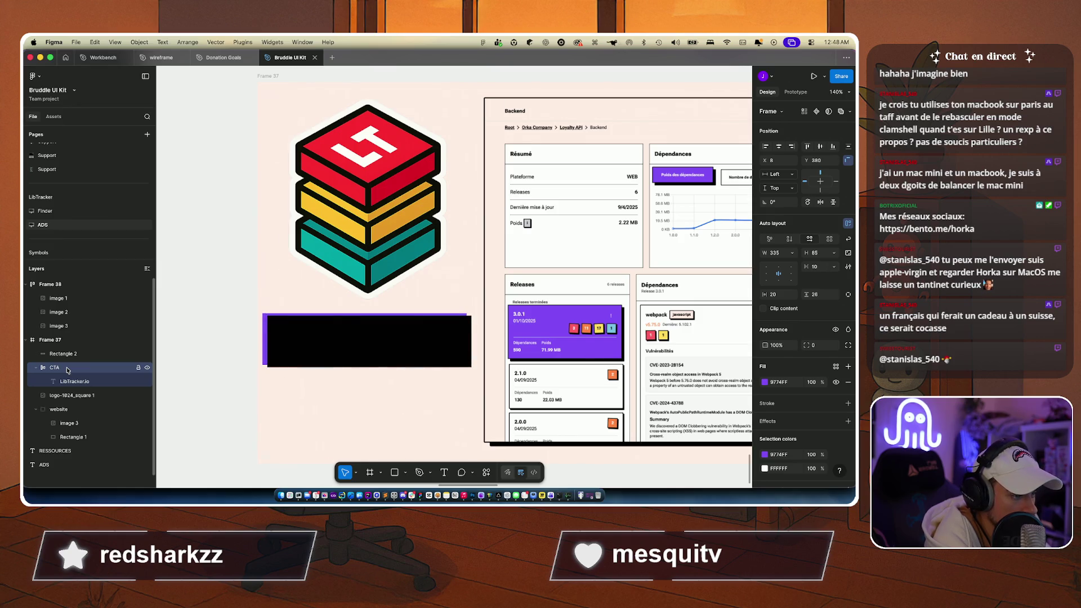
{"action": "key", "text": "Up"}
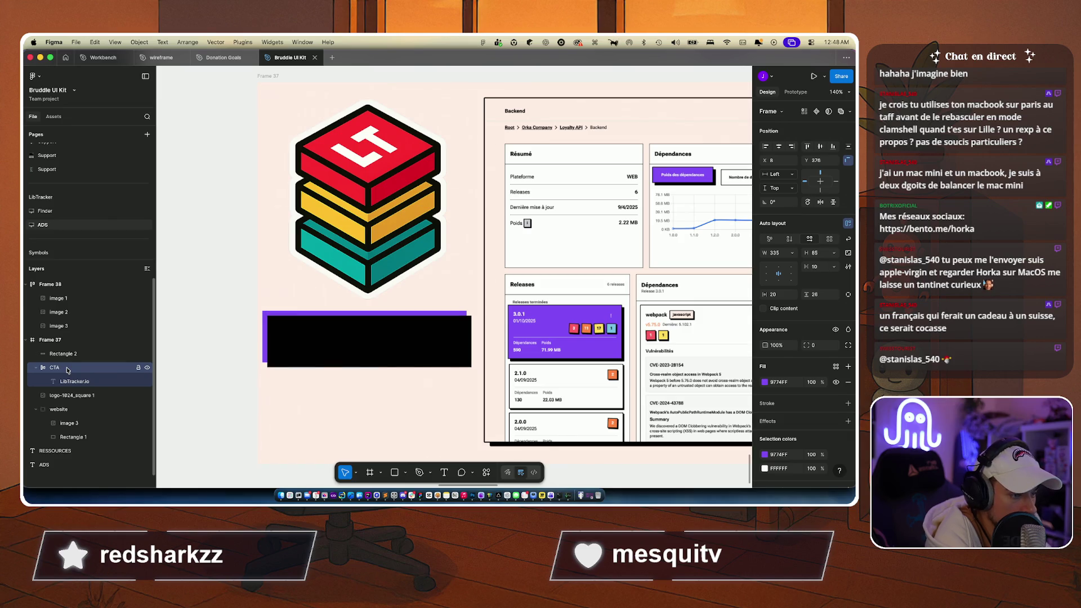
{"action": "left_click_drag", "start_coordinate": [62, 354], "coordinate": [65, 387]}
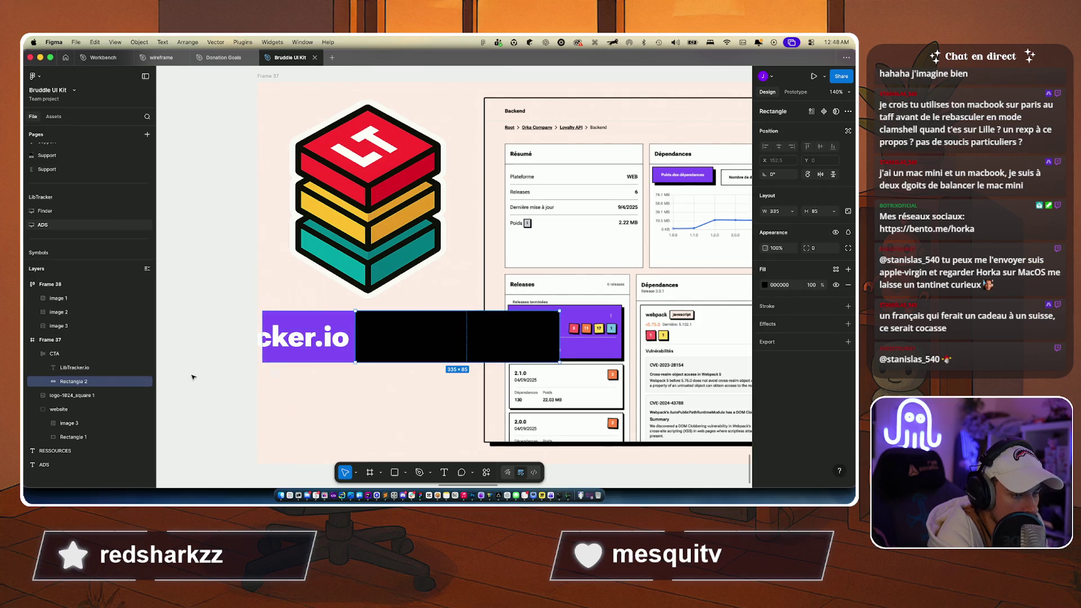
{"action": "key", "text": "cmd+z"}
{"action": "left_click", "coordinate": [46, 350]}
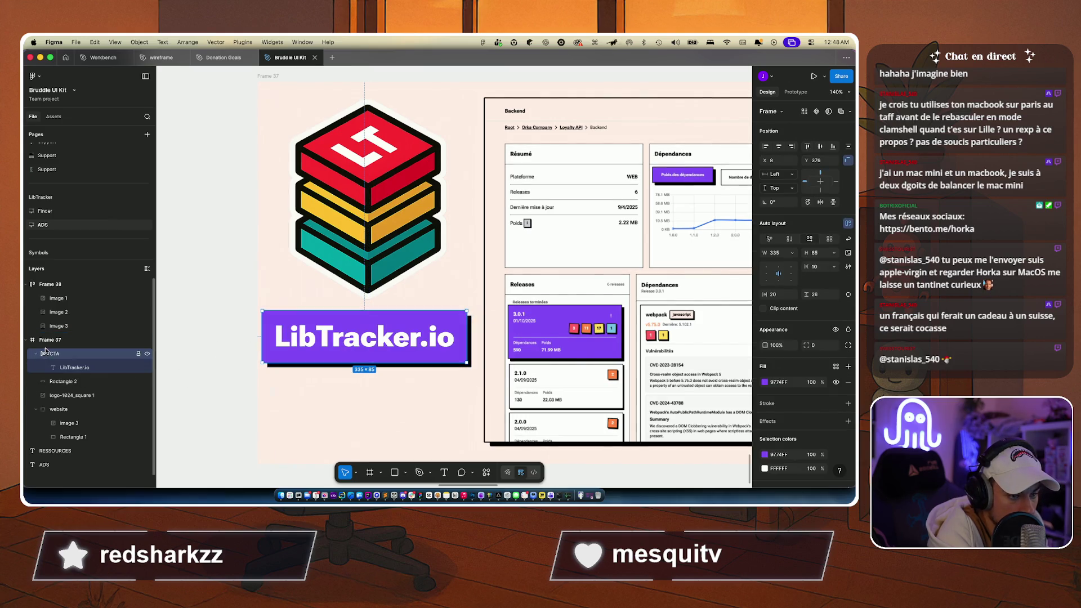
Step: Group the CTA with its black shadow rectangle as 'CTA+BG'
{"action": "left_click", "coordinate": [190, 392]}
{"action": "scroll", "coordinate": [190, 393], "scroll_direction": "down", "scroll_amount": 3}
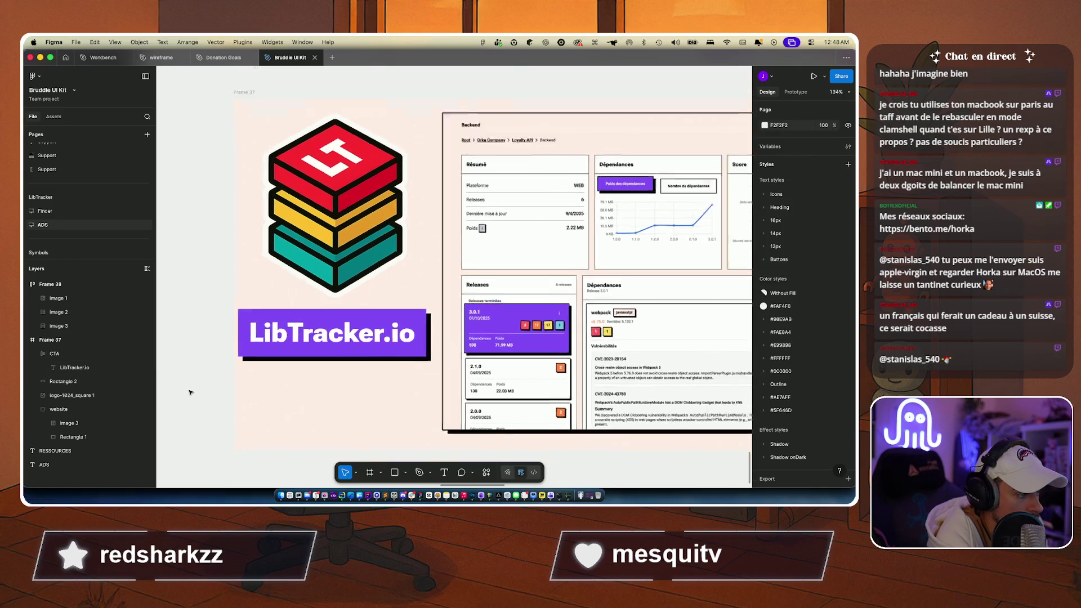
{"action": "scroll", "coordinate": [190, 392], "scroll_direction": "down", "scroll_amount": 2}
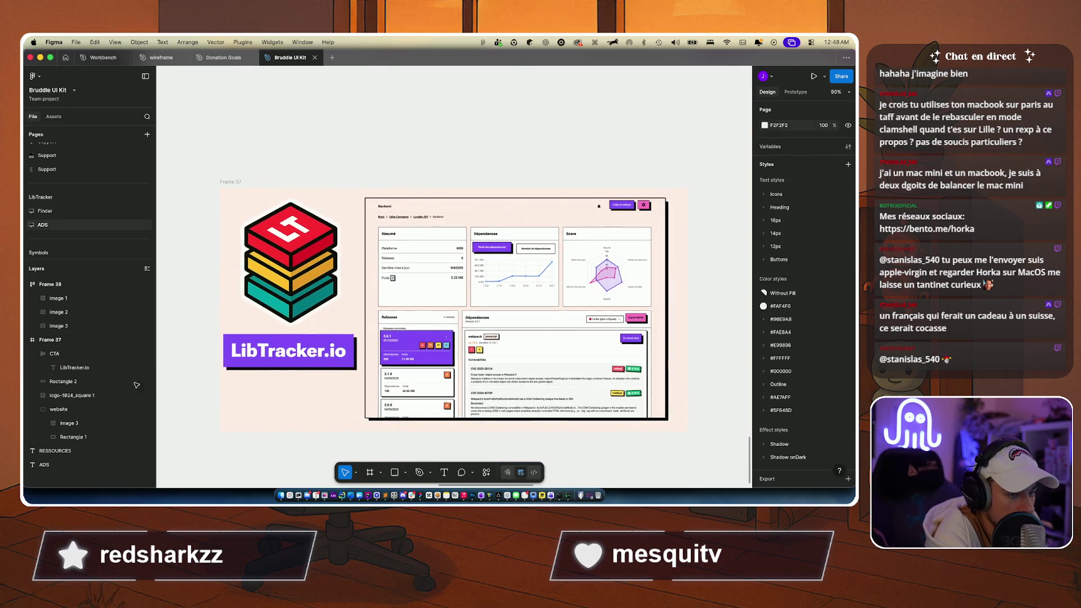
{"action": "left_click", "coordinate": [37, 354]}
{"action": "left_click", "coordinate": [54, 354]}
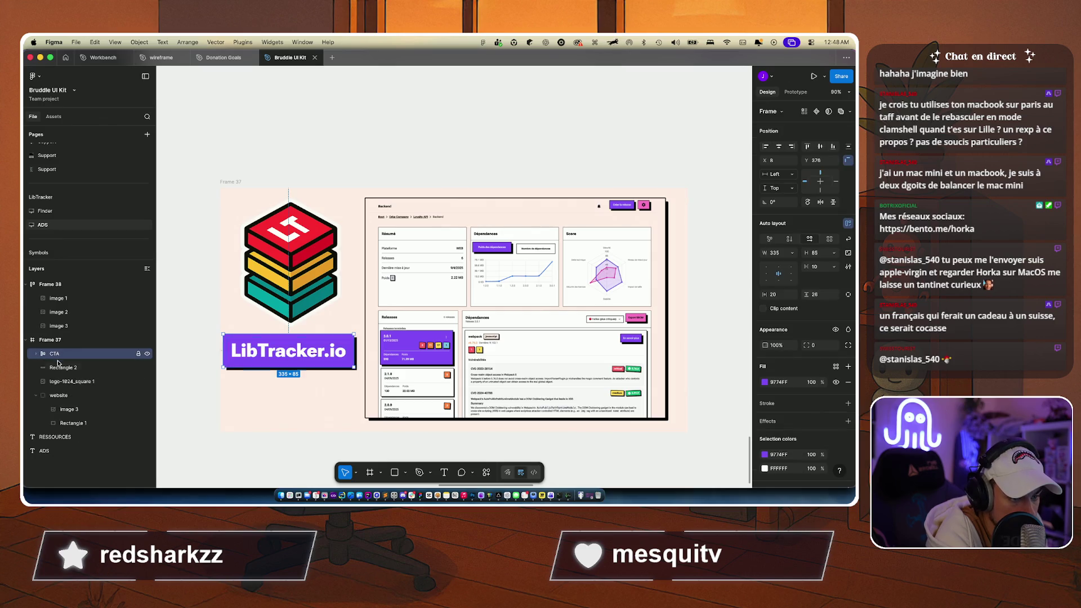
{"action": "left_click", "coordinate": [63, 367], "text": "shift"}
{"action": "key", "text": "super+g"}
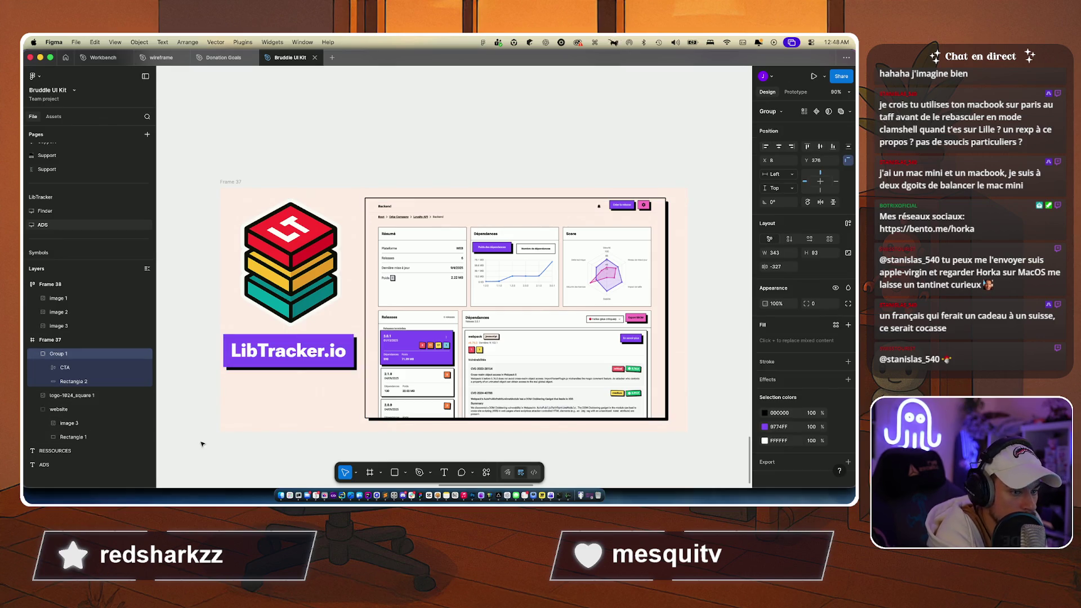
{"action": "double_click", "coordinate": [57, 354]}
{"action": "type", "text": "CTA+BG"}
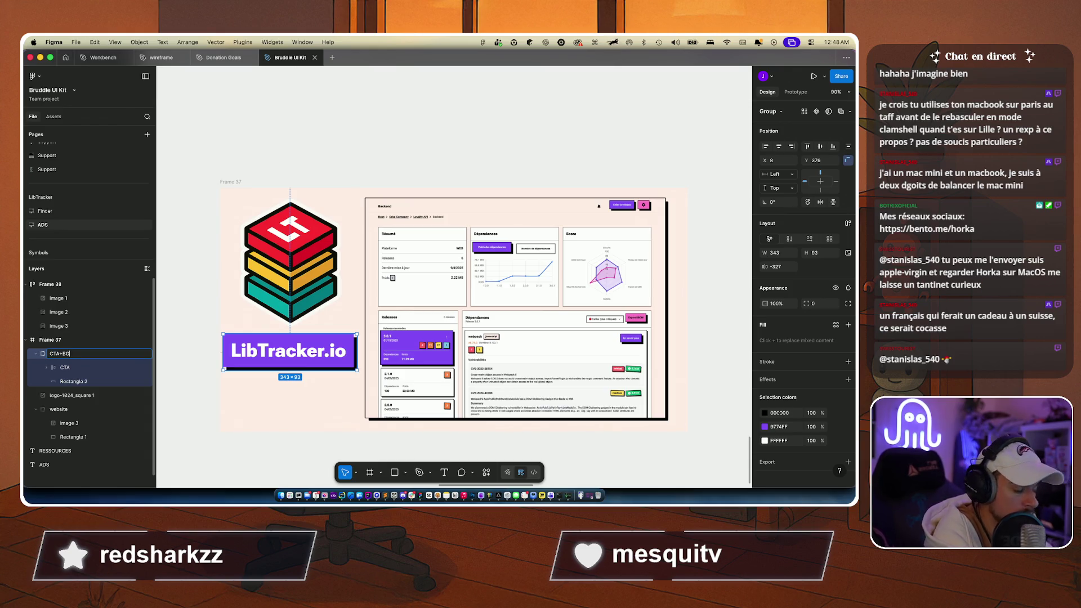
{"action": "key", "text": "Return"}
Step: Give the purple CTA button a 2 px black (#000000) stroke
{"action": "left_click", "coordinate": [65, 367]}
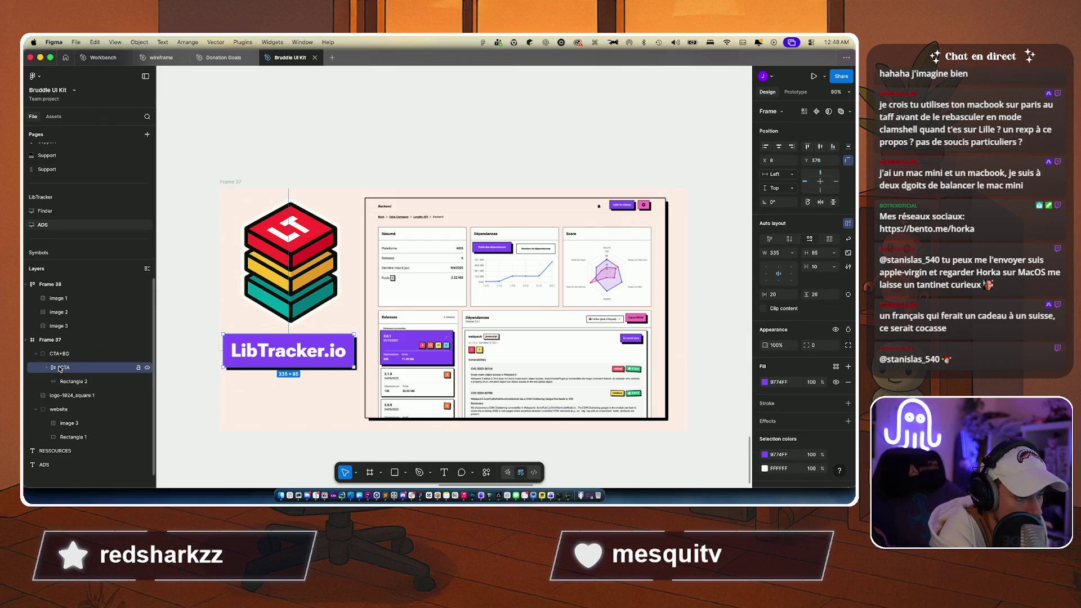
{"action": "scroll", "coordinate": [197, 396], "scroll_direction": "up", "scroll_amount": 5, "text": "ctrl"}
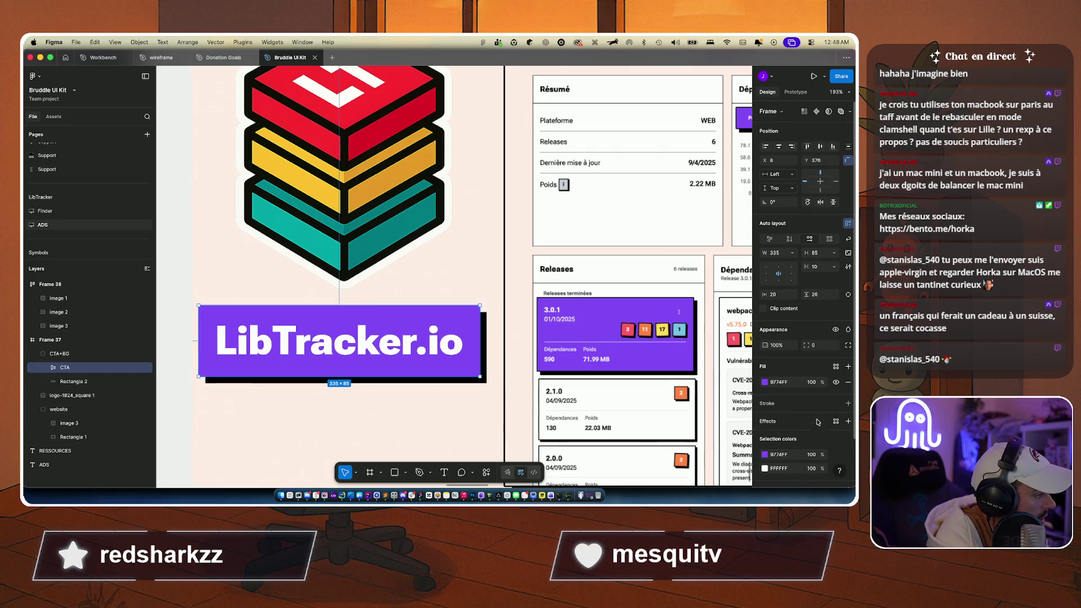
{"action": "left_click", "coordinate": [848, 404]}
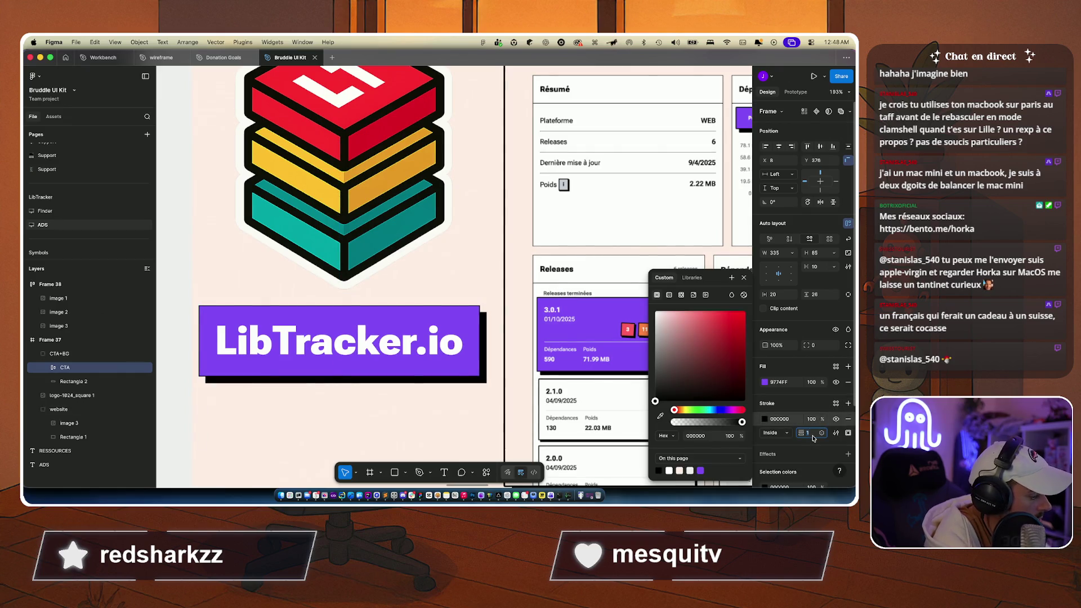
{"action": "type", "text": "2"}
{"action": "key", "text": "Return"}
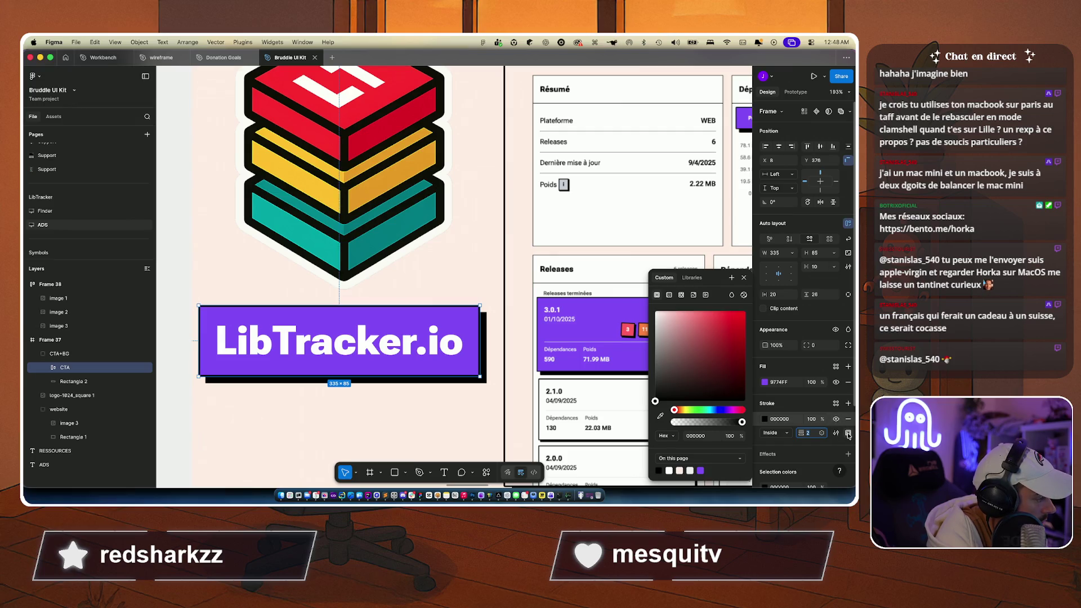
Step: Set the CTA outline's corner joins to round
{"action": "left_click", "coordinate": [848, 434]}
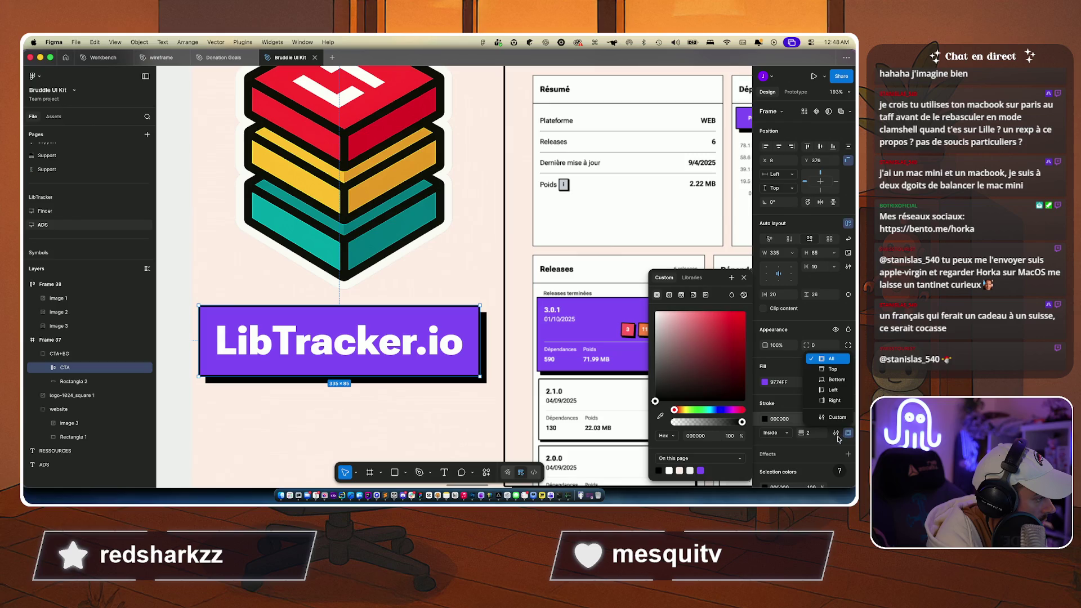
{"action": "left_click", "coordinate": [837, 434]}
{"action": "left_click", "coordinate": [836, 433]}
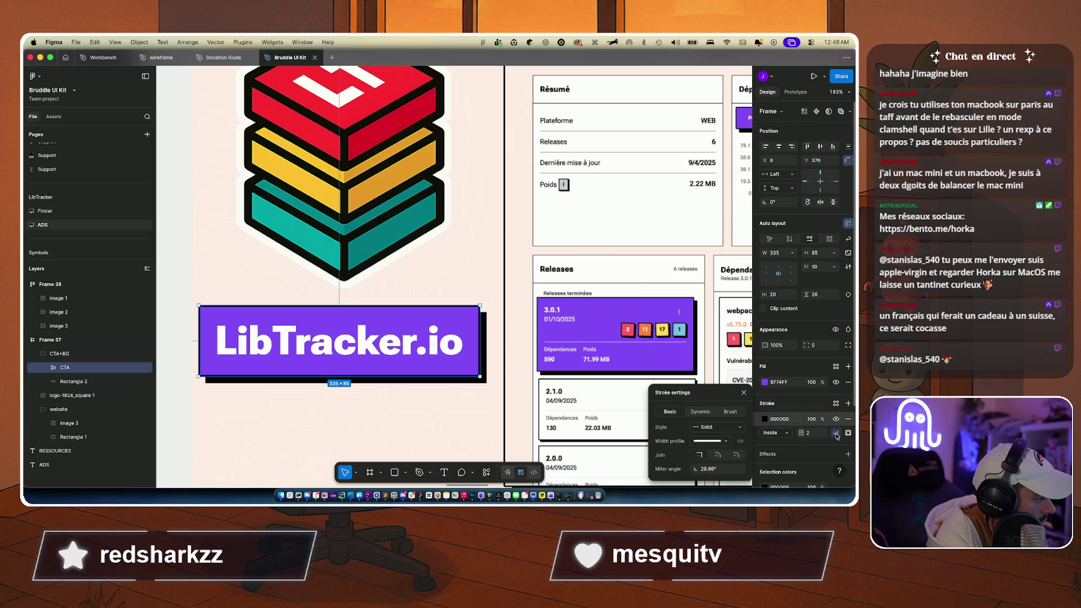
{"action": "left_click", "coordinate": [735, 462]}
Step: Set the black shadow rectangle's corner radius to 2
{"action": "scroll", "coordinate": [411, 411], "scroll_direction": "left", "scroll_amount": 2}
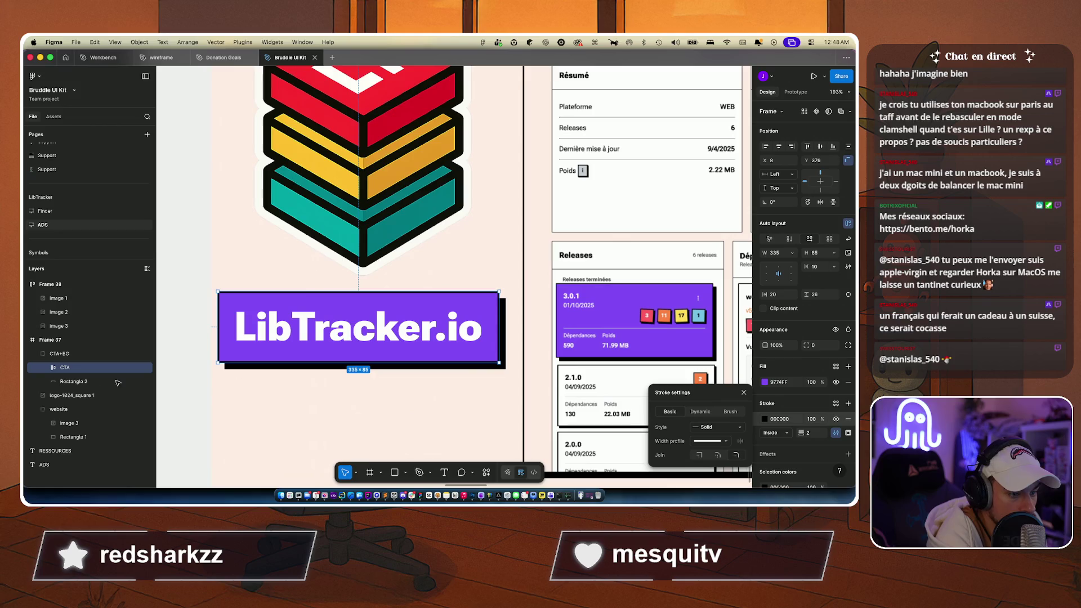
{"action": "left_click", "coordinate": [117, 382]}
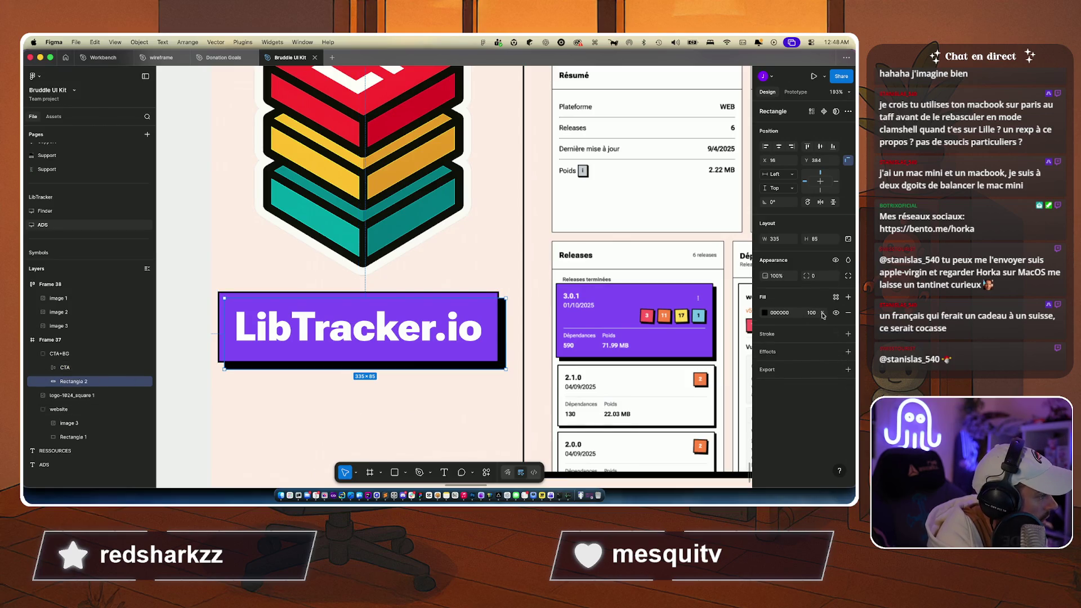
{"action": "type", "text": "2"}
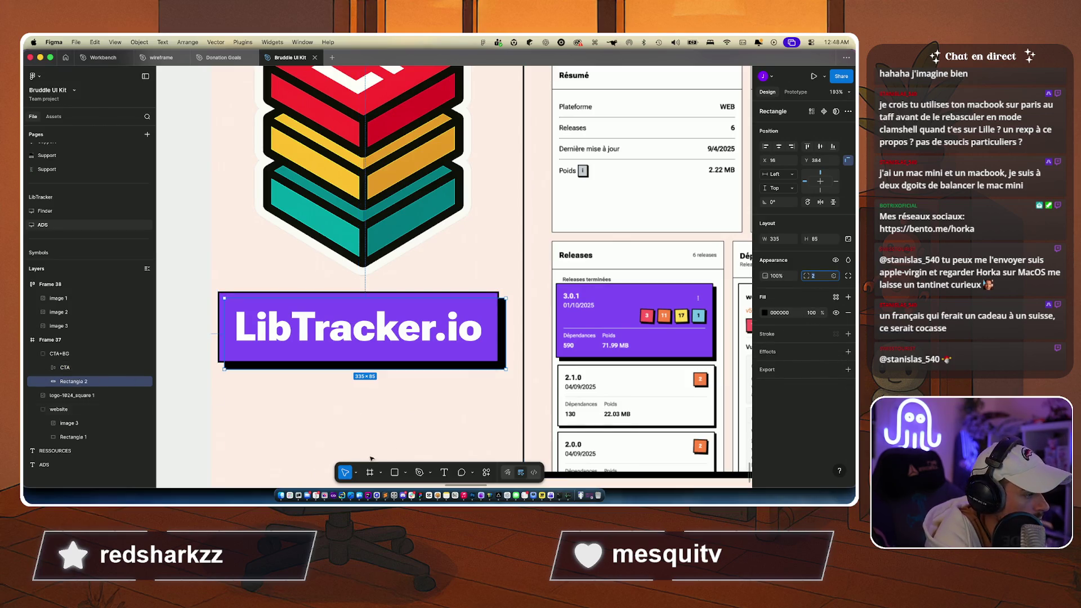
{"action": "left_click", "coordinate": [379, 439]}
{"action": "scroll", "coordinate": [394, 437], "scroll_direction": "down", "scroll_amount": 5}
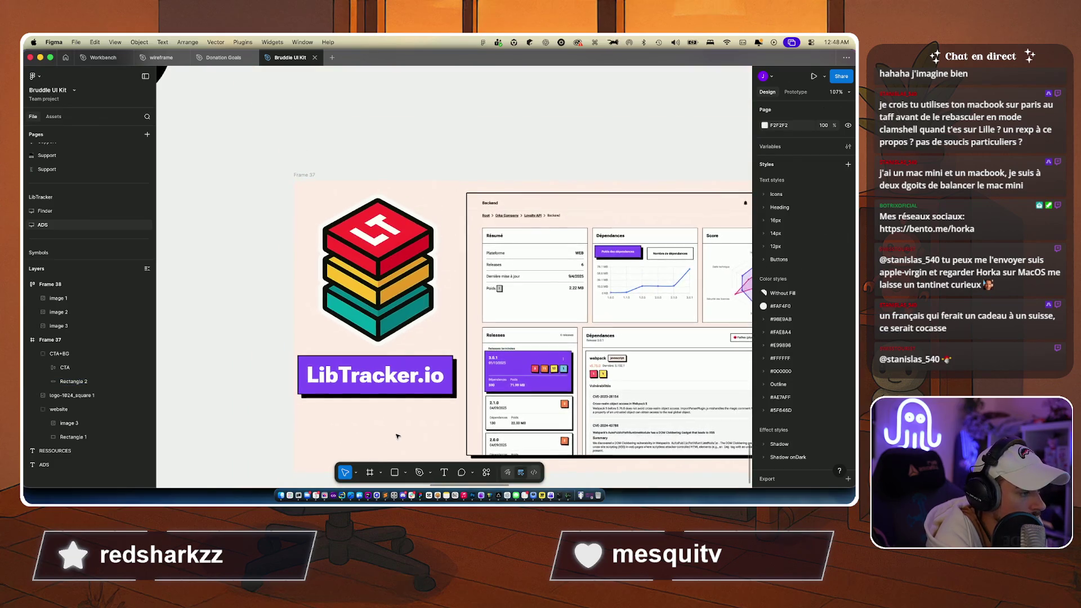
Step: Move the CTA+BG group and the logo down together
{"action": "scroll", "coordinate": [398, 436], "scroll_direction": "down", "scroll_amount": 3}
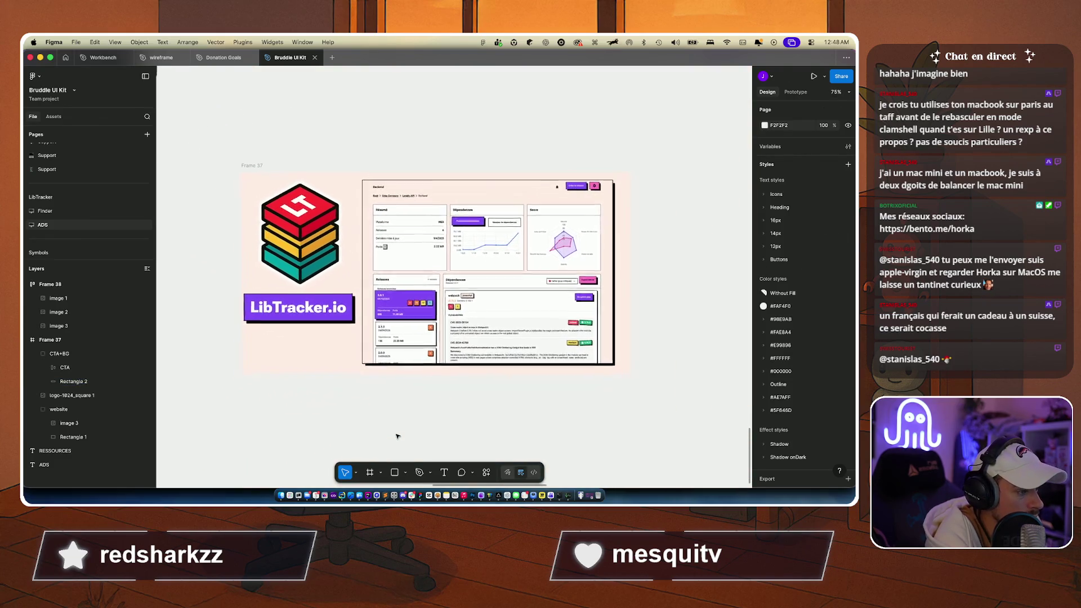
{"action": "left_click", "coordinate": [292, 308]}
{"action": "left_click", "coordinate": [313, 248], "text": "shift"}
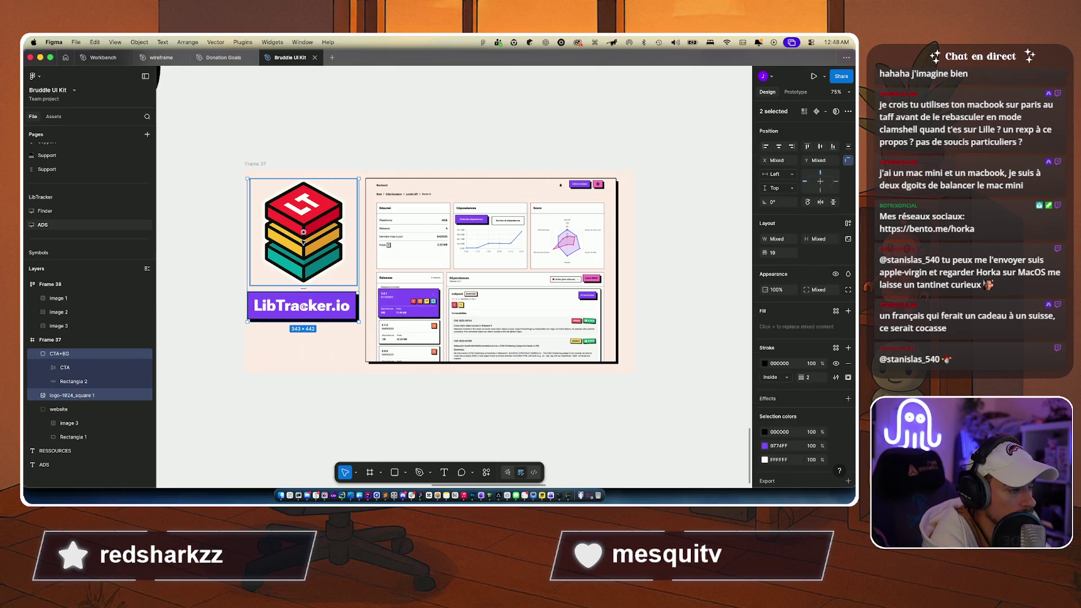
{"action": "mouse_move", "coordinate": [313, 248]}
{"action": "left_mouse_down"}
{"action": "mouse_move", "coordinate": [313, 272]}
{"action": "mouse_move", "coordinate": [318, 253]}
{"action": "left_mouse_up"}
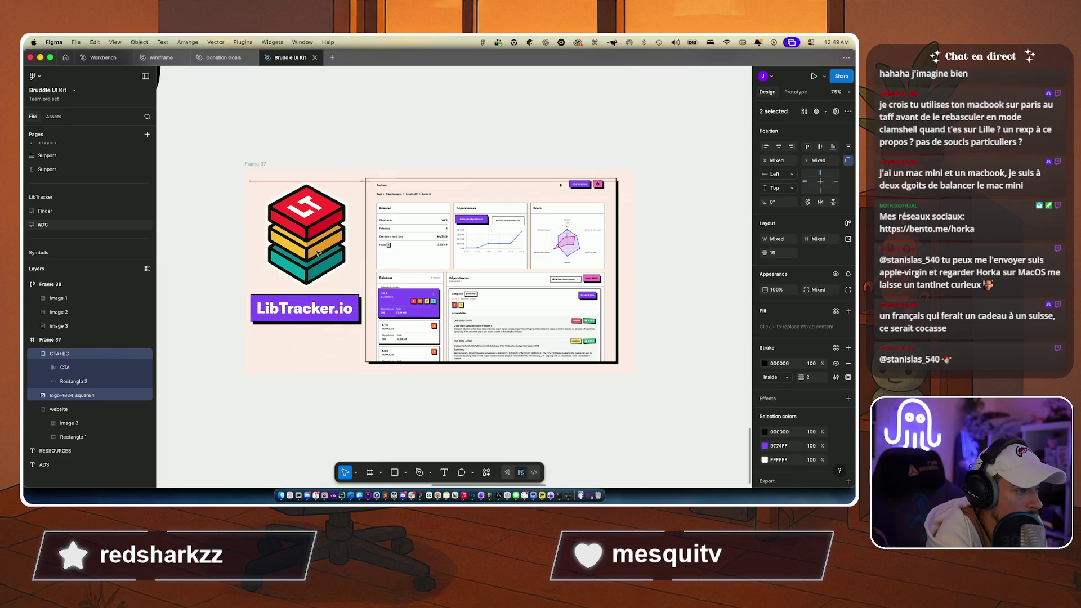
Step: Snap the CTA+BG group's left edge to the logo, at X 17, Y 375
{"action": "left_click", "coordinate": [293, 320]}
{"action": "left_click_drag", "start_coordinate": [285, 320], "coordinate": [288, 317]}
{"action": "left_click", "coordinate": [268, 442]}
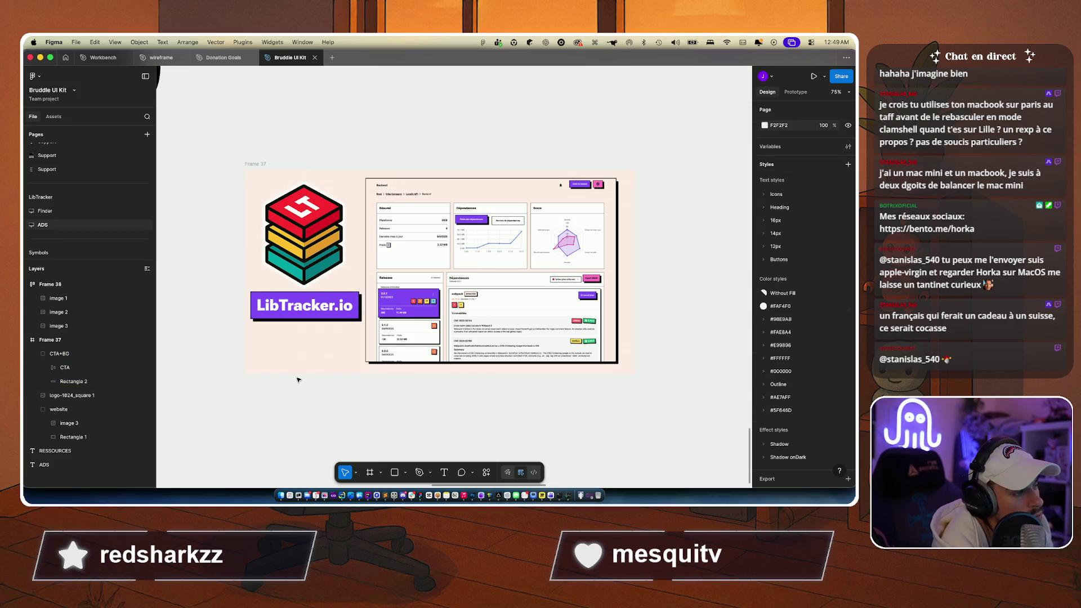
{"action": "scroll", "coordinate": [298, 380], "scroll_direction": "right", "scroll_amount": 2}
{"action": "scroll", "coordinate": [299, 379], "scroll_direction": "up", "scroll_amount": 5}
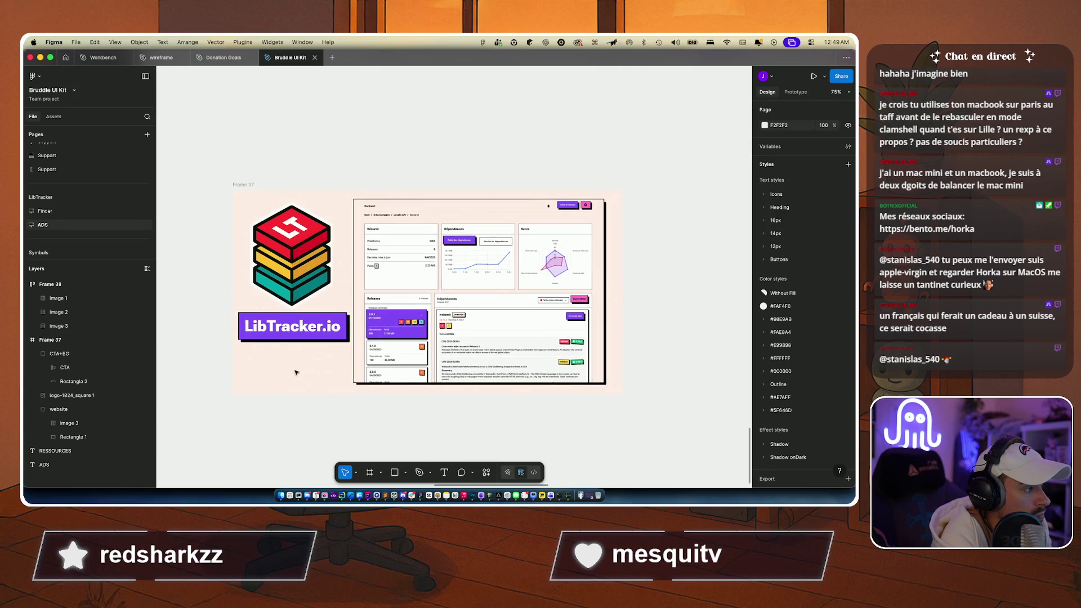
{"action": "scroll", "coordinate": [295, 372], "scroll_direction": "up", "scroll_amount": 2}
{"action": "scroll", "coordinate": [296, 372], "scroll_direction": "down", "scroll_amount": 3}
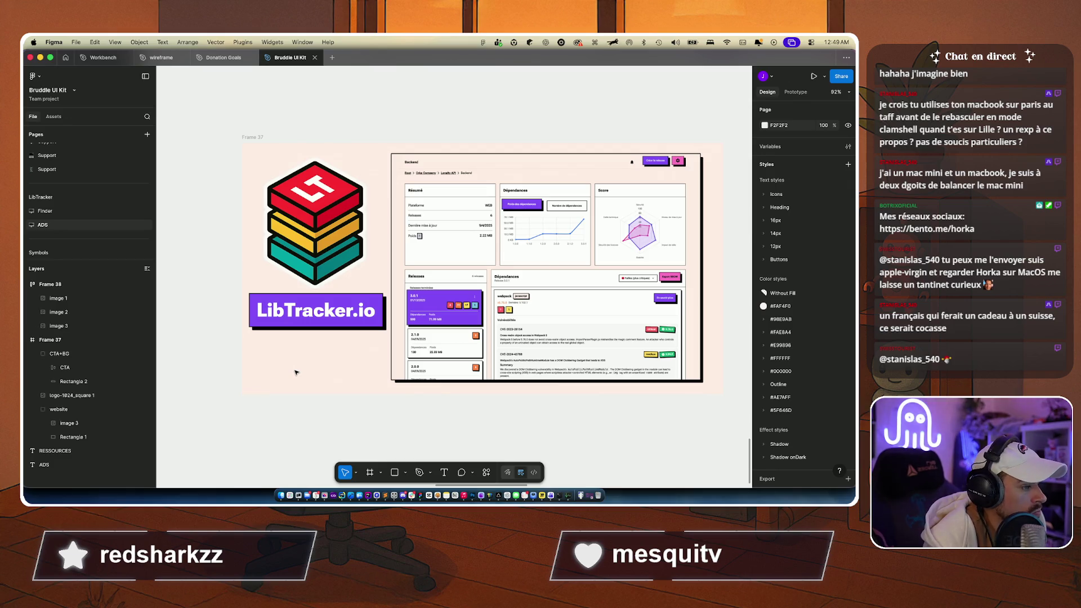
{"action": "left_click", "coordinate": [376, 326]}
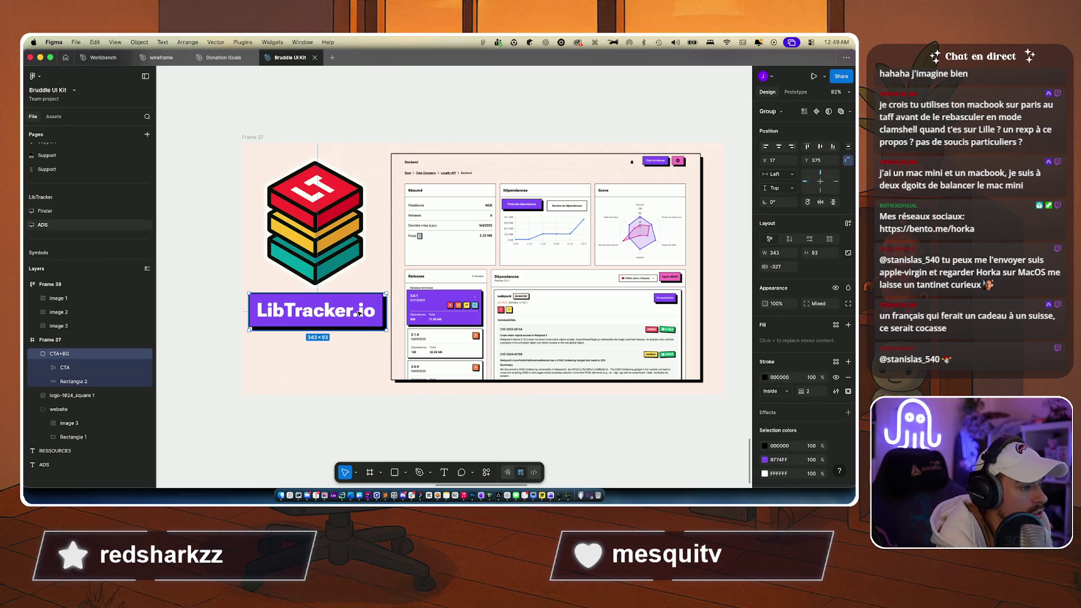
Step: Rotate the CTA+BG button to 3.69° and nudge it to X 11, Y 385 under the logo
{"action": "left_click_drag", "start_coordinate": [386, 329], "coordinate": [492, 358]}
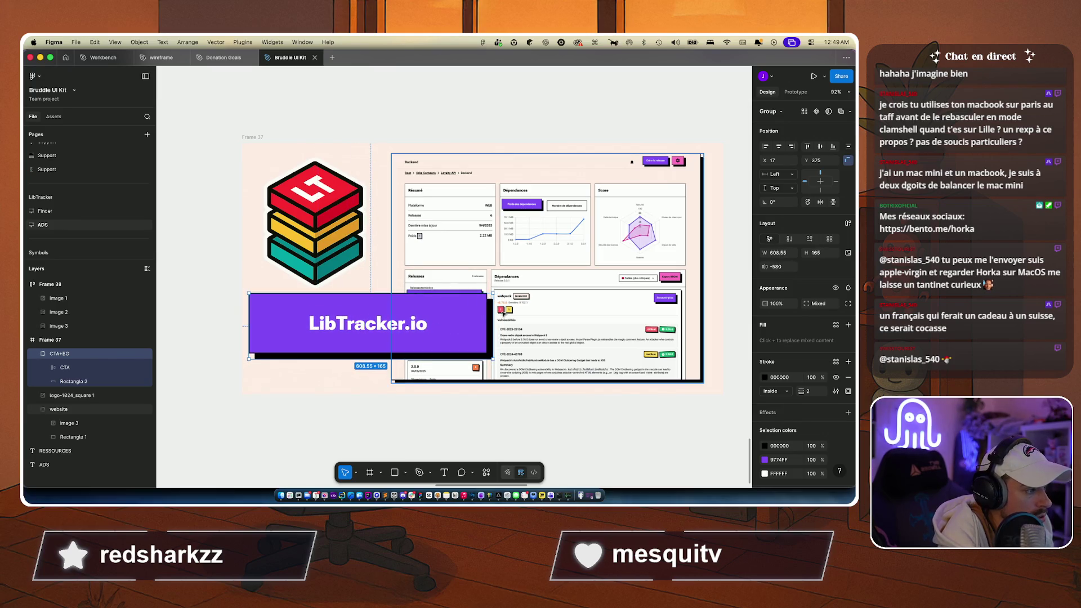
{"action": "left_click_drag", "start_coordinate": [500, 292], "coordinate": [495, 257]}
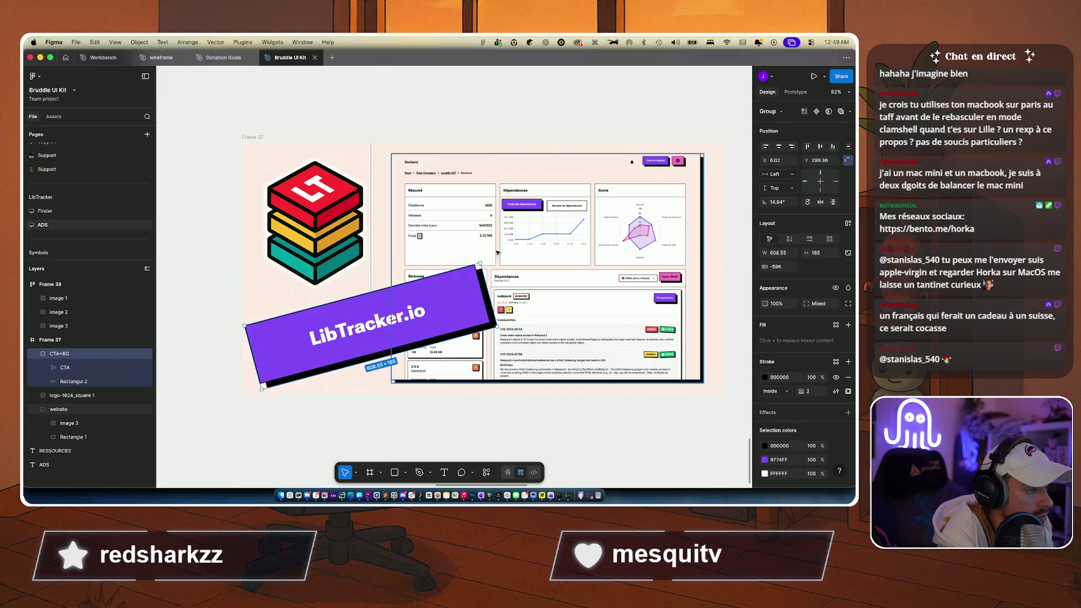
{"action": "mouse_move", "coordinate": [433, 295]}
{"action": "left_mouse_down"}
{"action": "mouse_move", "coordinate": [466, 265]}
{"action": "mouse_move", "coordinate": [469, 228]}
{"action": "mouse_move", "coordinate": [469, 280]}
{"action": "mouse_move", "coordinate": [428, 340]}
{"action": "left_mouse_up"}
{"action": "key", "text": "super+z"}
{"action": "key", "text": "super+z"}
{"action": "key", "text": "super+z"}
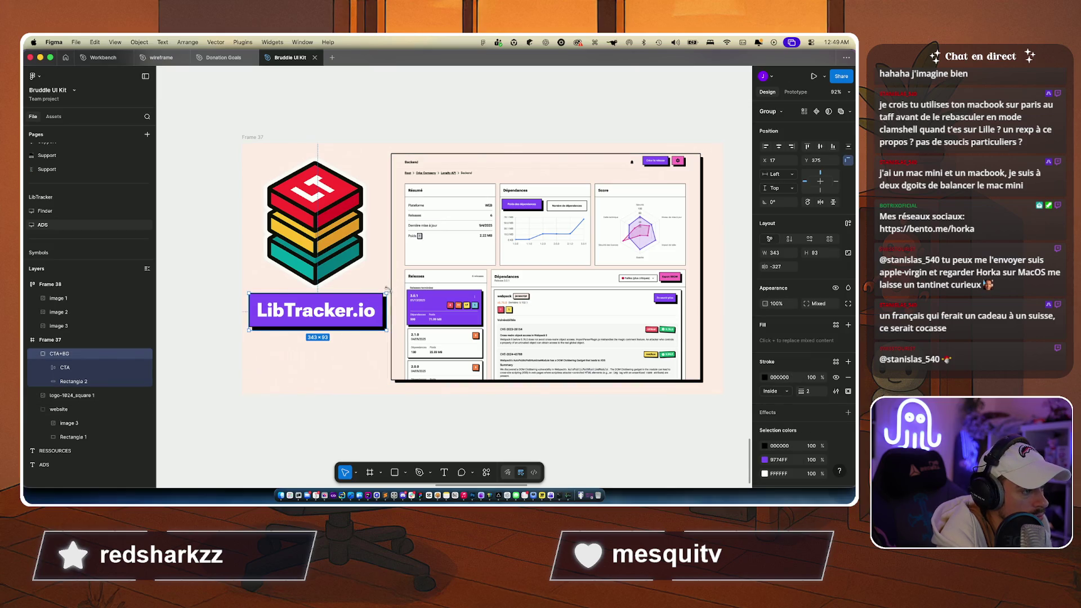
{"action": "left_click_drag", "start_coordinate": [387, 289], "coordinate": [348, 300]}
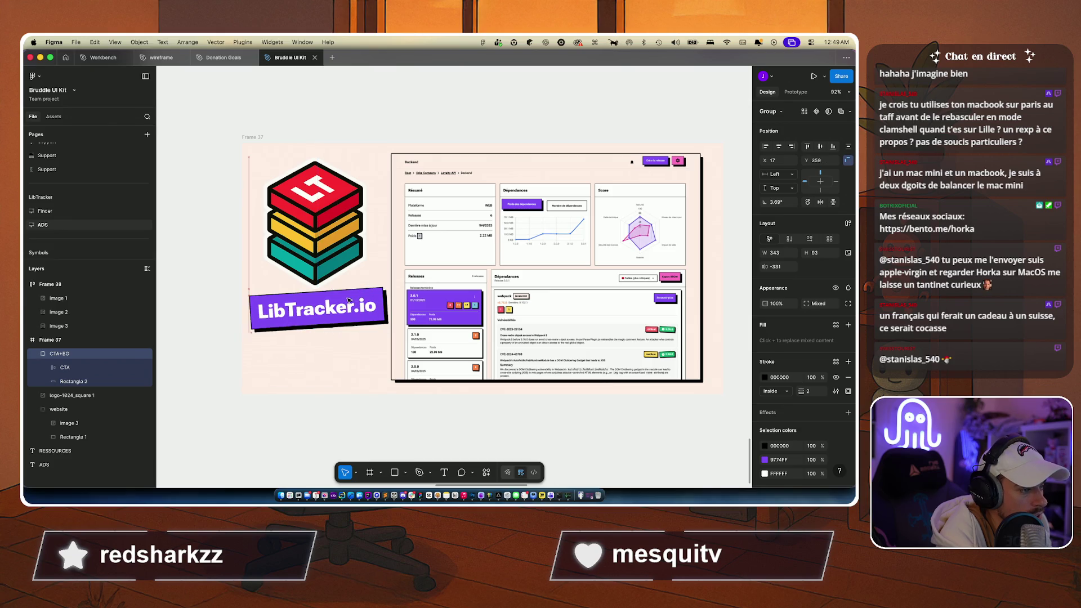
{"action": "left_click", "coordinate": [222, 433]}
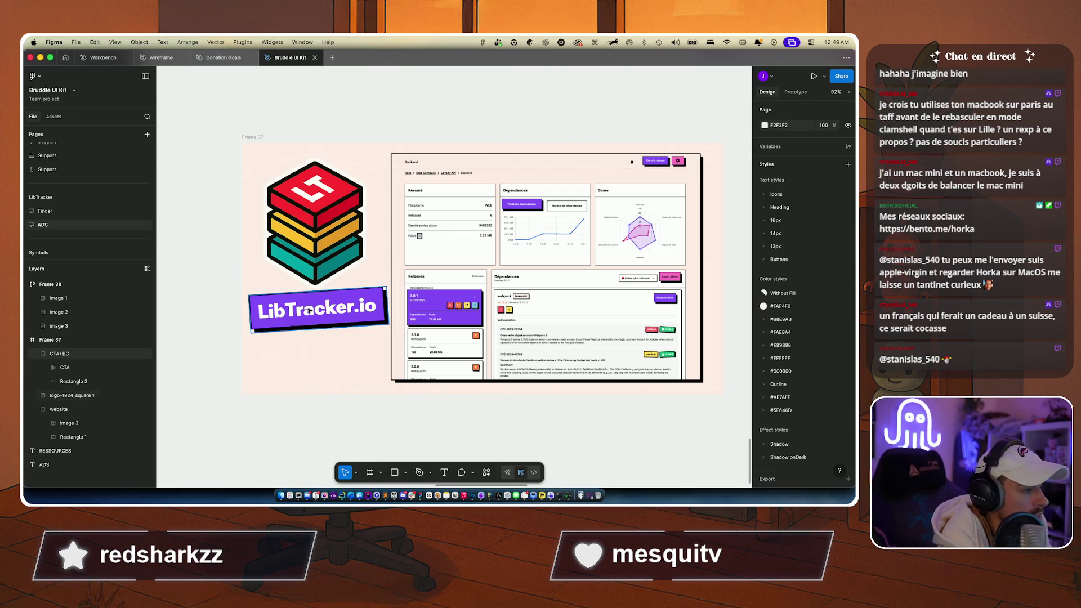
{"action": "left_click_drag", "start_coordinate": [301, 313], "coordinate": [299, 317]}
{"action": "left_click", "coordinate": [258, 451]}
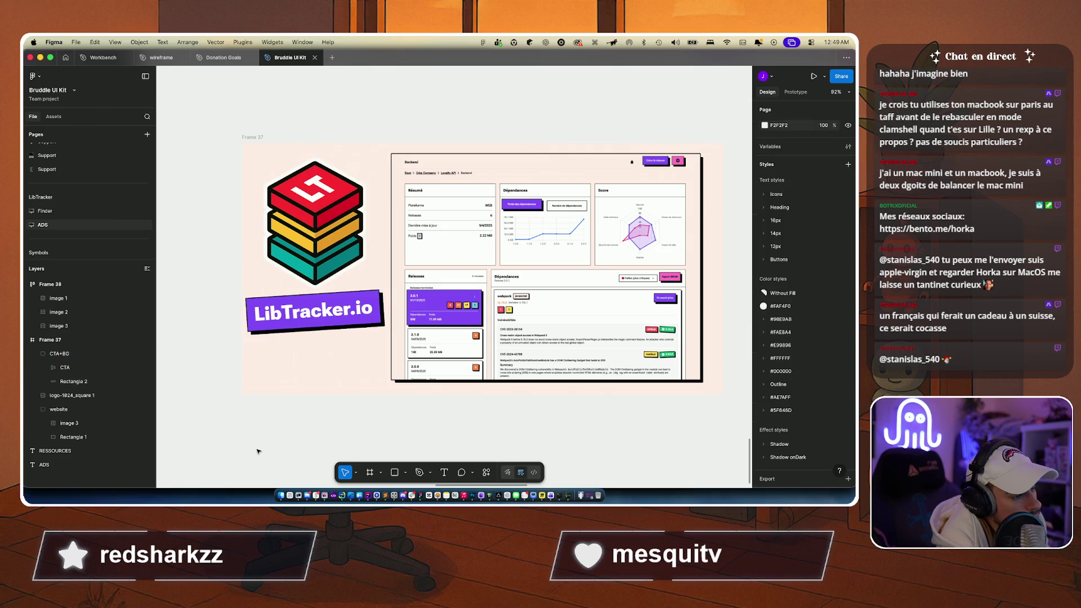
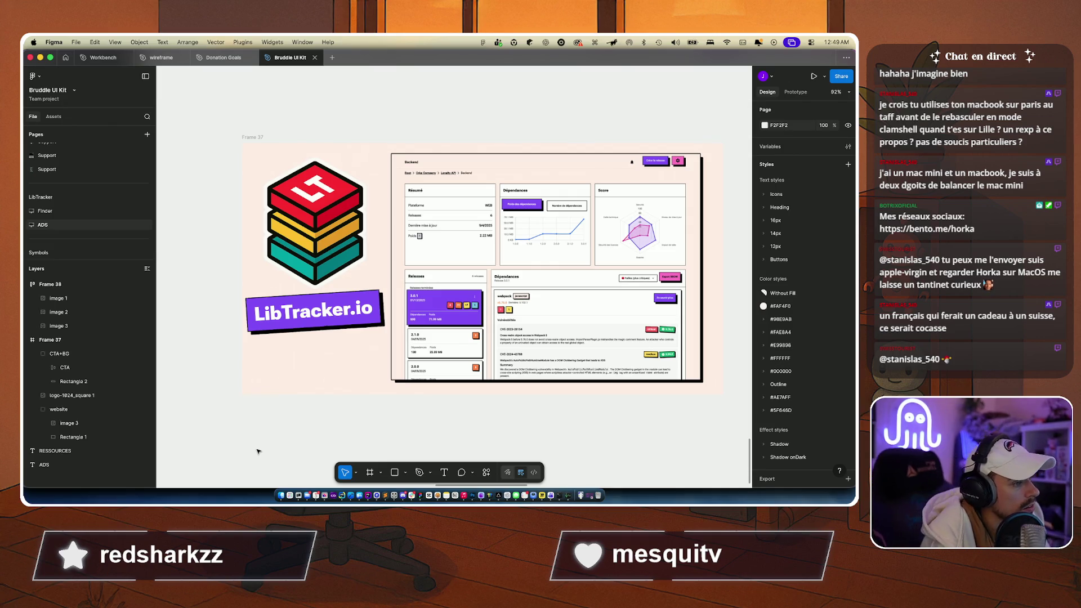
Step: Try lowering the LibTracker.io banner, undo and restore it, then bring up the design folder in Finder
{"action": "left_click", "coordinate": [322, 314]}
{"action": "left_click_drag", "start_coordinate": [322, 314], "coordinate": [322, 331]}
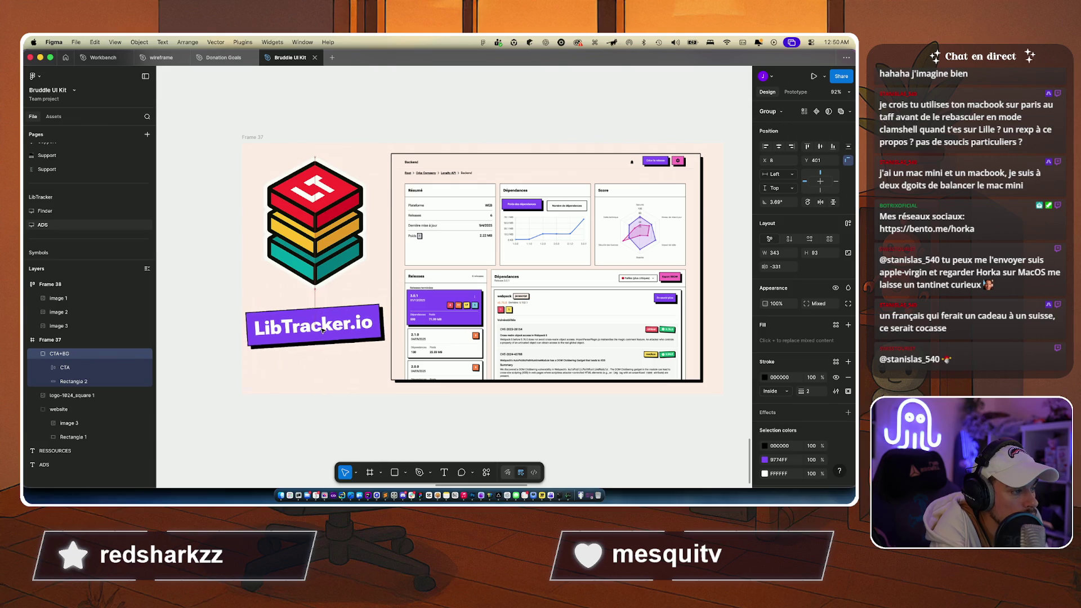
{"action": "left_click", "coordinate": [290, 416]}
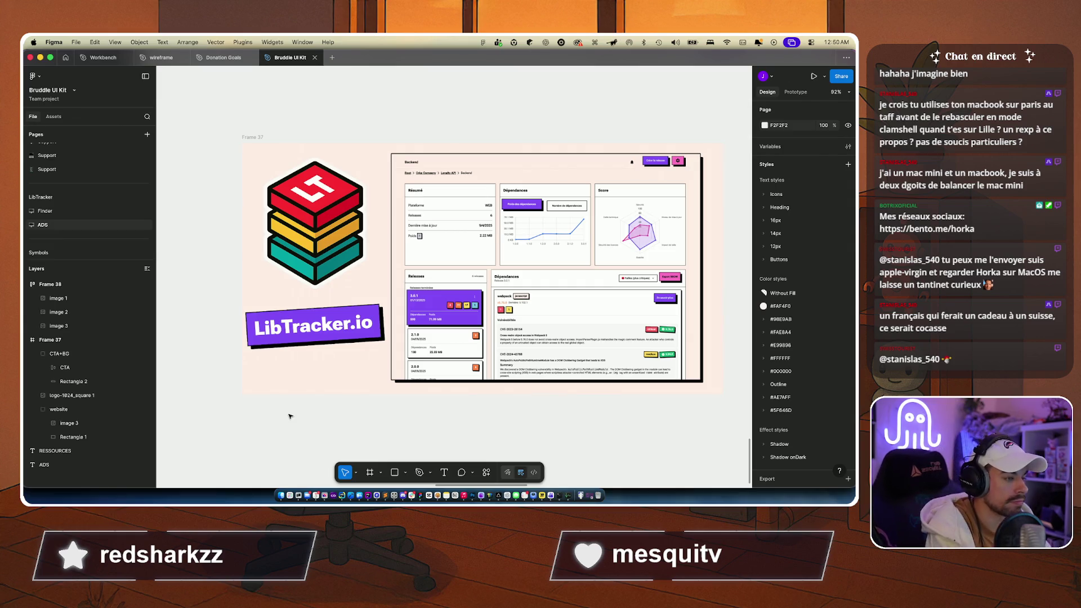
{"action": "key", "text": "super+z"}
{"action": "key", "text": "super+shift+z"}
{"action": "left_click", "coordinate": [290, 416]}
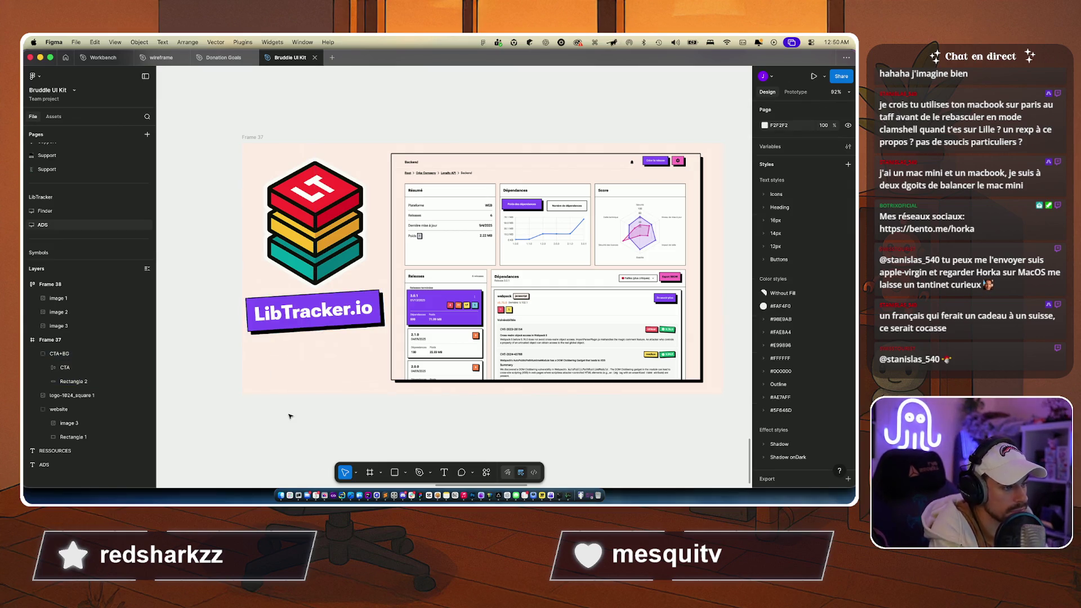
{"action": "left_click", "coordinate": [274, 476]}
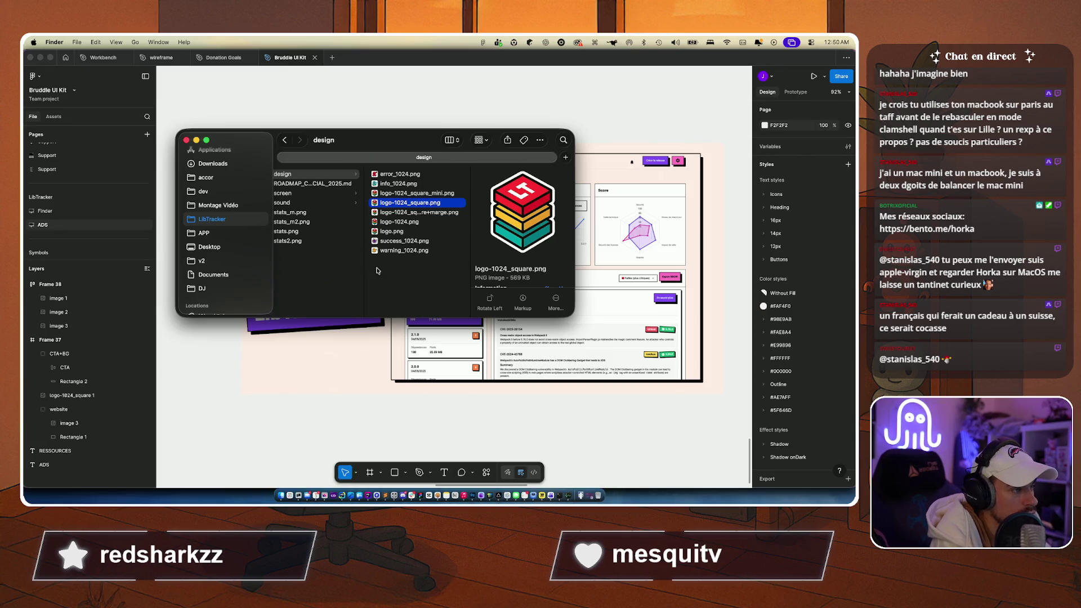
Step: Drop success_1024.png into Frame 37, scale it to 198×198, and place it below the banner
{"action": "left_click", "coordinate": [419, 202]}
{"action": "left_click", "coordinate": [421, 175]}
{"action": "left_click", "coordinate": [399, 242]}
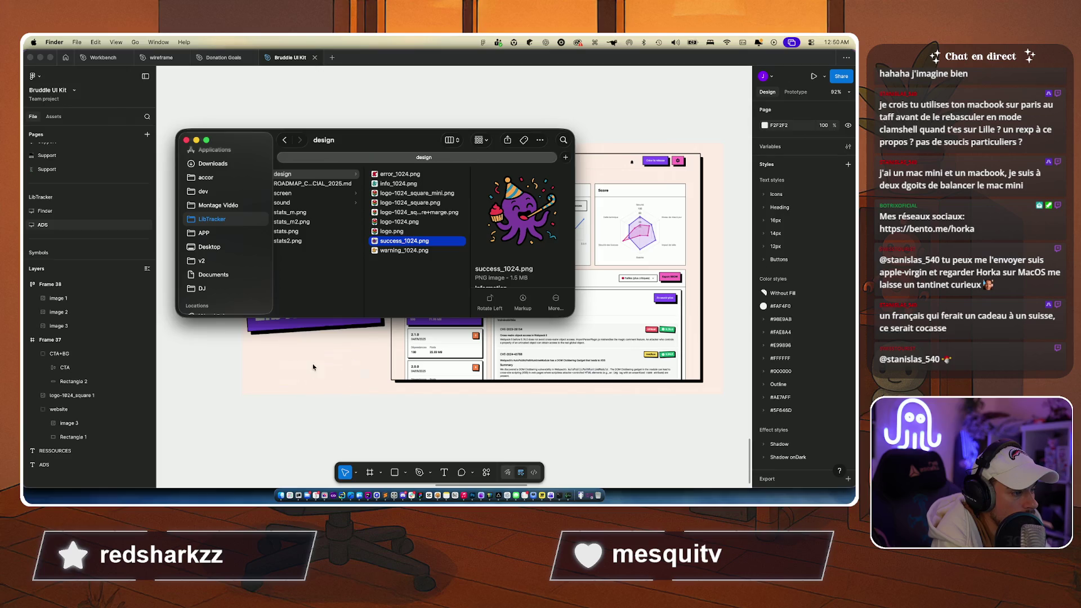
{"action": "left_click_drag", "start_coordinate": [313, 367], "coordinate": [315, 366]}
{"action": "scroll", "coordinate": [539, 232], "scroll_direction": "down", "scroll_amount": 3}
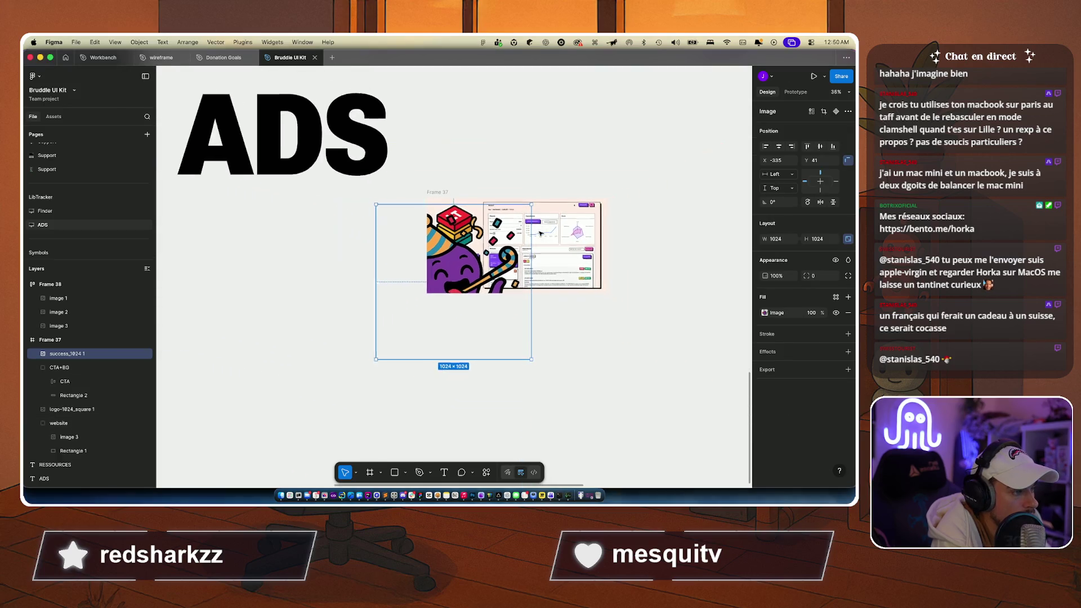
{"action": "mouse_move", "coordinate": [377, 204]}
{"action": "left_mouse_down"}
{"action": "mouse_move", "coordinate": [458, 285]}
{"action": "mouse_move", "coordinate": [496, 304]}
{"action": "mouse_move", "coordinate": [454, 257]}
{"action": "left_mouse_up"}
{"action": "scroll", "coordinate": [453, 256], "scroll_direction": "up", "scroll_amount": 5}
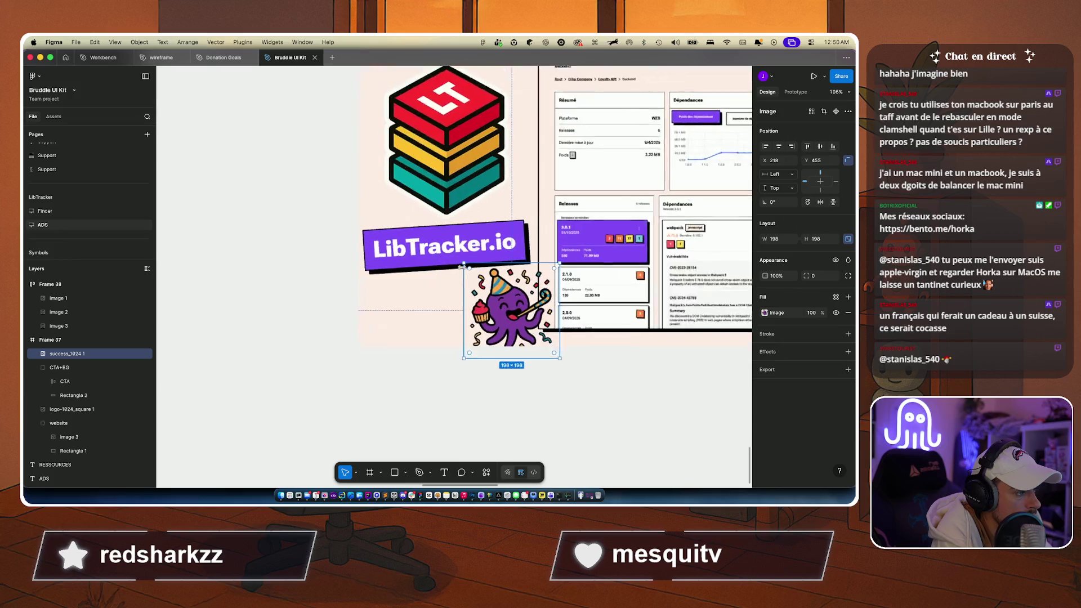
{"action": "scroll", "coordinate": [462, 267], "scroll_direction": "up", "scroll_amount": 3}
{"action": "left_click_drag", "start_coordinate": [529, 346], "coordinate": [494, 328]}
{"action": "scroll", "coordinate": [506, 371], "scroll_direction": "down", "scroll_amount": 5}
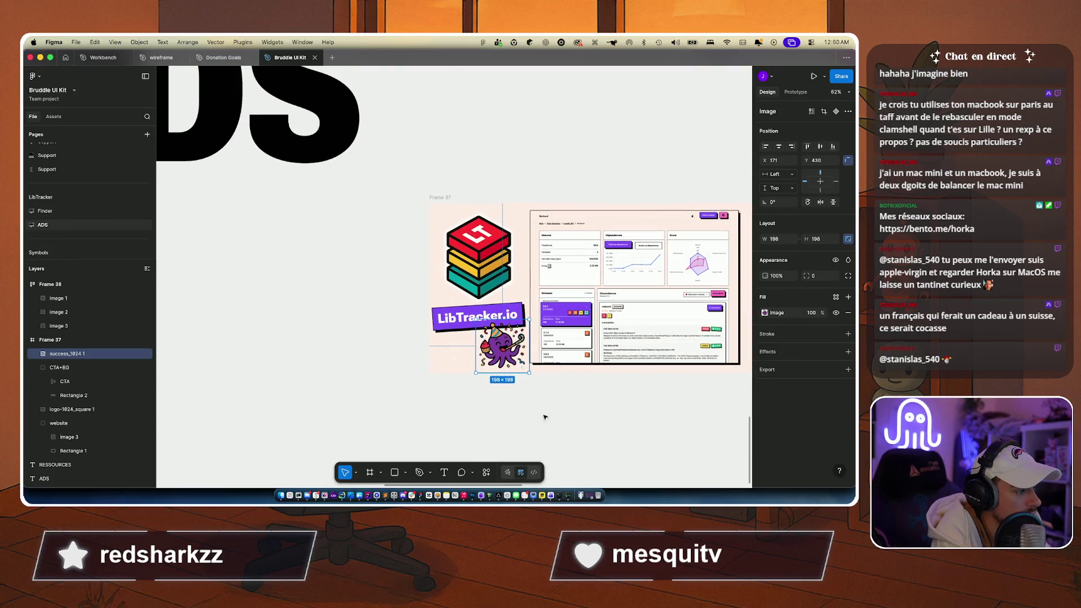
{"action": "left_click", "coordinate": [545, 417]}
Step: Reposition the square logo to X 13, Y 23 and the LibTracker.io banner to Y 337
{"action": "scroll", "coordinate": [557, 431], "scroll_direction": "right", "scroll_amount": 5}
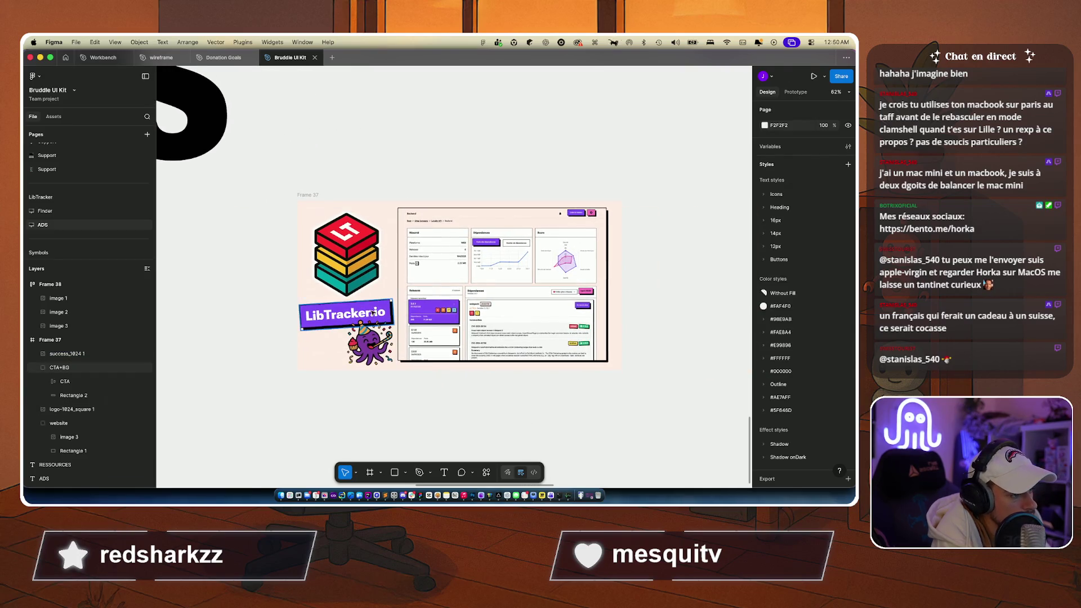
{"action": "left_click_drag", "start_coordinate": [372, 314], "coordinate": [373, 311]}
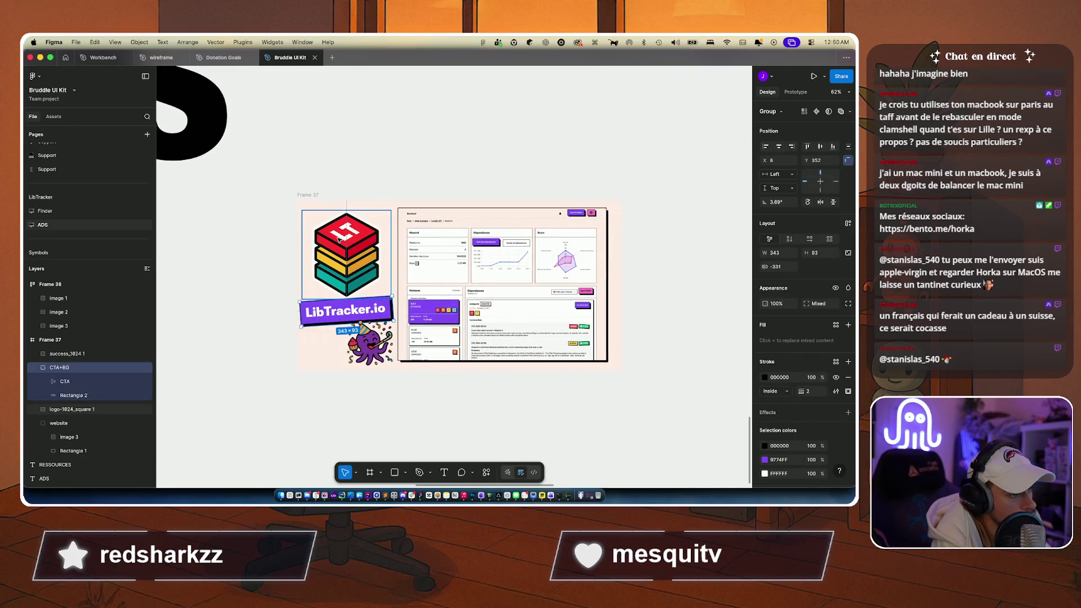
{"action": "left_click_drag", "start_coordinate": [338, 237], "coordinate": [339, 238]}
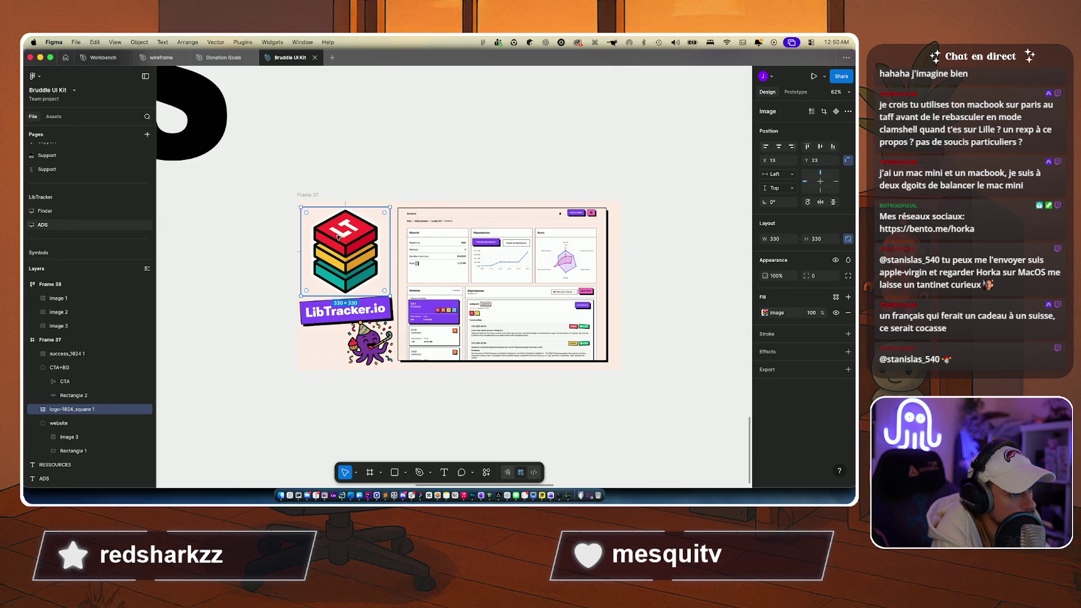
{"action": "left_click", "coordinate": [349, 308]}
{"action": "key", "text": "Down"}
{"action": "key", "text": "Down"}
{"action": "key", "text": "Down"}
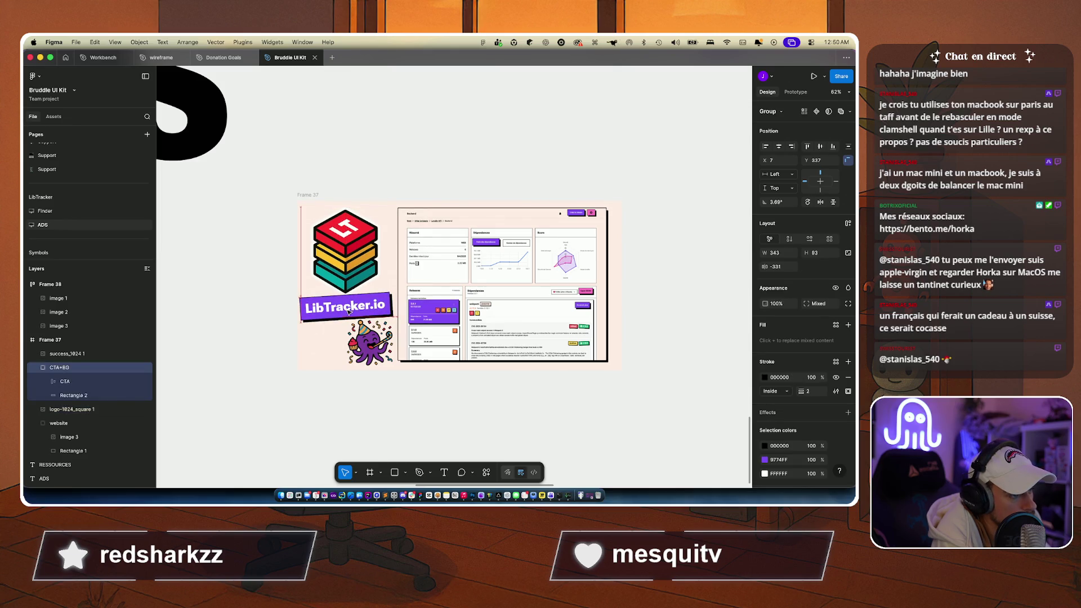
Step: Nudge the LibTracker.io banner down and back up with the arrow keys to settle it
{"action": "key", "text": "Down"}
{"action": "key", "text": "Down"}
{"action": "key", "text": "Down"}
{"action": "scroll", "coordinate": [348, 308], "scroll_direction": "up", "scroll_amount": 5}
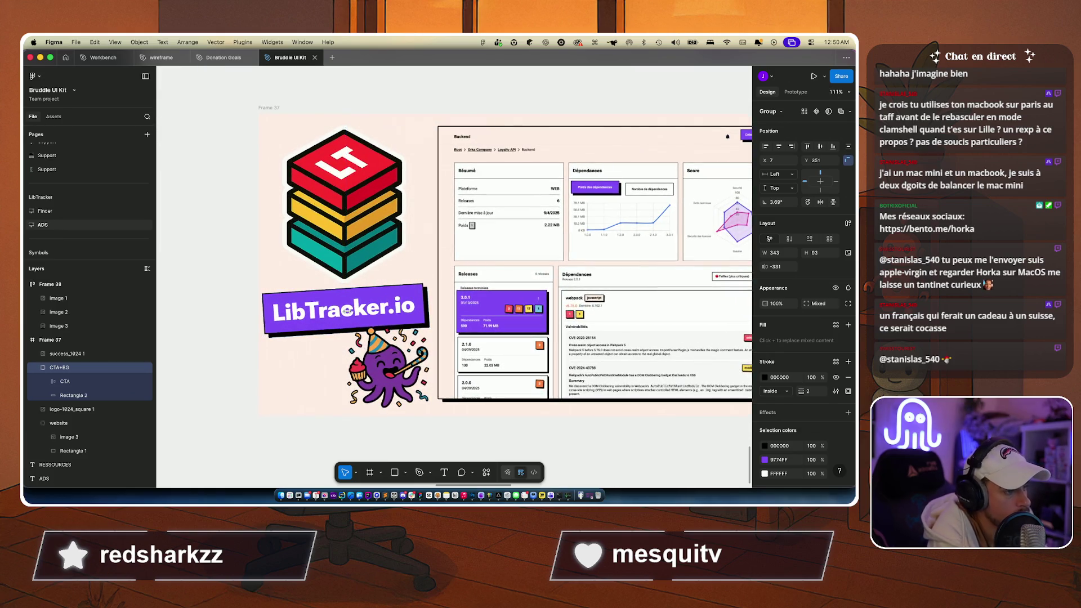
{"action": "key", "text": "Up"}
{"action": "key", "text": "Up"}
{"action": "key", "text": "Up"}
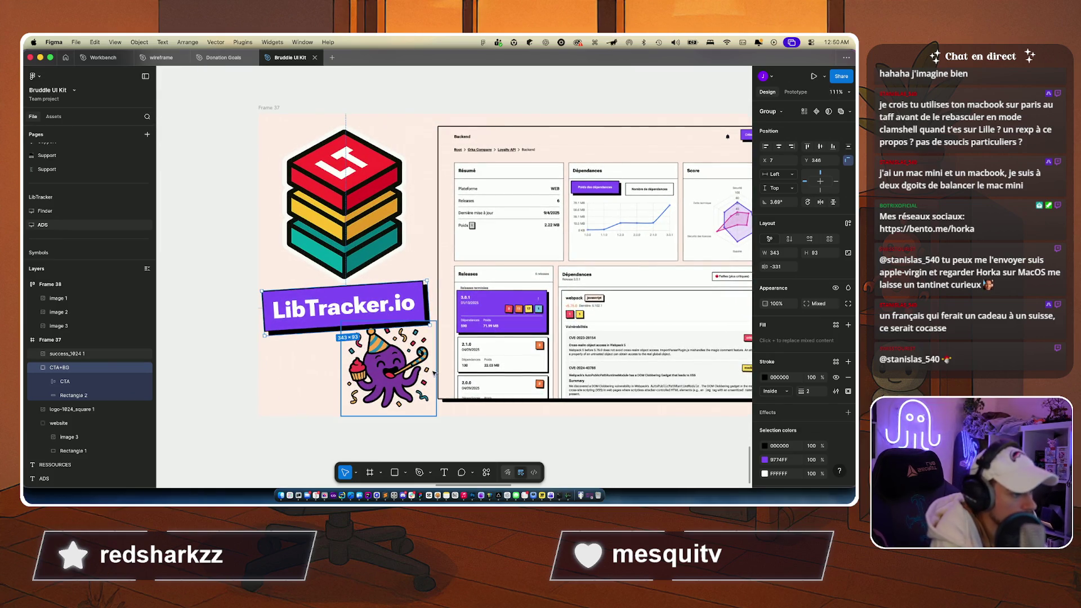
Step: Centre the 198×198 party octopus under the banner at X 76, Y 426, and duplicate Frame 37
{"action": "left_click", "coordinate": [433, 372]}
{"action": "left_click_drag", "start_coordinate": [435, 407], "coordinate": [440, 417]}
{"action": "left_click", "coordinate": [440, 417]}
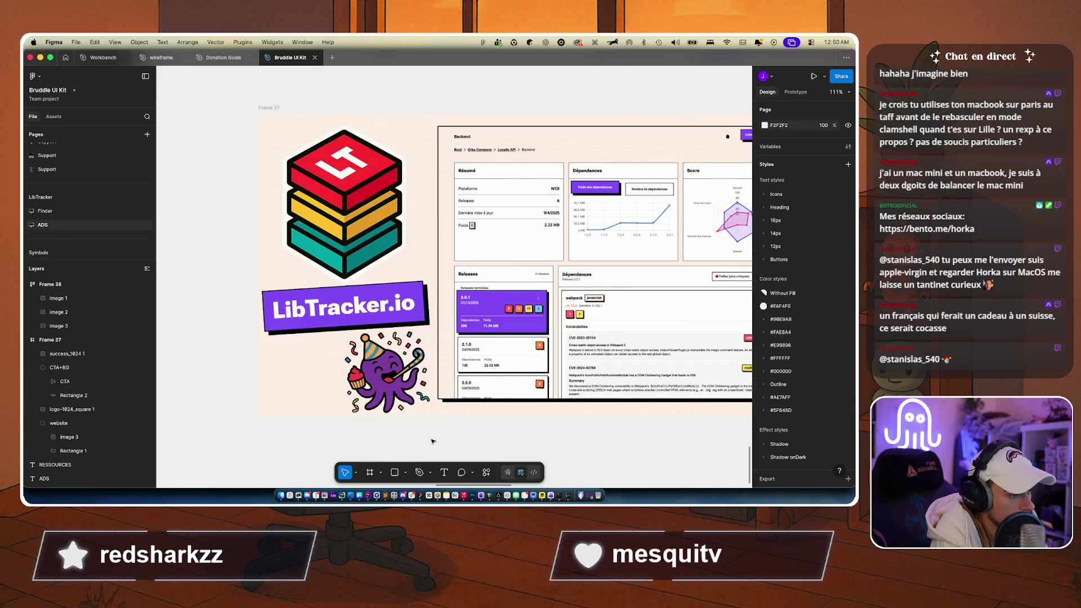
{"action": "scroll", "coordinate": [484, 253], "scroll_direction": "right", "scroll_amount": 3}
{"action": "scroll", "coordinate": [484, 254], "scroll_direction": "down", "scroll_amount": 1}
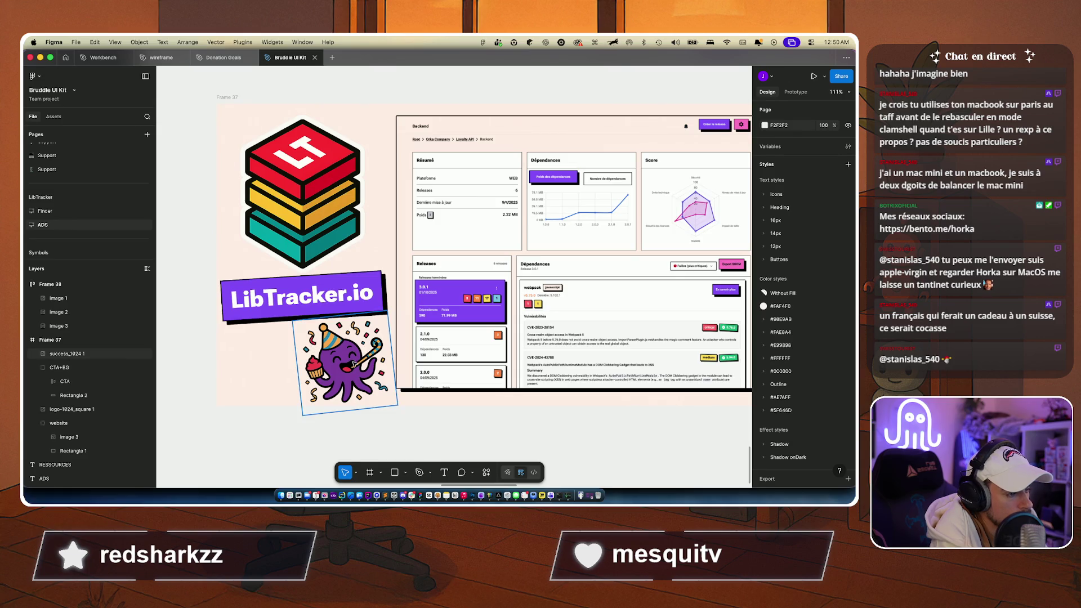
{"action": "mouse_move", "coordinate": [353, 364]}
{"action": "left_mouse_down"}
{"action": "mouse_move", "coordinate": [284, 364]}
{"action": "mouse_move", "coordinate": [314, 362]}
{"action": "left_mouse_up"}
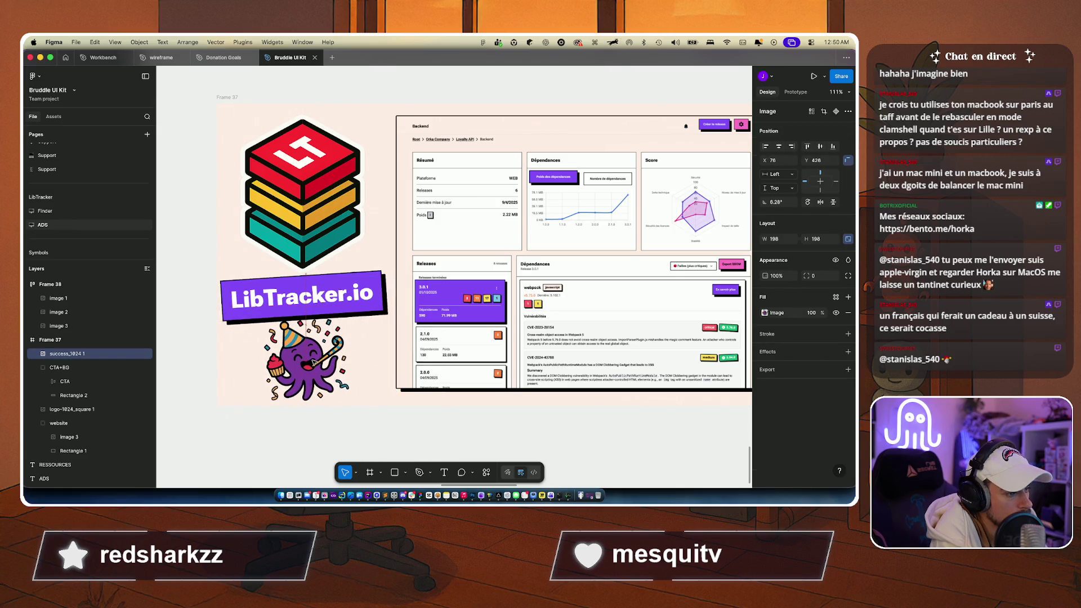
{"action": "left_click", "coordinate": [316, 452]}
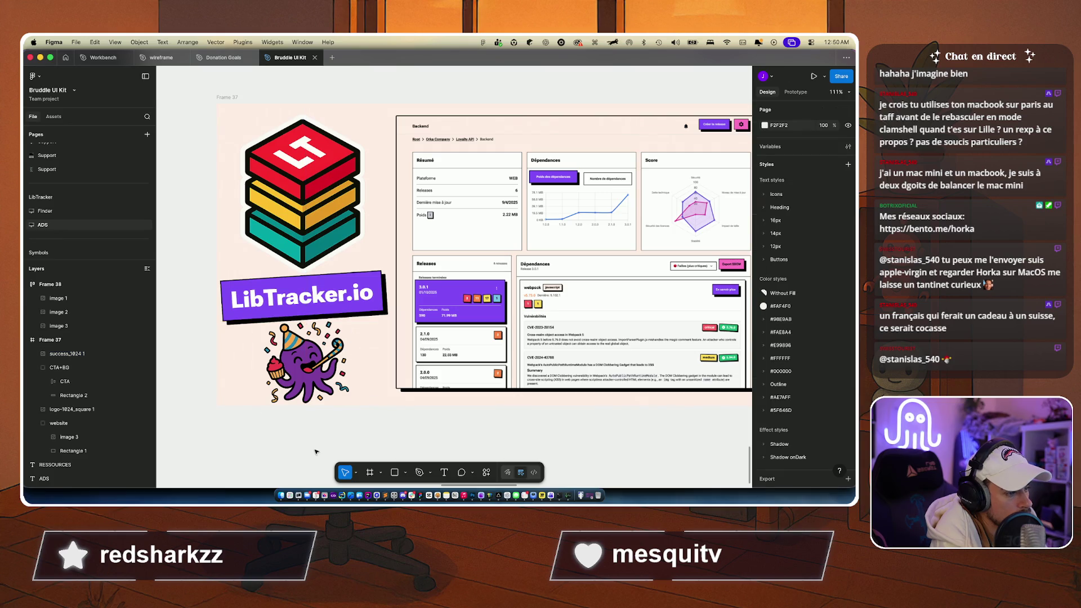
{"action": "scroll", "coordinate": [316, 451], "scroll_direction": "right", "scroll_amount": 3}
{"action": "scroll", "coordinate": [316, 451], "scroll_direction": "down", "scroll_amount": 5}
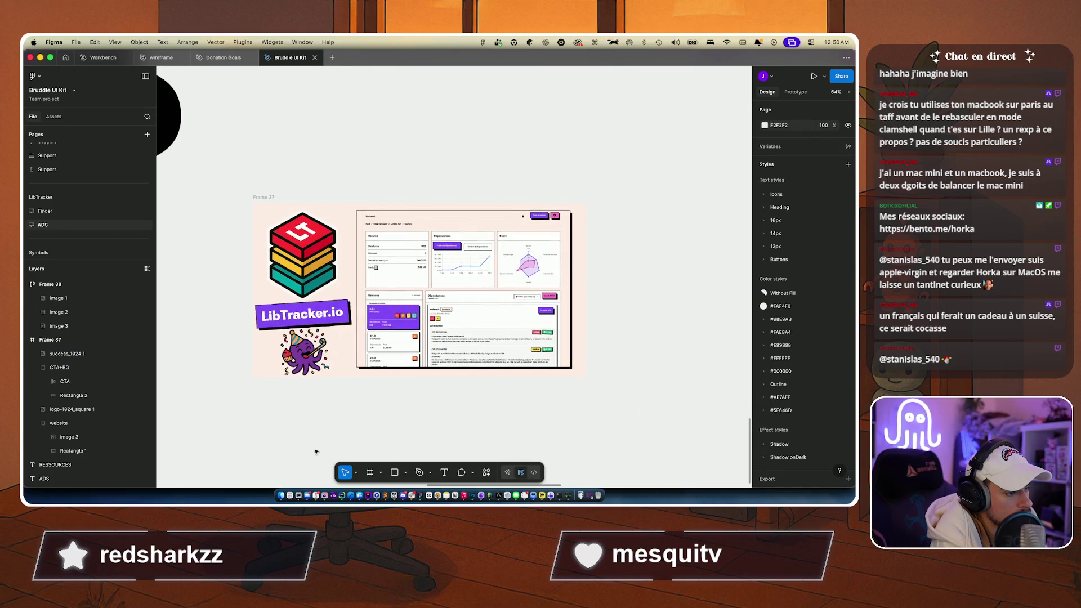
{"action": "scroll", "coordinate": [367, 420], "scroll_direction": "up", "scroll_amount": 3}
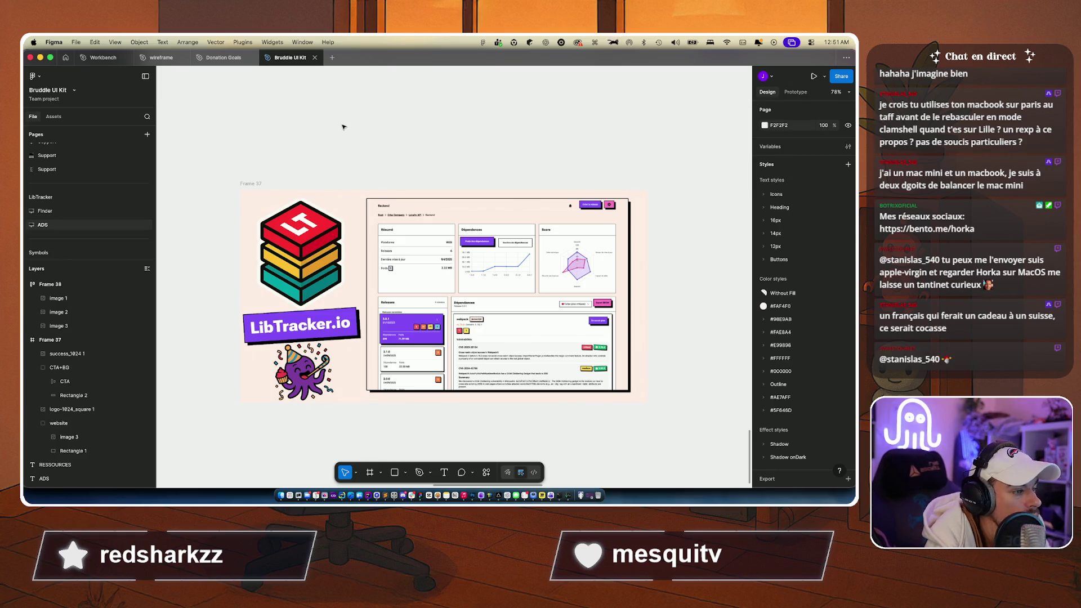
{"action": "key", "text": "ctrl+v"}
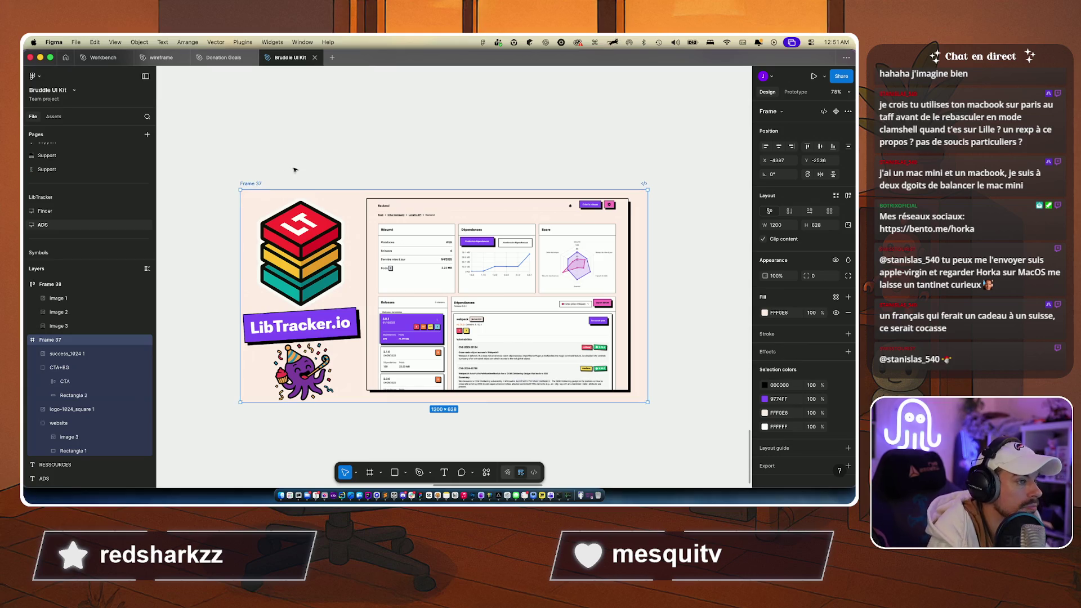
Step: In Finder, navigate through the APP folder into v2 and its octopus image folders
{"action": "scroll", "coordinate": [295, 169], "scroll_direction": "left", "scroll_amount": 5}
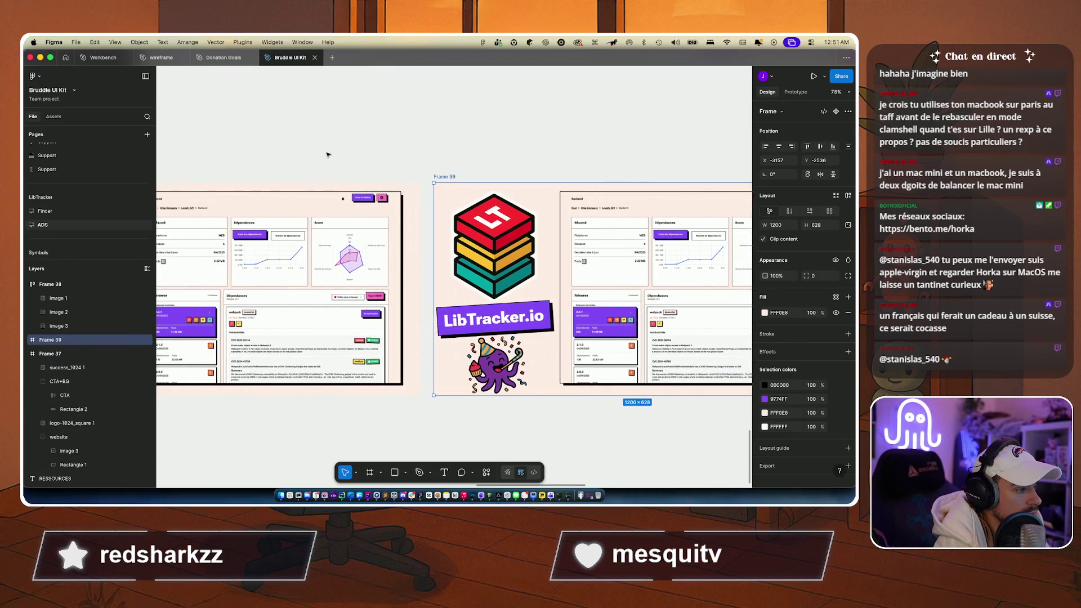
{"action": "left_click", "coordinate": [329, 154]}
{"action": "left_click", "coordinate": [284, 474]}
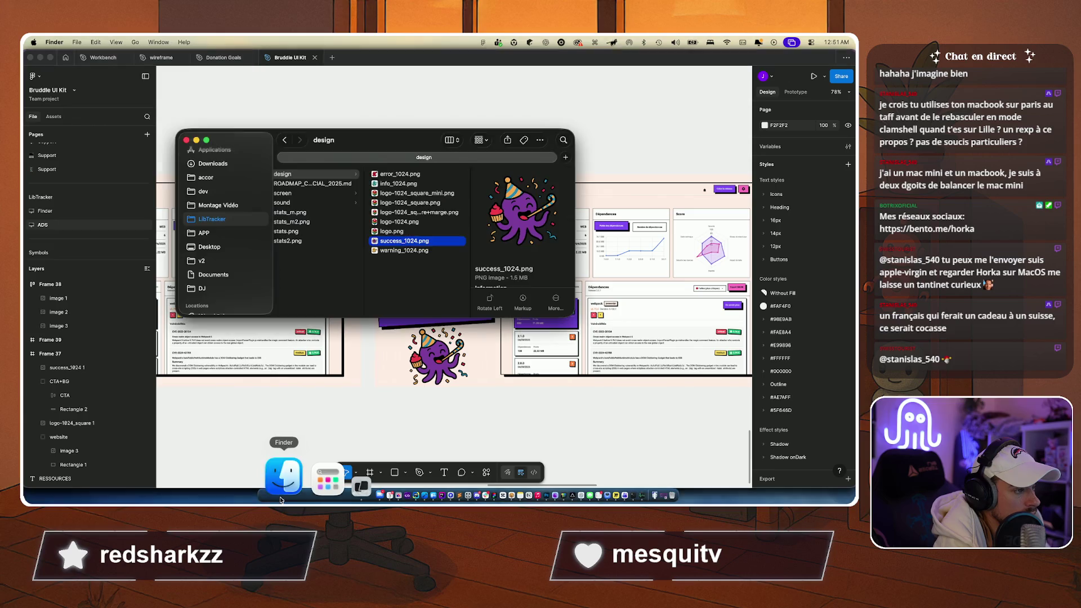
{"action": "left_click", "coordinate": [340, 194]}
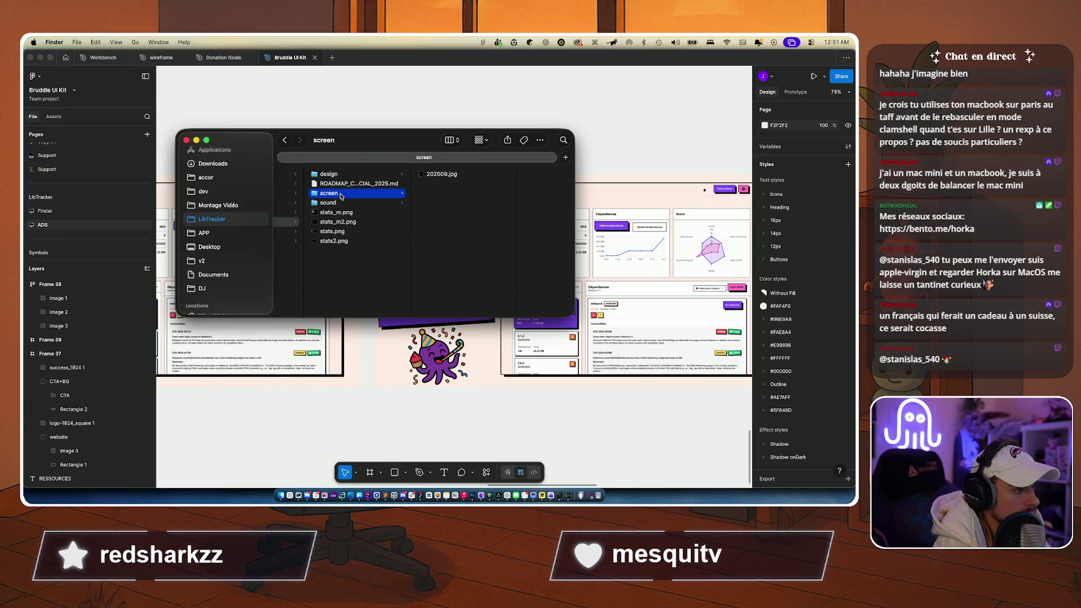
{"action": "scroll", "coordinate": [340, 196], "scroll_direction": "left", "scroll_amount": 3}
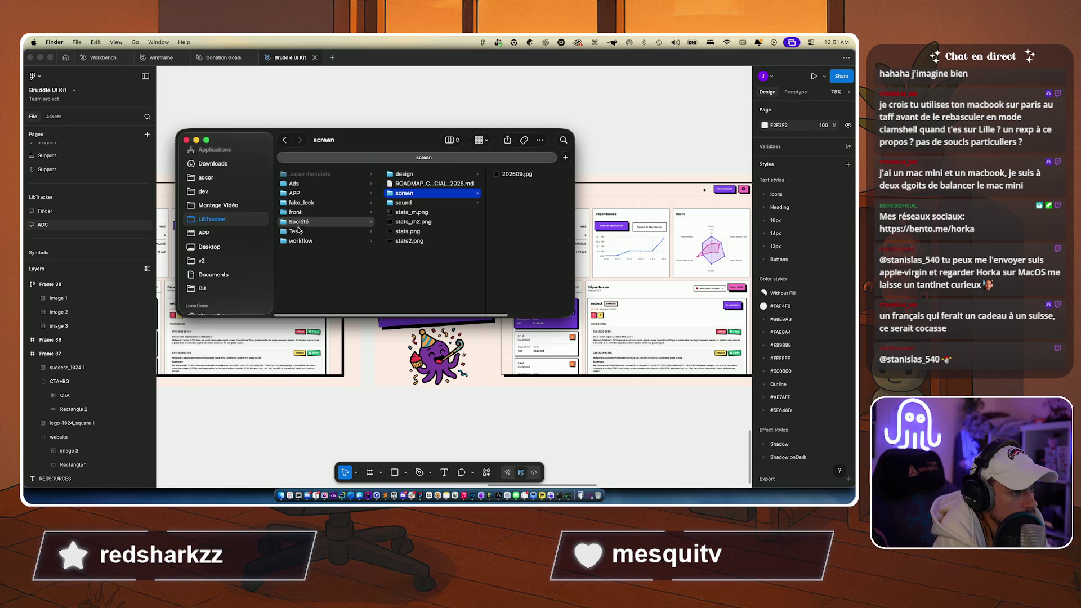
{"action": "left_click", "coordinate": [303, 193]}
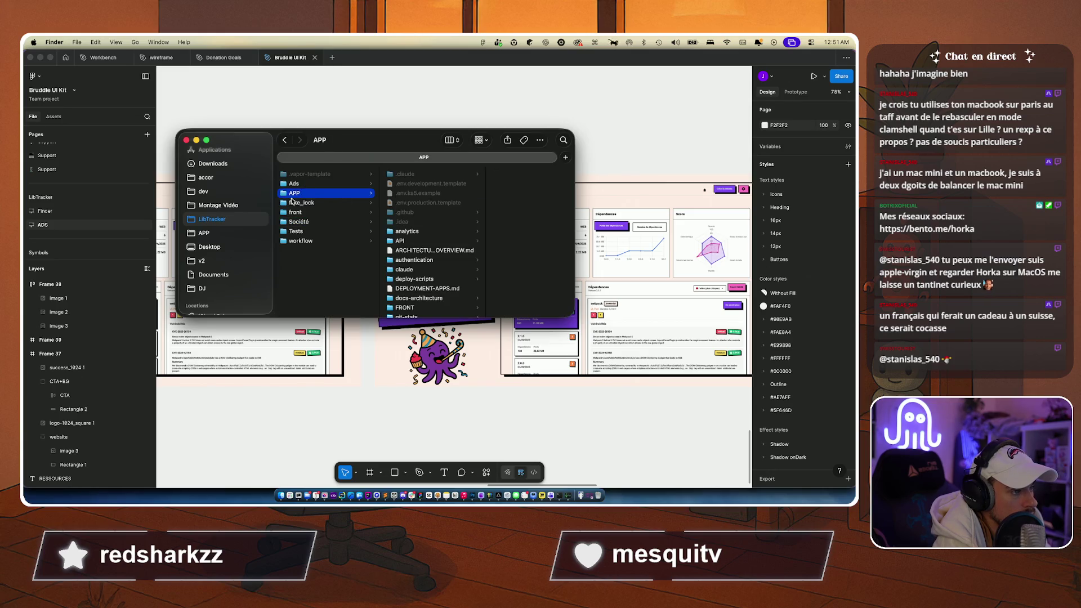
{"action": "left_click", "coordinate": [209, 234]}
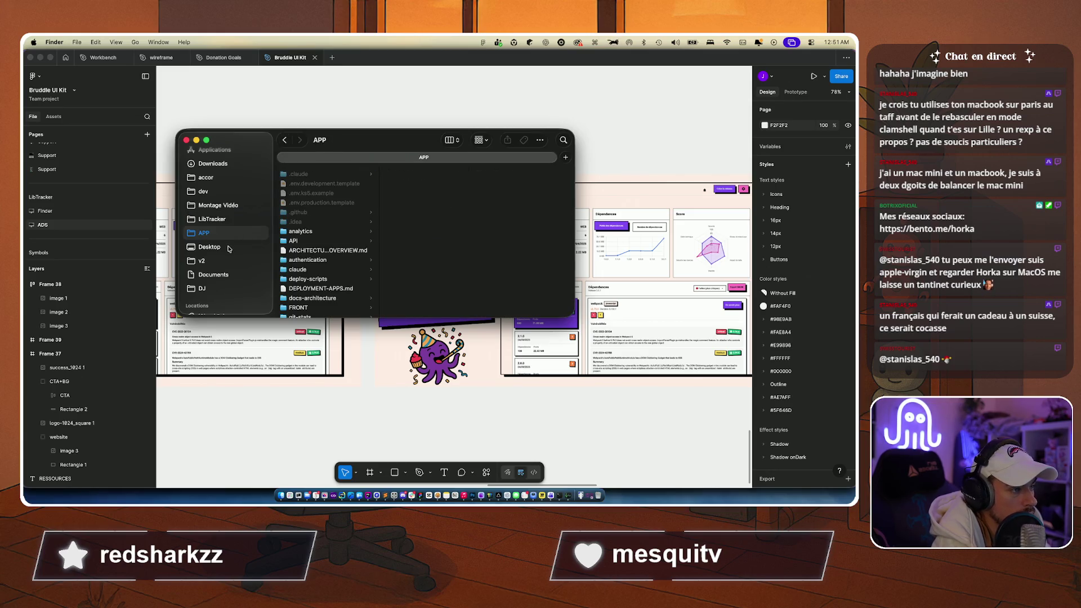
{"action": "left_click", "coordinate": [208, 260]}
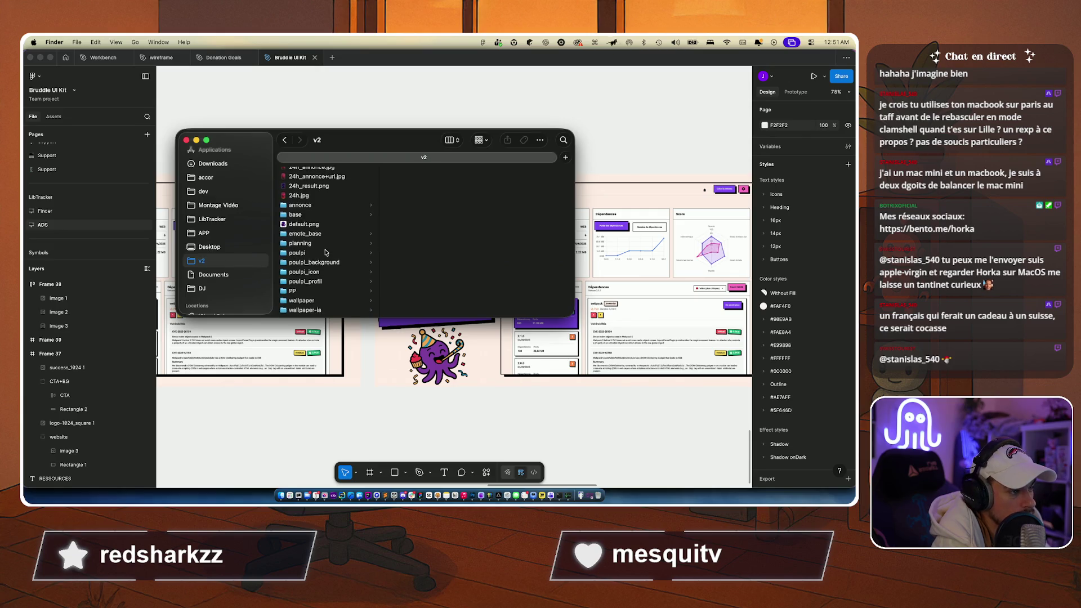
{"action": "left_click", "coordinate": [320, 281]}
Step: Step through the poulpi_icon folder's mascot PNGs, landing on poulpi_cve.png
{"action": "key", "text": "Up"}
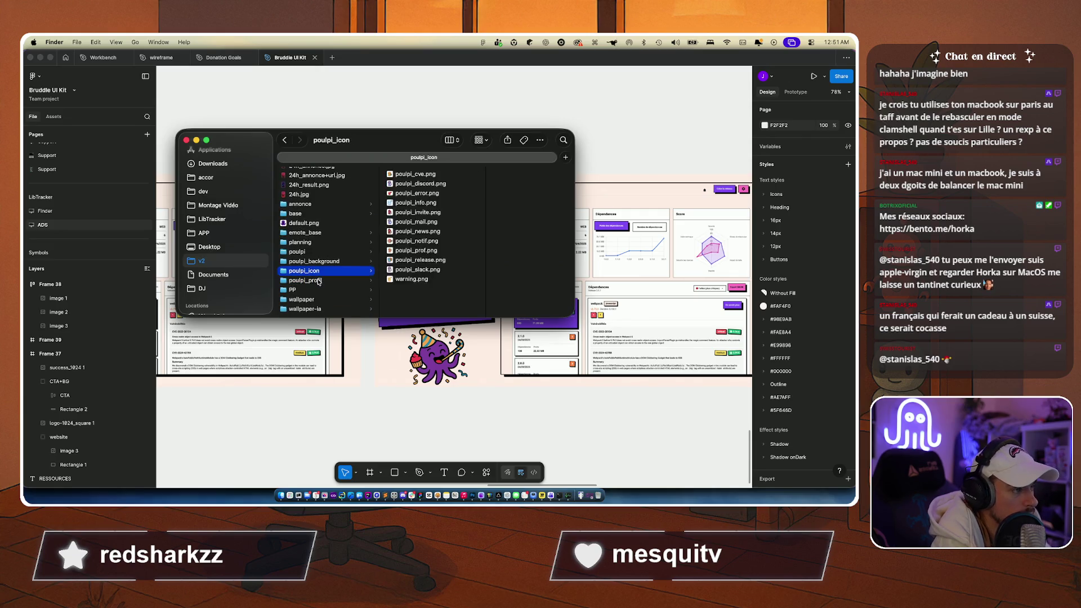
{"action": "key", "text": "Down"}
{"action": "key", "text": "Up"}
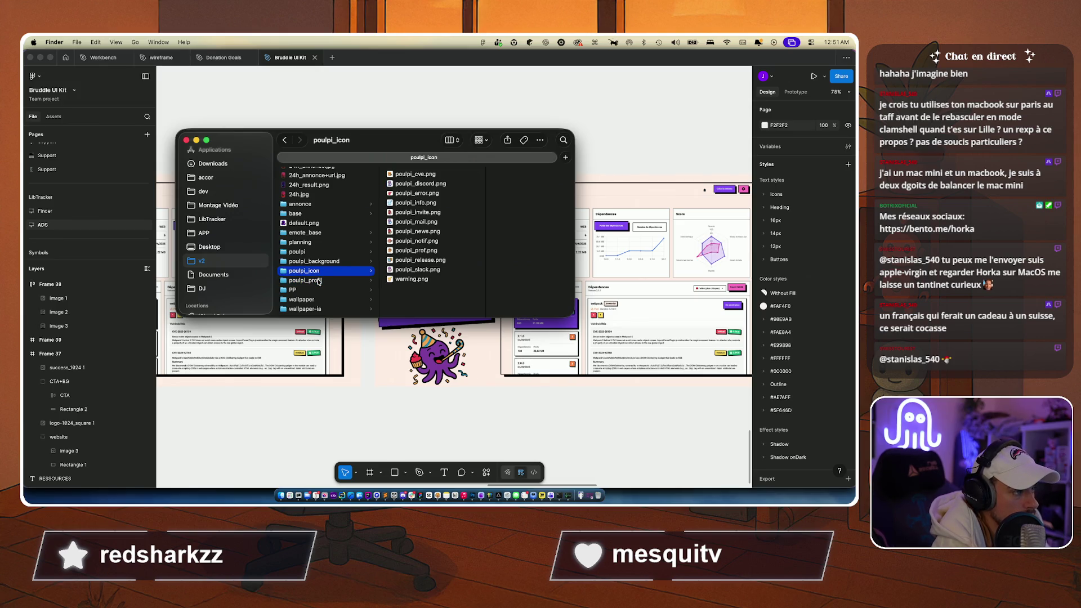
{"action": "key", "text": "Right"}
{"action": "key", "text": "Down"}
{"action": "key", "text": "Up"}
{"action": "key", "text": "Down"}
{"action": "key", "text": "Down"}
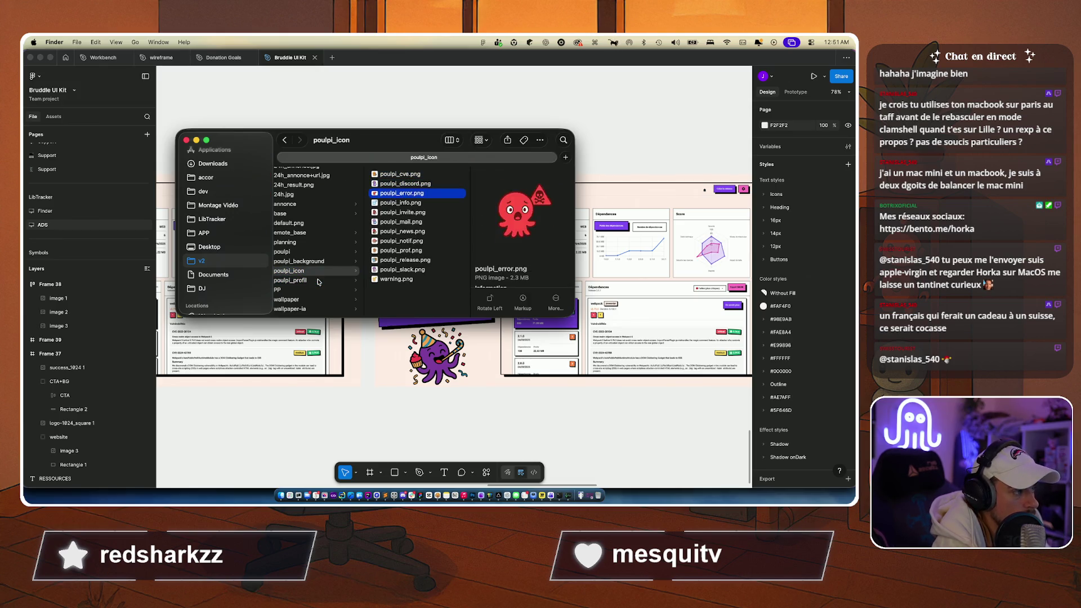
{"action": "key", "text": "Down"}
{"action": "key", "text": "Up"}
{"action": "key", "text": "Up"}
{"action": "key", "text": "Up"}
Step: Delete the party octopus from Frame 39 in Figma
{"action": "left_click", "coordinate": [447, 396]}
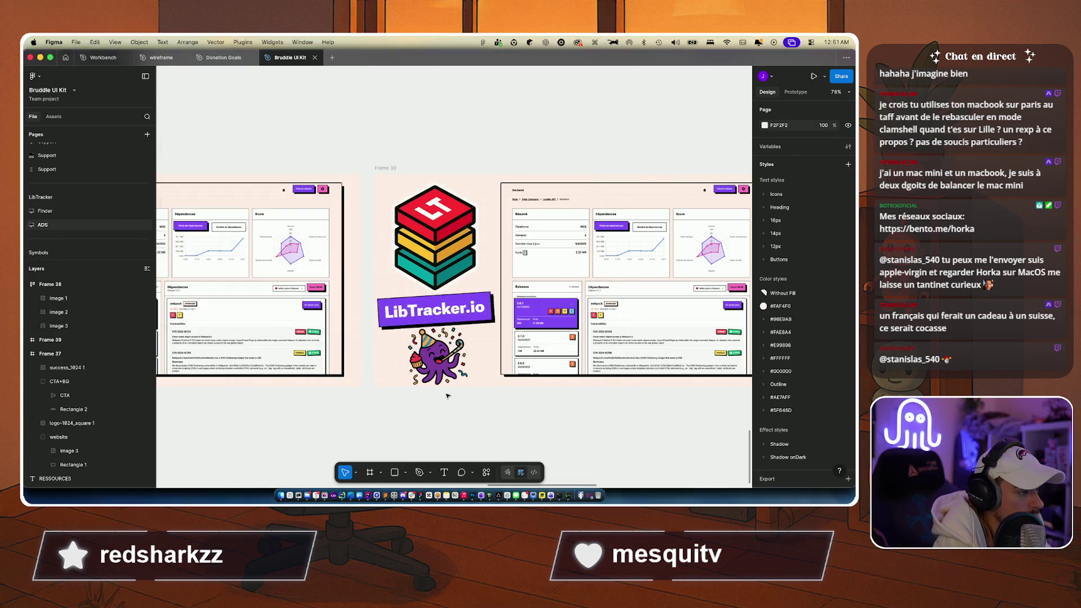
{"action": "scroll", "coordinate": [447, 396], "scroll_direction": "right", "scroll_amount": 4}
{"action": "left_click", "coordinate": [342, 352]}
{"action": "key", "text": "Delete"}
{"action": "key", "text": "super+Tab"}
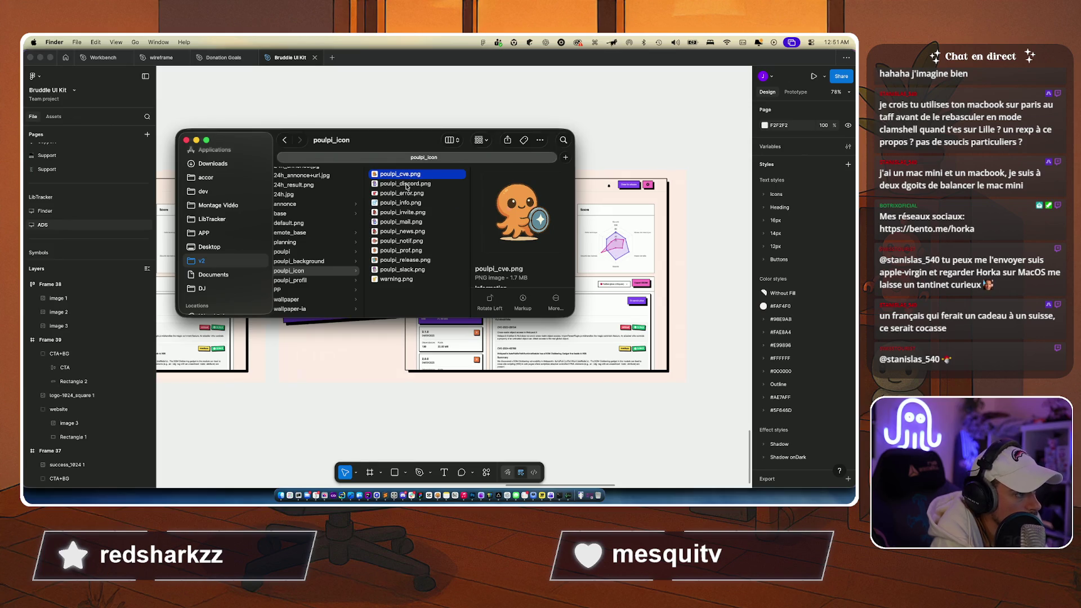
Step: Drag poulpi_cve.png into Frame 39 and shrink it to 114×114 beneath the LibTracker.io banner
{"action": "mouse_move", "coordinate": [401, 175]}
{"action": "left_mouse_down"}
{"action": "mouse_move", "coordinate": [314, 346]}
{"action": "mouse_move", "coordinate": [328, 365]}
{"action": "left_mouse_up"}
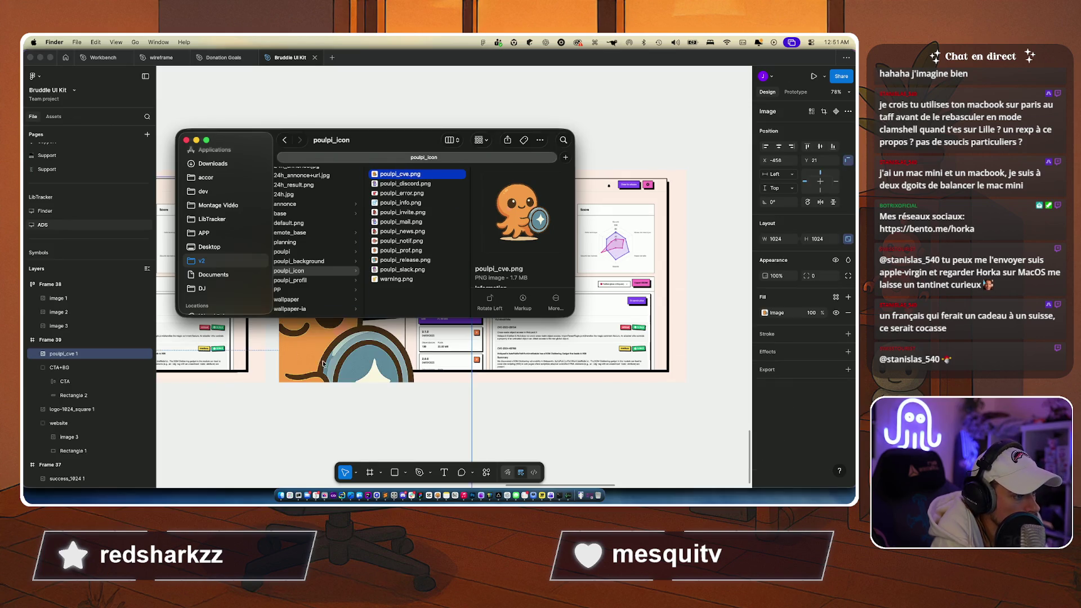
{"action": "left_click", "coordinate": [329, 364]}
{"action": "scroll", "coordinate": [328, 365], "scroll_direction": "down", "scroll_amount": 5}
{"action": "mouse_move", "coordinate": [301, 457]}
{"action": "left_mouse_down"}
{"action": "mouse_move", "coordinate": [491, 268]}
{"action": "mouse_move", "coordinate": [483, 285]}
{"action": "left_mouse_up"}
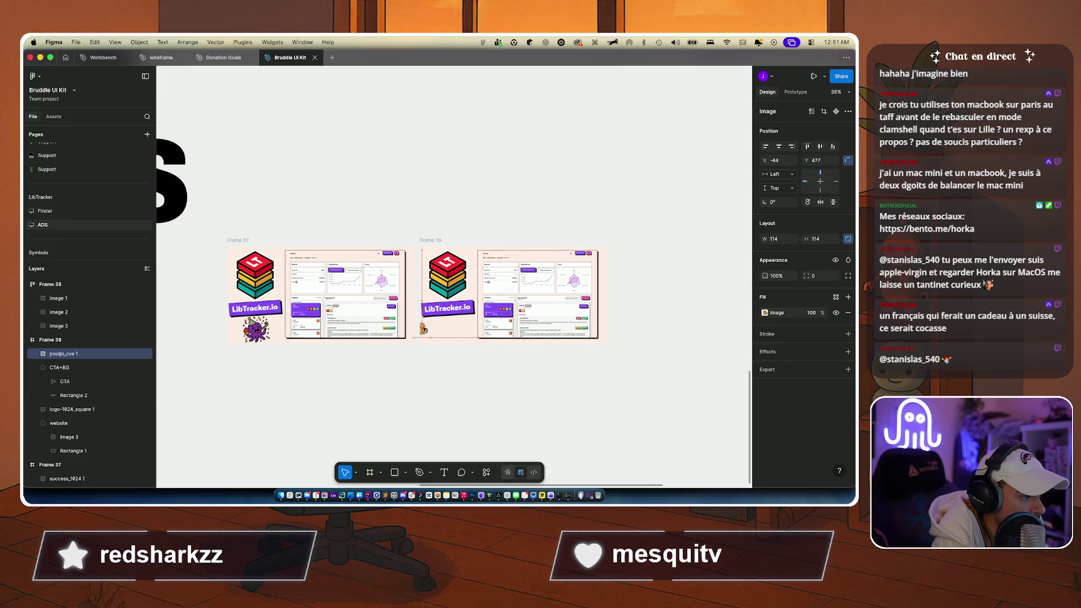
{"action": "left_click_drag", "start_coordinate": [423, 329], "coordinate": [429, 335]}
{"action": "left_click", "coordinate": [423, 384]}
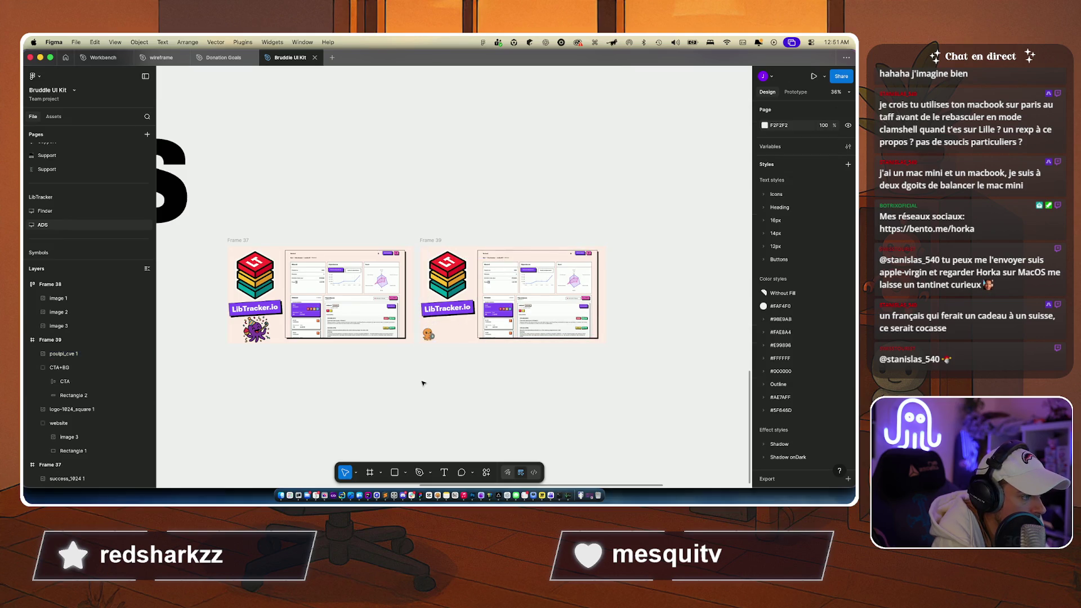
{"action": "scroll", "coordinate": [423, 384], "scroll_direction": "up", "scroll_amount": 5}
{"action": "key", "text": "super+Tab"}
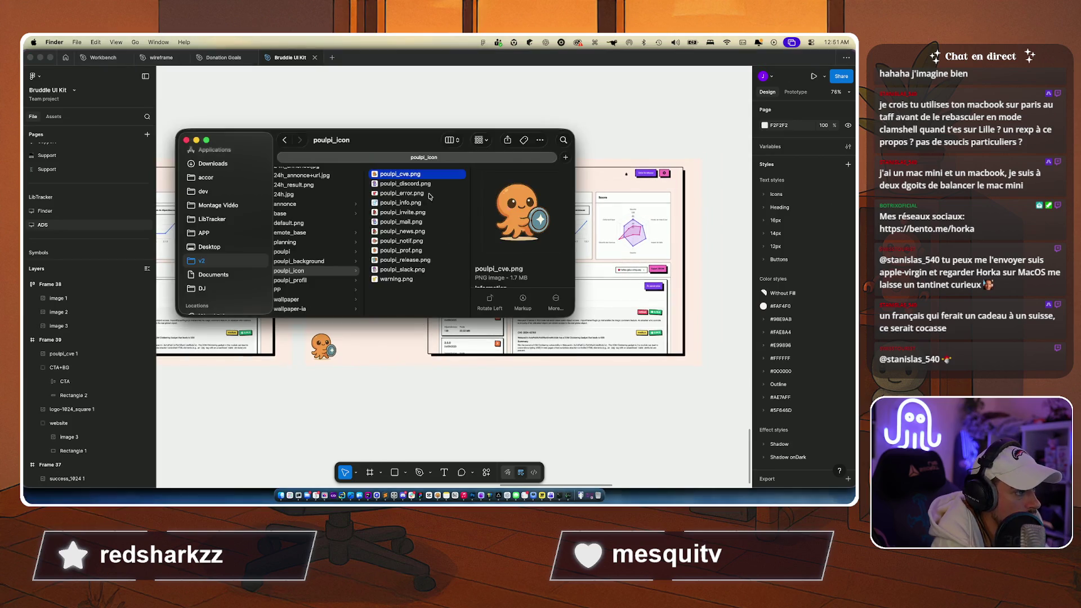
Step: Preview the mascot PNGs in Finder and drag poulpi_invite.png into Frame 39
{"action": "left_click", "coordinate": [430, 194]}
{"action": "left_click", "coordinate": [402, 203]}
{"action": "left_click", "coordinate": [396, 218]}
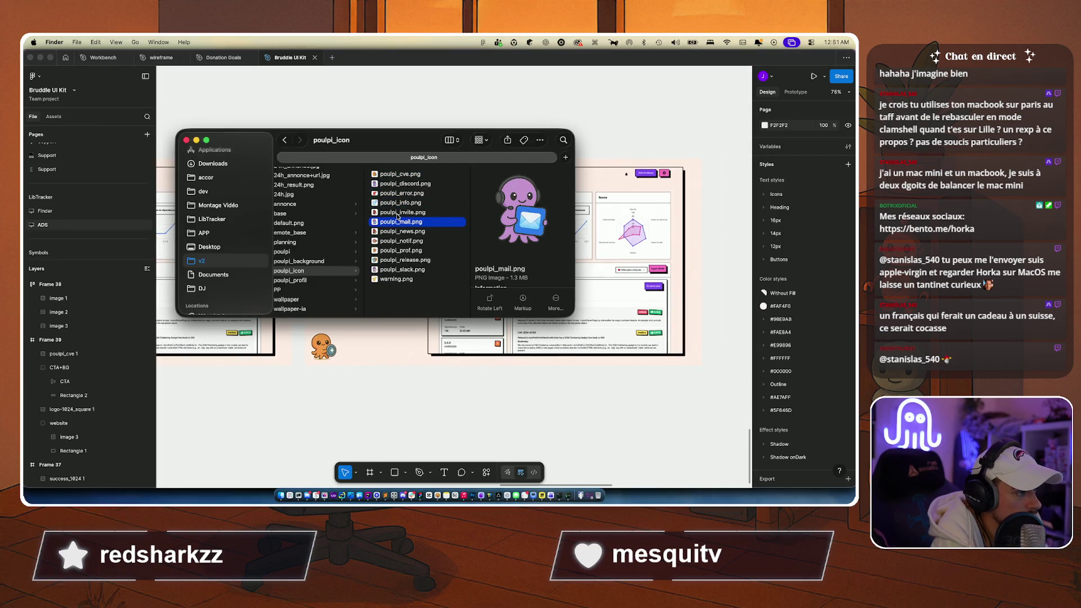
{"action": "left_click", "coordinate": [395, 212]}
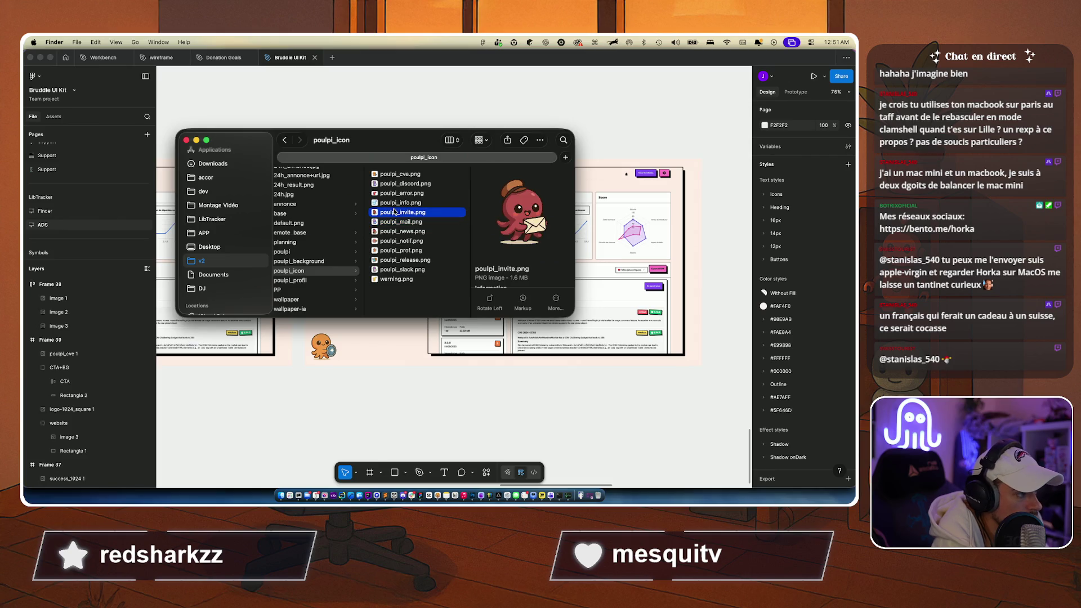
{"action": "left_click_drag", "start_coordinate": [395, 211], "coordinate": [388, 322]}
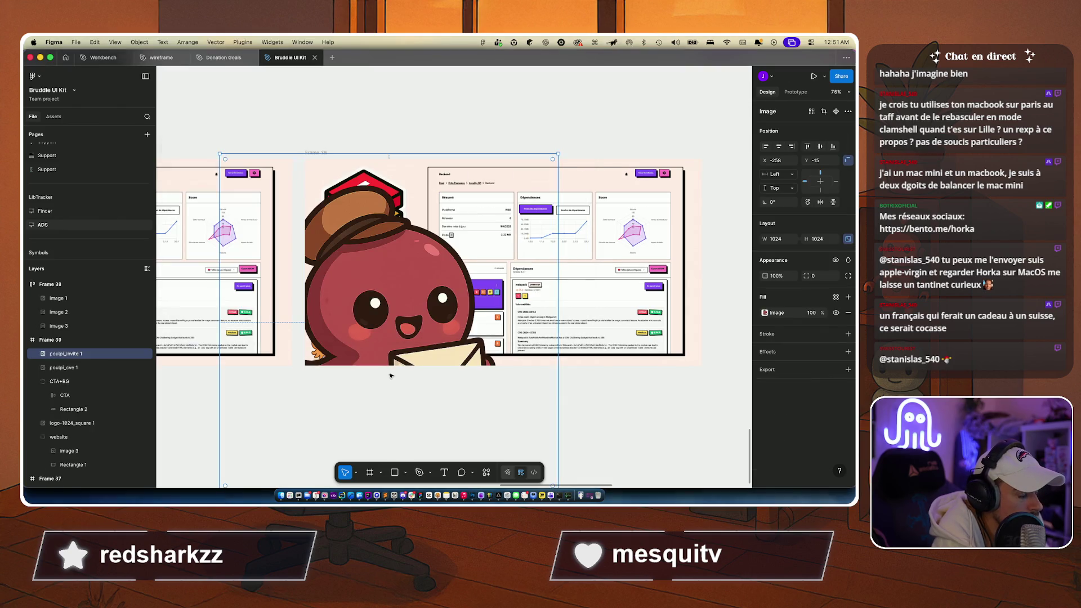
Step: Shrink the red invite octopus to 96×96 and place it beside the orange shield octopus
{"action": "scroll", "coordinate": [391, 376], "scroll_direction": "down", "scroll_amount": 5}
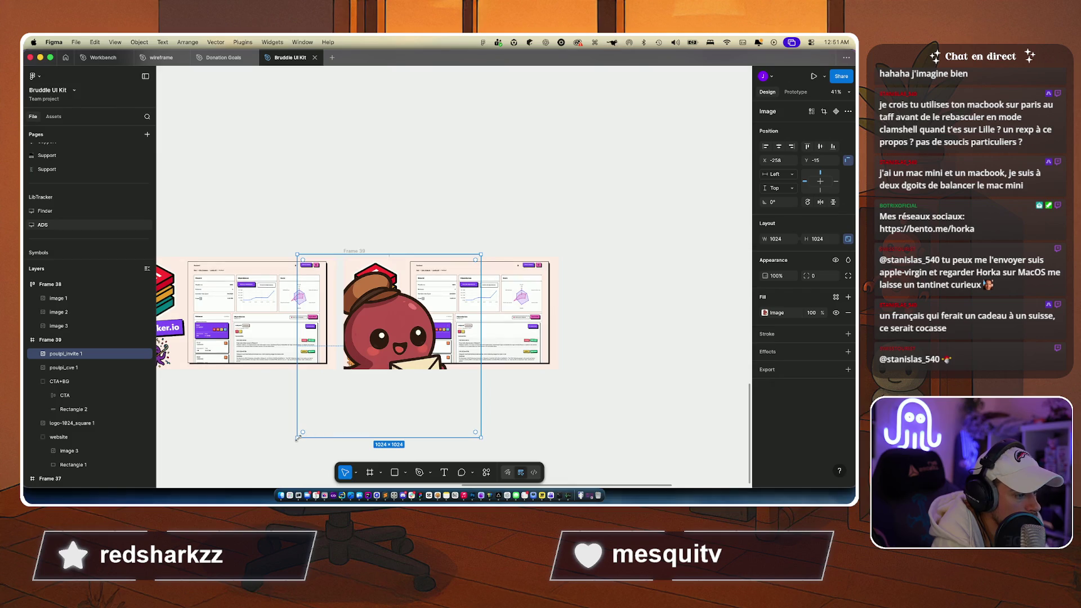
{"action": "left_click_drag", "start_coordinate": [298, 437], "coordinate": [465, 262]}
{"action": "scroll", "coordinate": [397, 341], "scroll_direction": "up", "scroll_amount": 5}
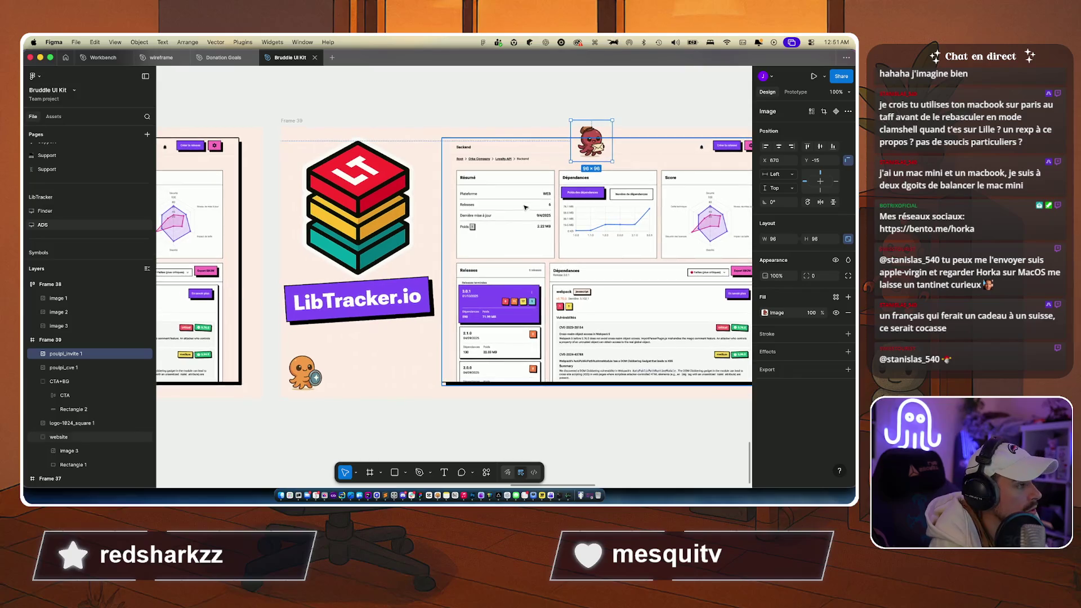
{"action": "mouse_move", "coordinate": [603, 145]}
{"action": "left_mouse_down"}
{"action": "mouse_move", "coordinate": [423, 240]}
{"action": "mouse_move", "coordinate": [393, 175]}
{"action": "mouse_move", "coordinate": [316, 163]}
{"action": "mouse_move", "coordinate": [349, 372]}
{"action": "mouse_move", "coordinate": [321, 366]}
{"action": "mouse_move", "coordinate": [337, 346]}
{"action": "left_mouse_up"}
{"action": "left_click", "coordinate": [335, 417]}
{"action": "scroll", "coordinate": [336, 418], "scroll_direction": "right", "scroll_amount": 2}
{"action": "scroll", "coordinate": [335, 417], "scroll_direction": "down", "scroll_amount": 1}
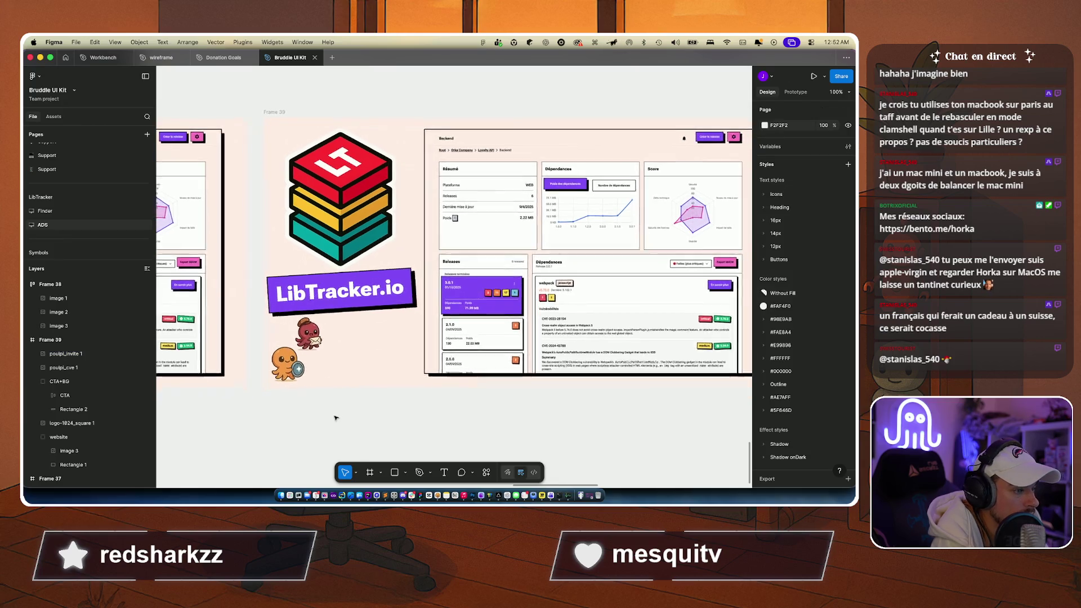